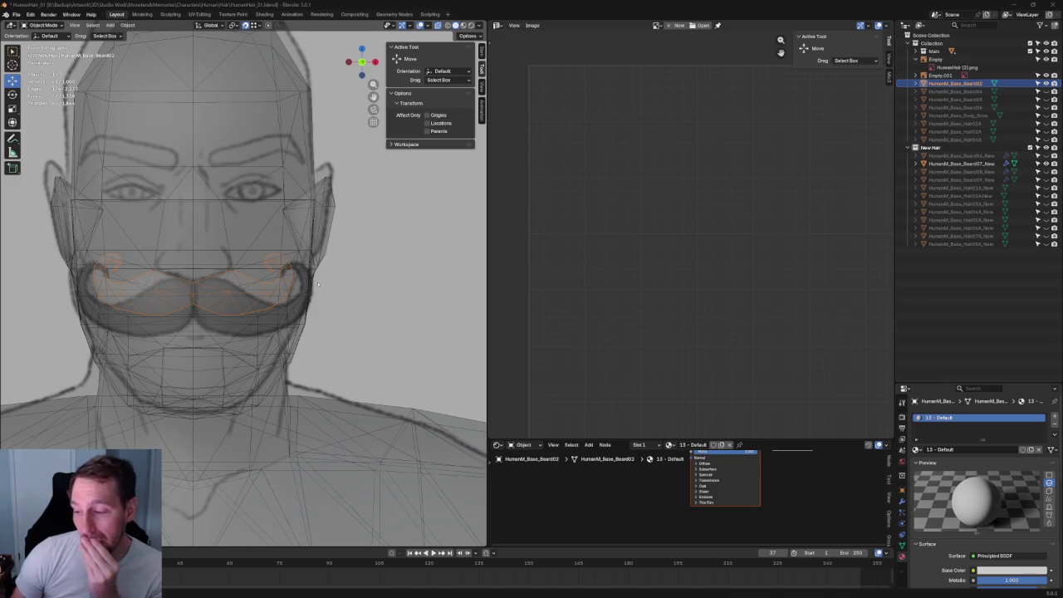
# Check the body, Beard07 and Empty.001 objects, then select HumanM_Base_Beard02 and copy it
pyautogui.moveTo(282, 249)
pyautogui.mouseDown(button='middle')
pyautogui.moveTo(244, 247)
pyautogui.moveTo(332, 247)
pyautogui.mouseUp(button='middle')
pyautogui.scroll(-2, 332, 247)
pyautogui.scroll(-2, 332, 246)
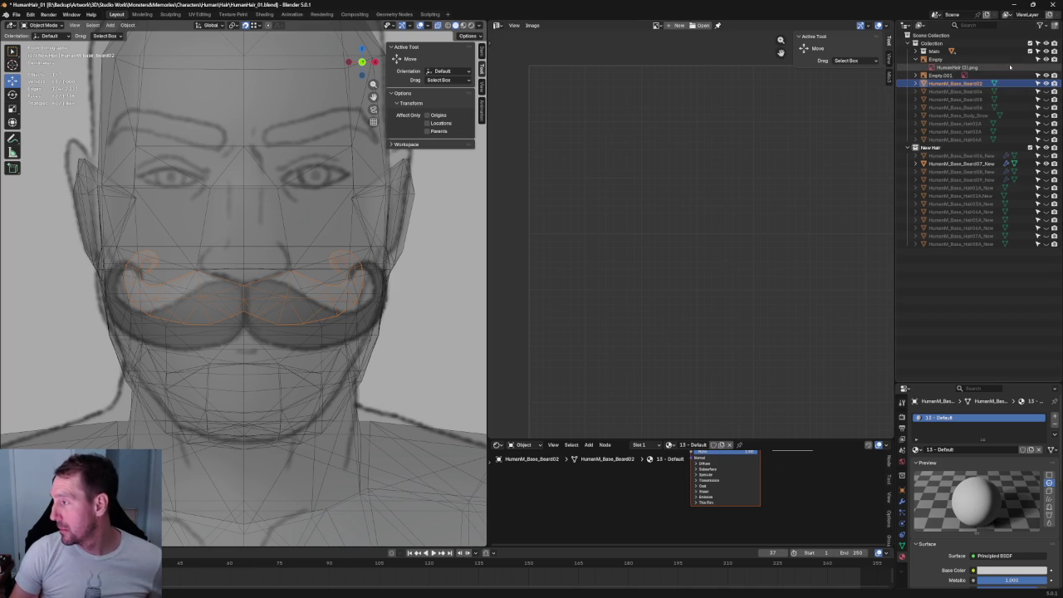
pyautogui.click(298, 310)
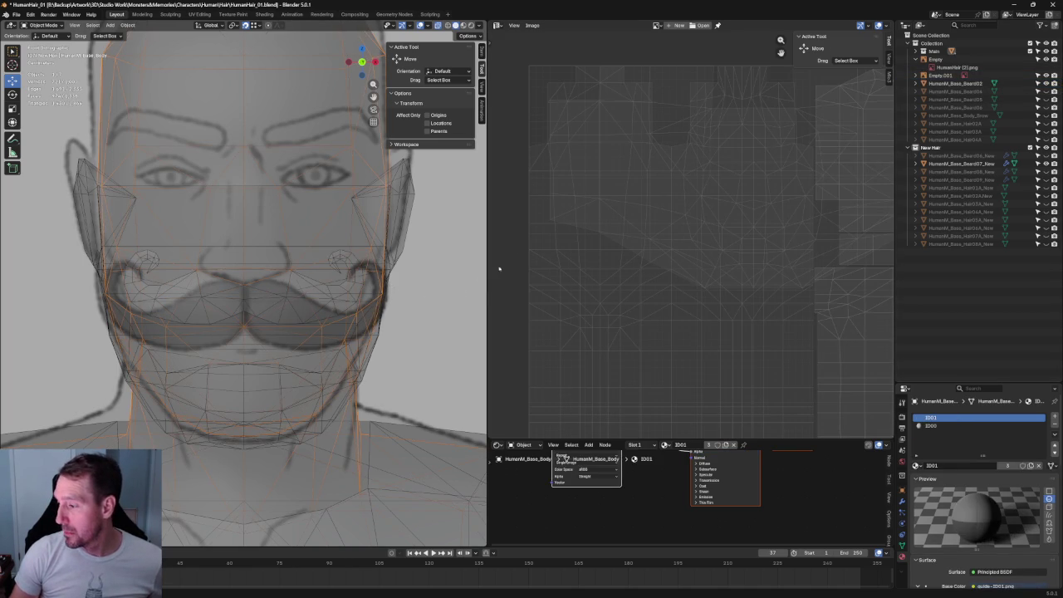
pyautogui.click(356, 296)
pyautogui.click(352, 285)
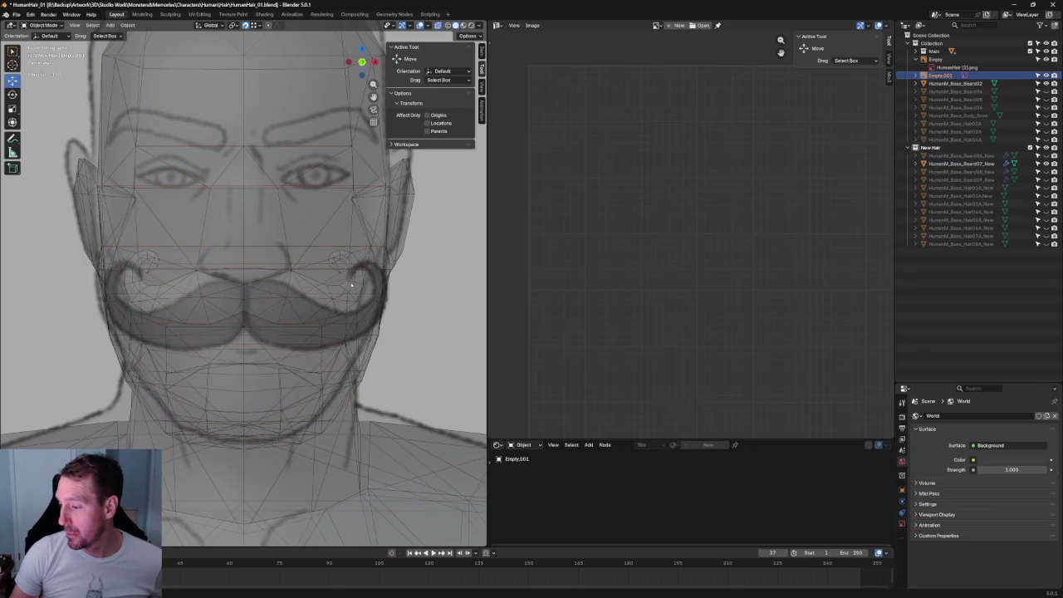
pyautogui.click(347, 262)
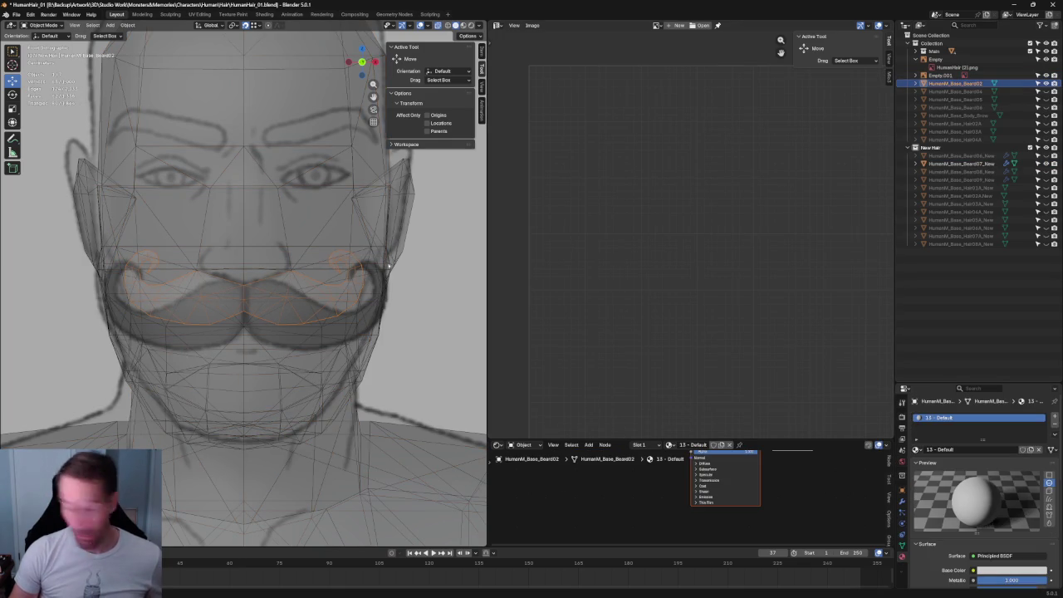
pyautogui.hotkey('ctrl', 'c')
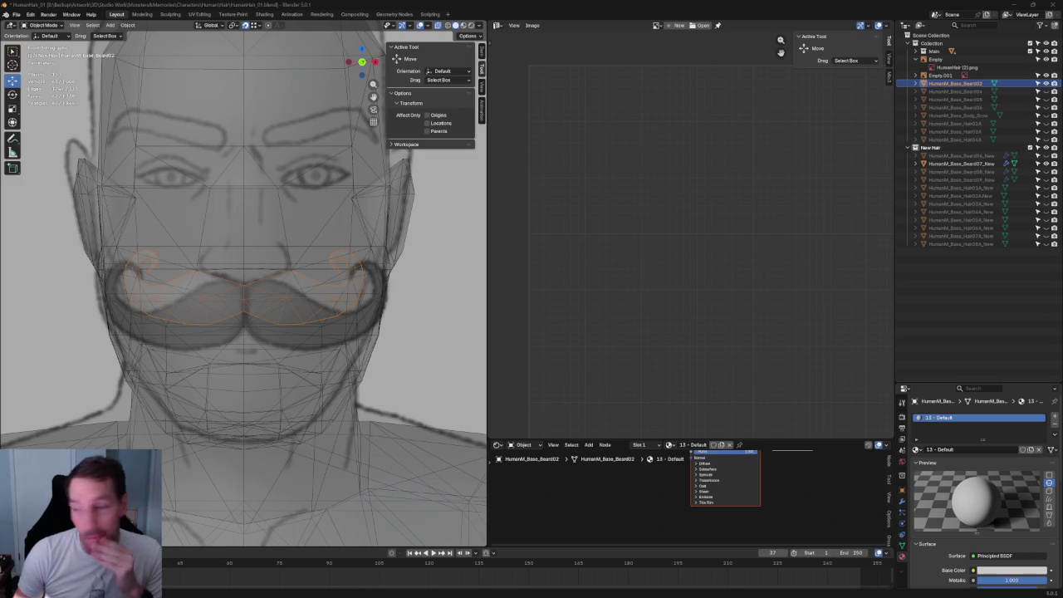
# Hide the HumanM_Base_Beard07_New beard with its Outliner eye icon, keeping the moustache selected
pyautogui.scroll(-3, 326, 315)
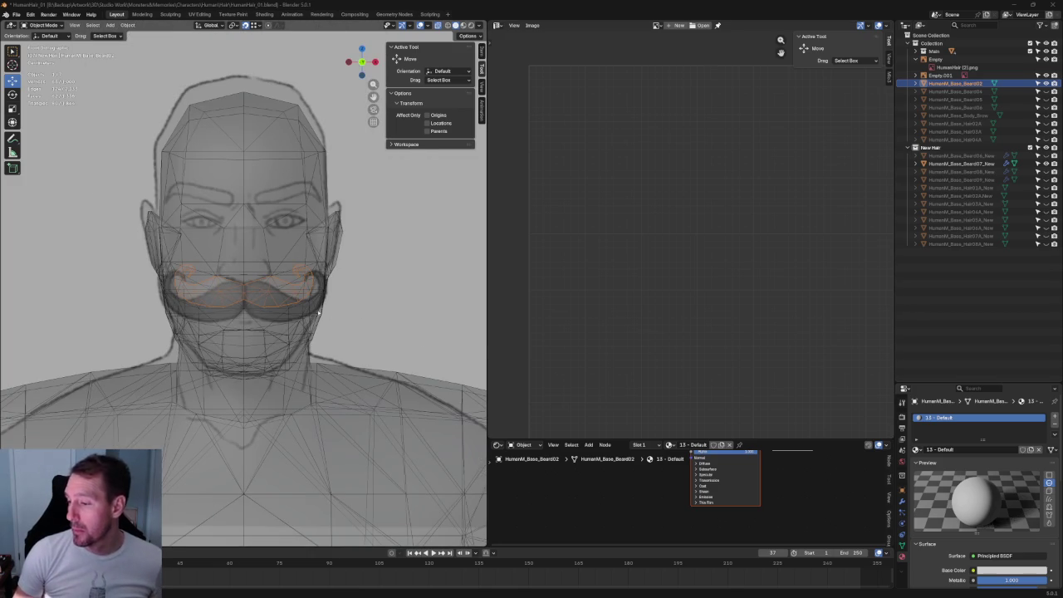
pyautogui.click(270, 293)
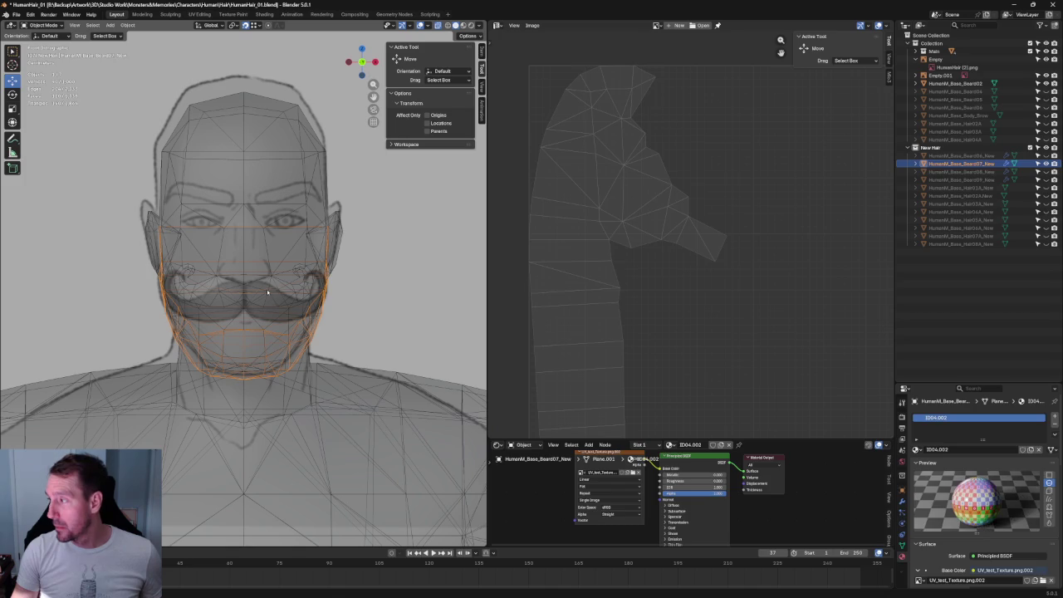
pyautogui.click(270, 289)
pyautogui.click(277, 285)
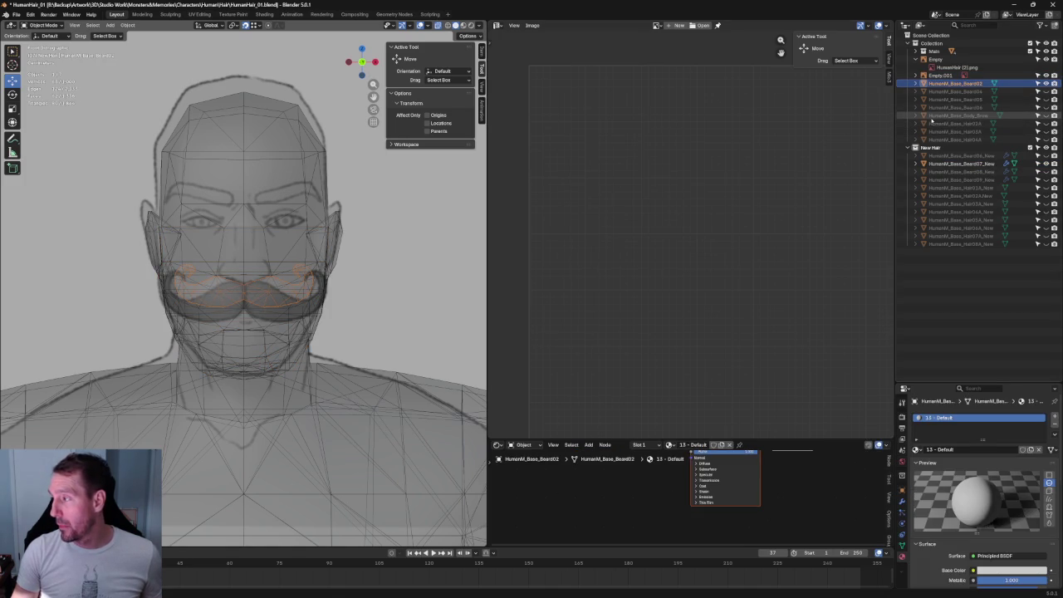
pyautogui.click(1046, 163)
pyautogui.click(1046, 163)
pyautogui.click(1046, 164)
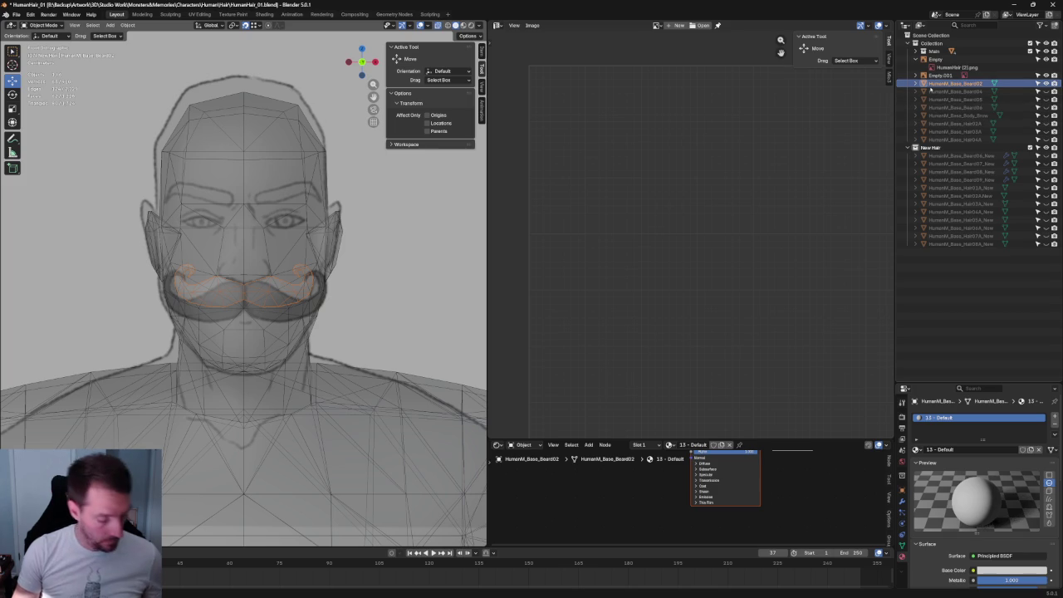
# Try copying and pasting the moustache, undo the paste, and reselect HumanM_Base_Beard02
pyautogui.hotkey('ctrl', 'c')
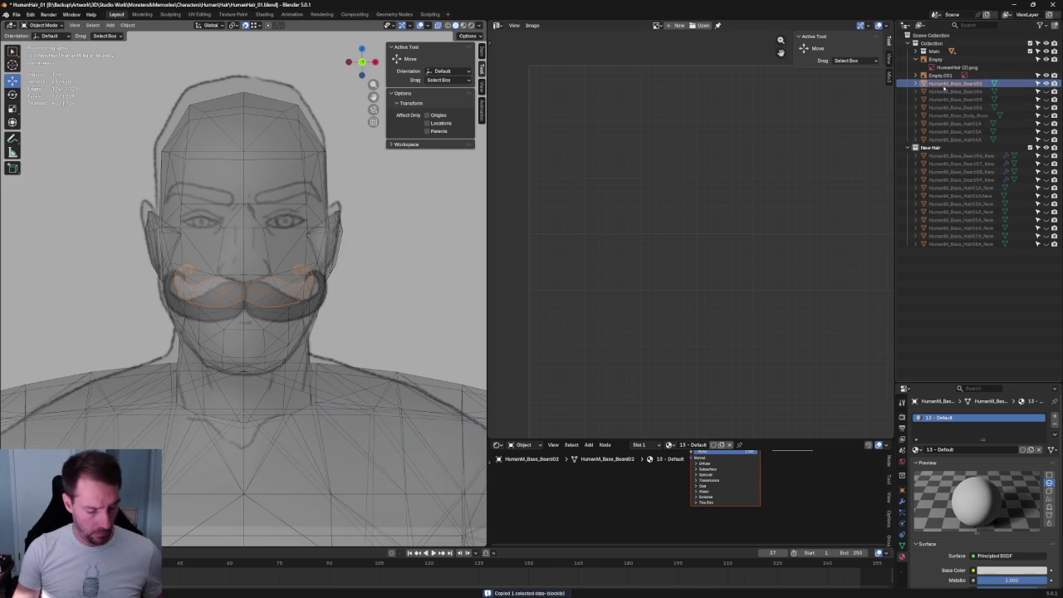
pyautogui.hotkey('ctrl', 'v')
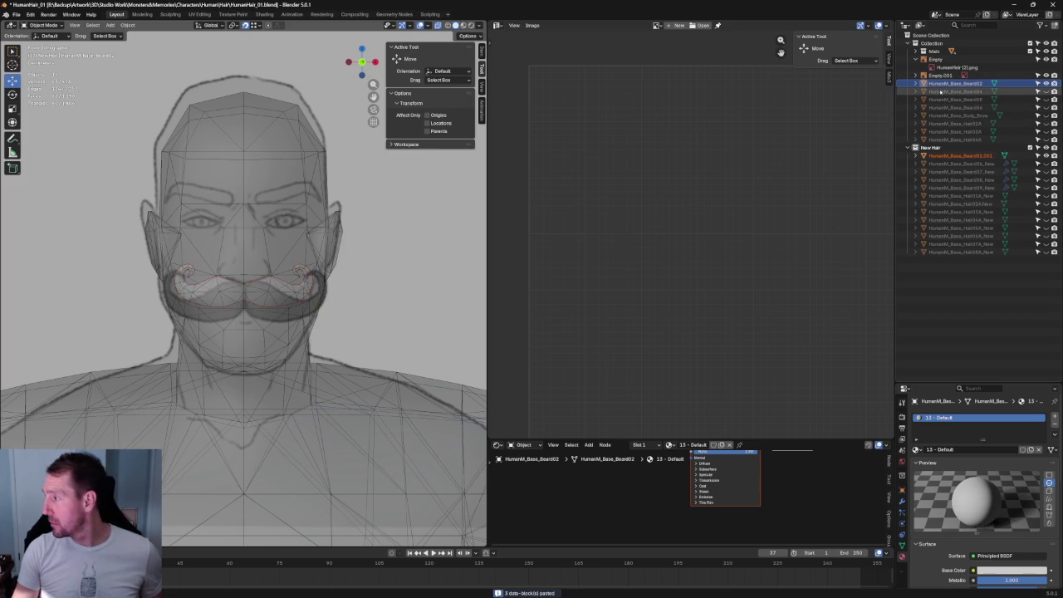
pyautogui.hotkey('ctrl', 'z')
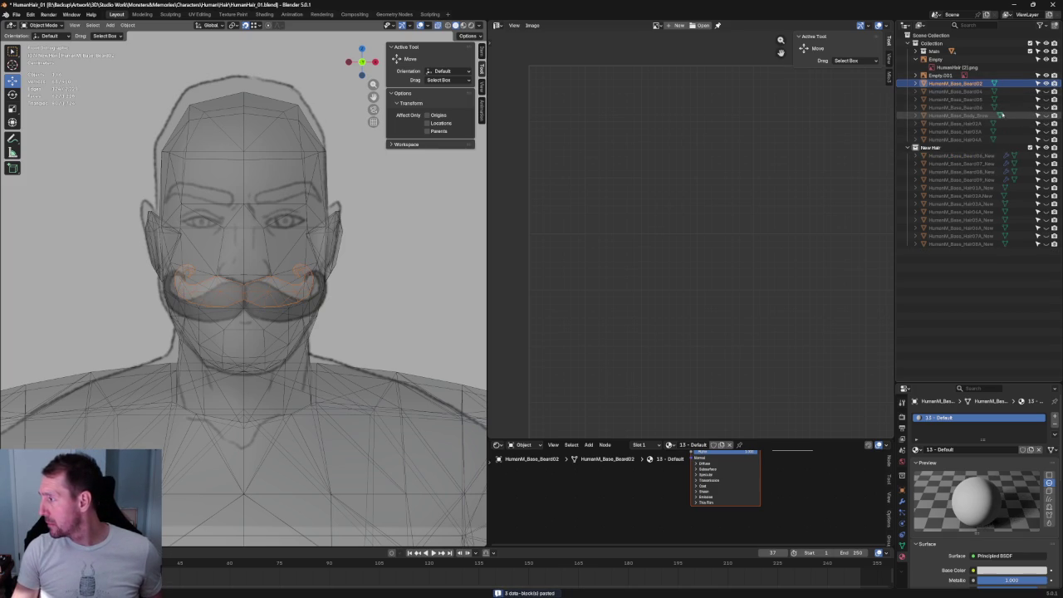
pyautogui.click(979, 89)
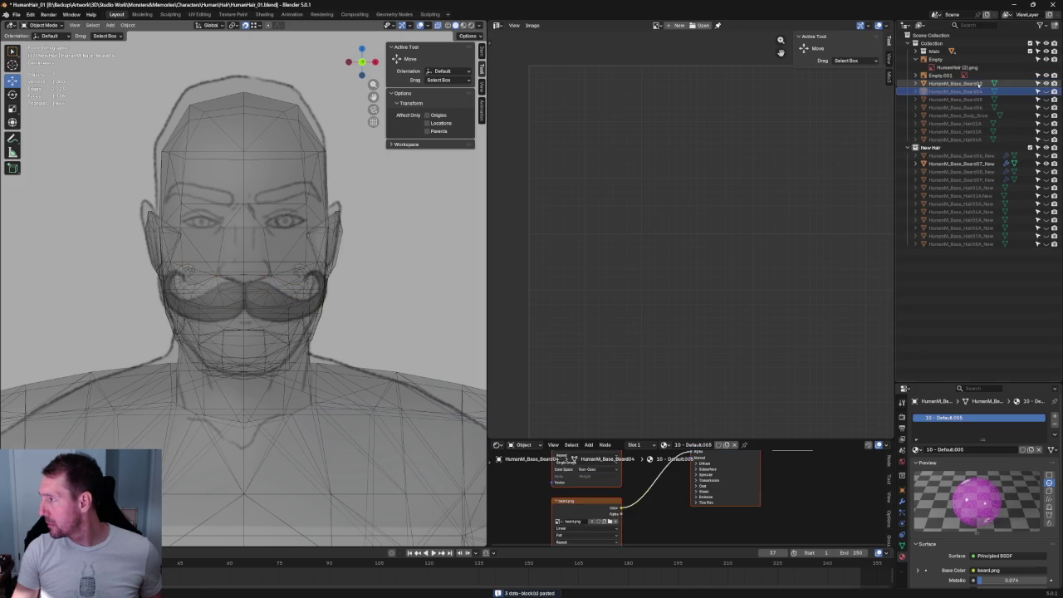
pyautogui.click(979, 84)
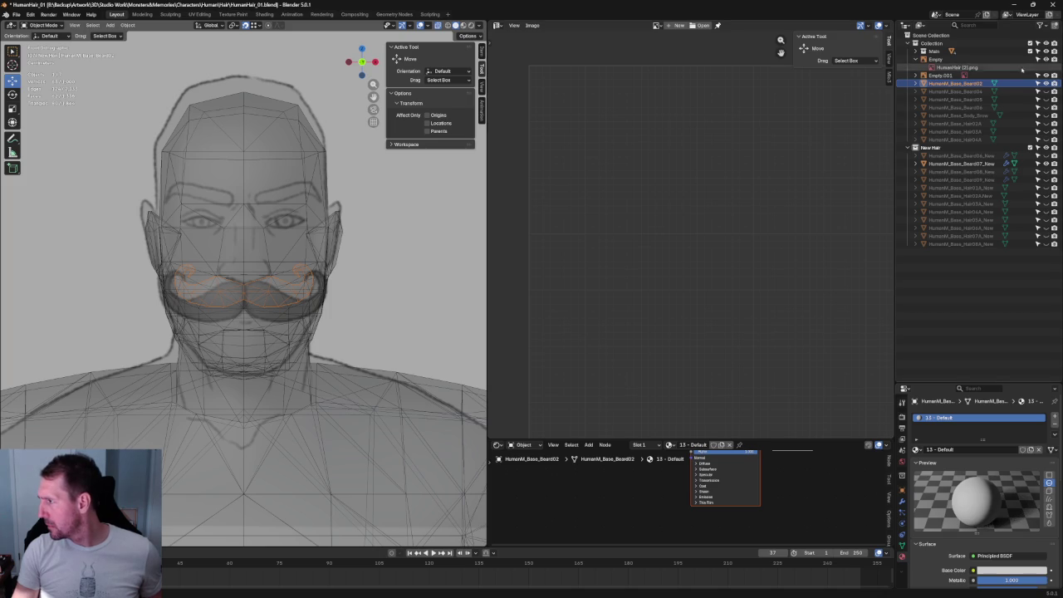
pyautogui.rightClick(249, 281)
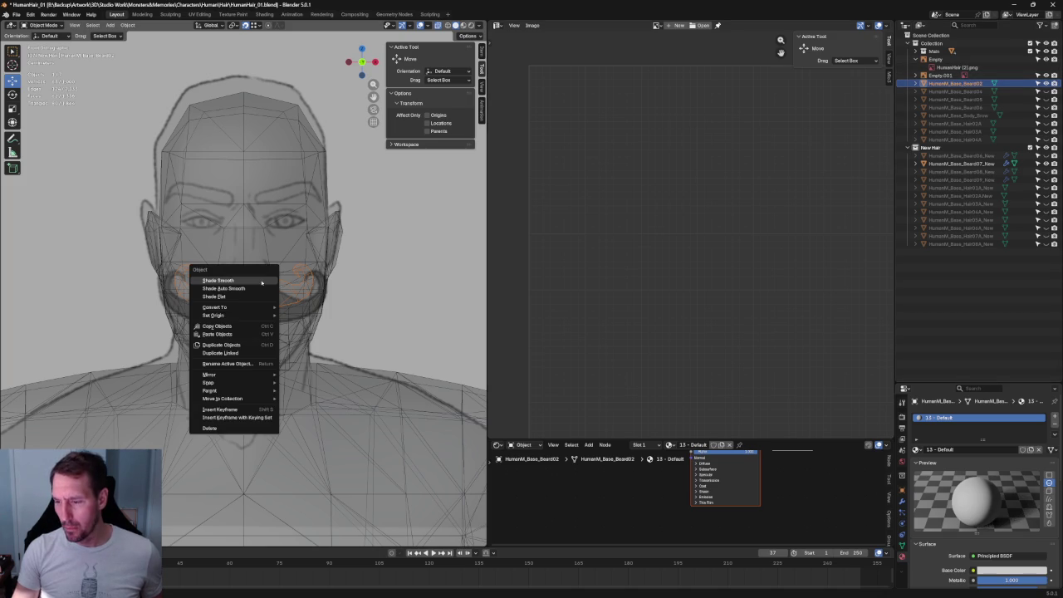
# Shade the moustache smooth and paste a duplicate of it
pyautogui.click(261, 282)
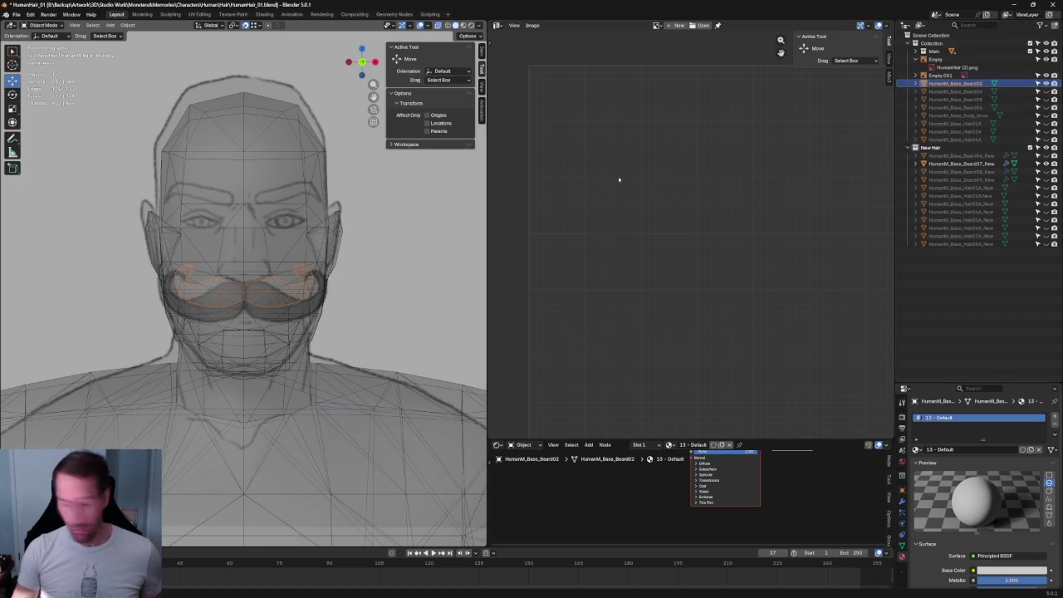
pyautogui.hotkey('ctrl', 'c')
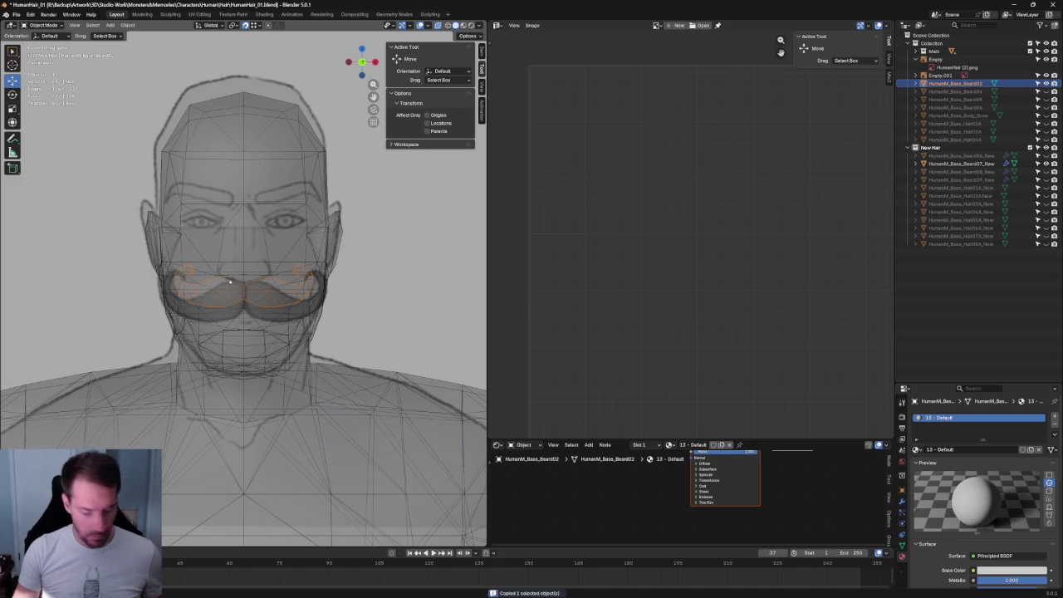
pyautogui.hotkey('ctrl', 'v')
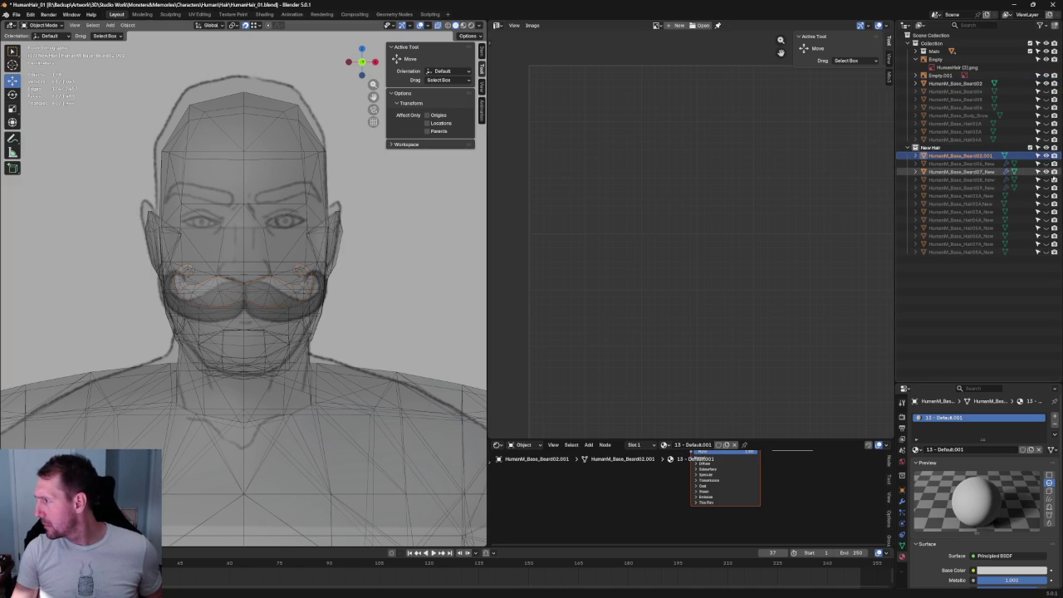
pyautogui.click(1054, 172)
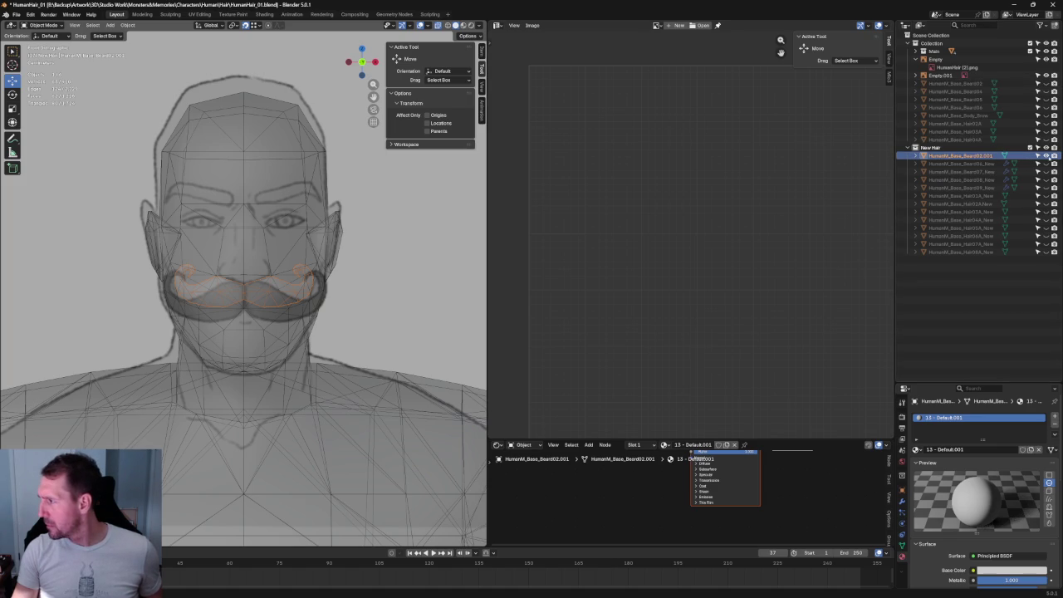
# Rename the pasted copy HumanM_Base_Beard02.001 to HumanM_Base_Beard01_New
pyautogui.doubleClick(964, 156)
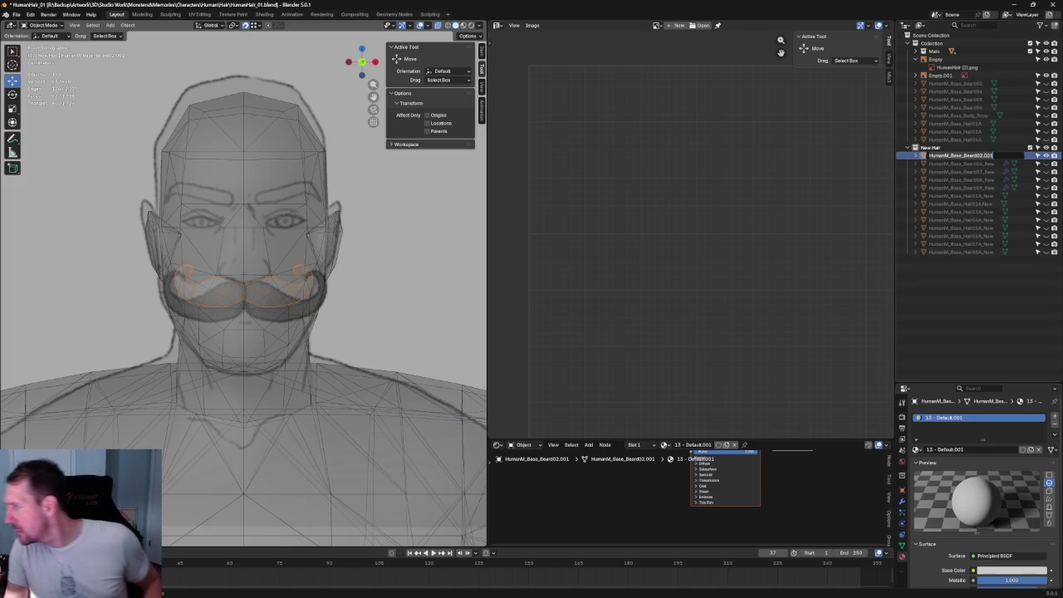
pyautogui.press('BackSpace')
pyautogui.press('BackSpace')
pyautogui.press('BackSpace')
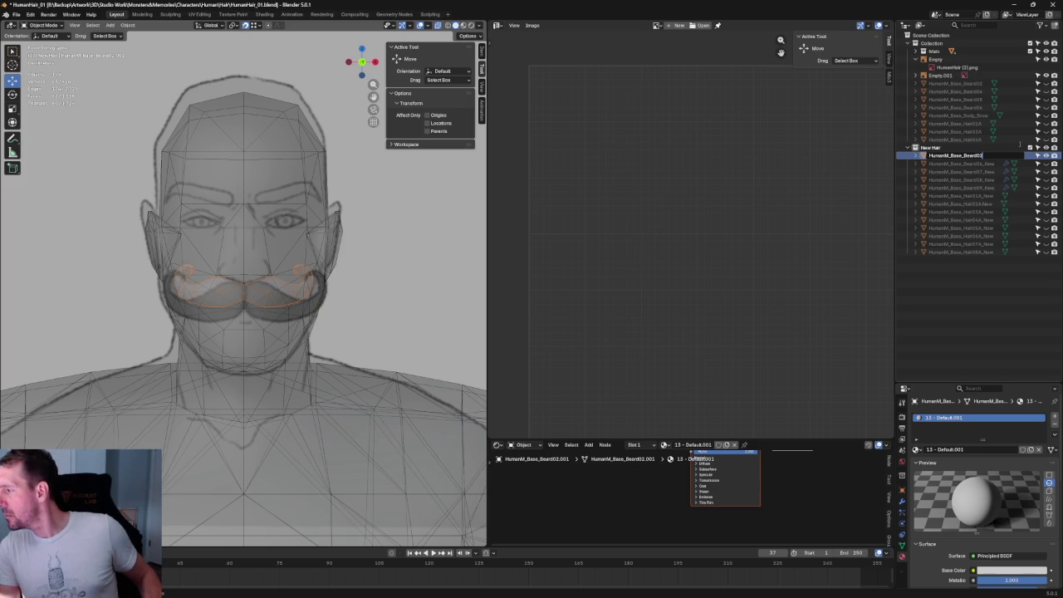
pyautogui.press('BackSpace')
pyautogui.write('1')
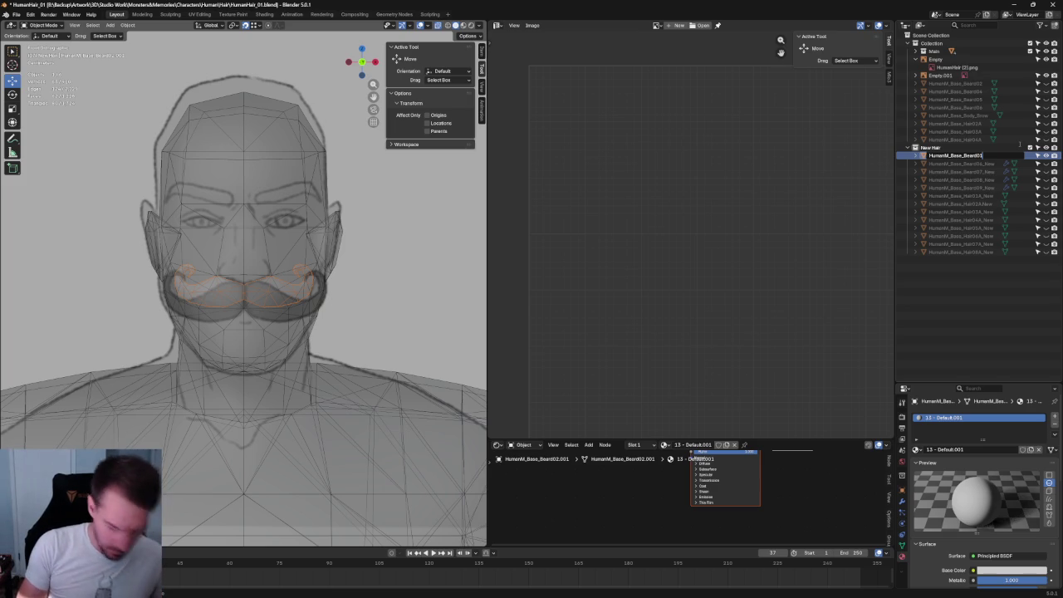
pyautogui.write('_')
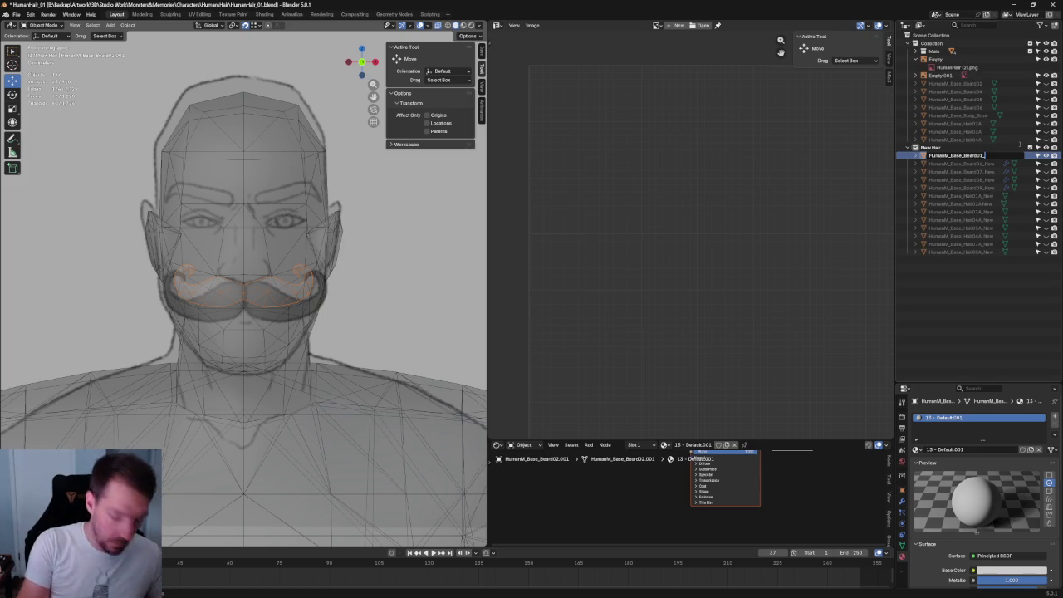
pyautogui.write('New')
pyautogui.press('Return')
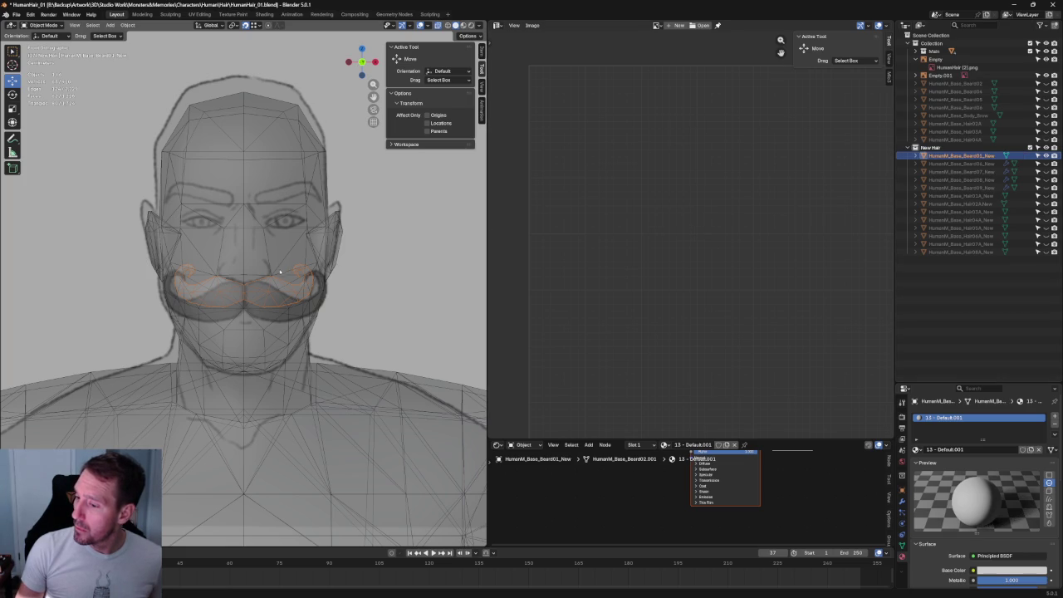
pyautogui.scroll(3, 281, 270)
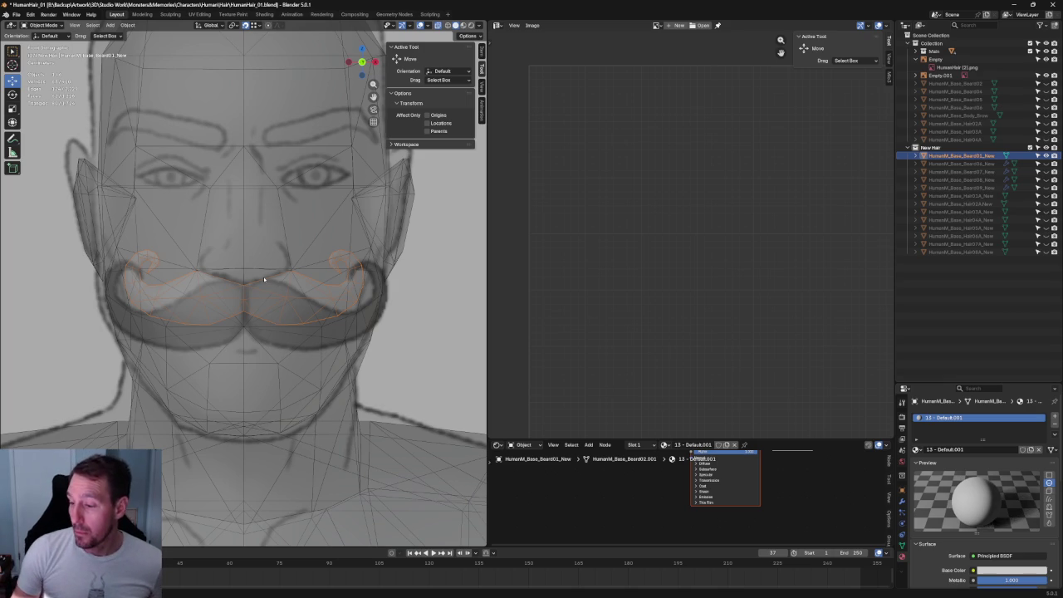
# In Edit Mode with X-ray on, nudge the moustache down and enlarge it about 1.25 times
pyautogui.press('Tab')
pyautogui.hotkey('alt', 'z')
pyautogui.hotkey('alt', 'z')
pyautogui.press('l')
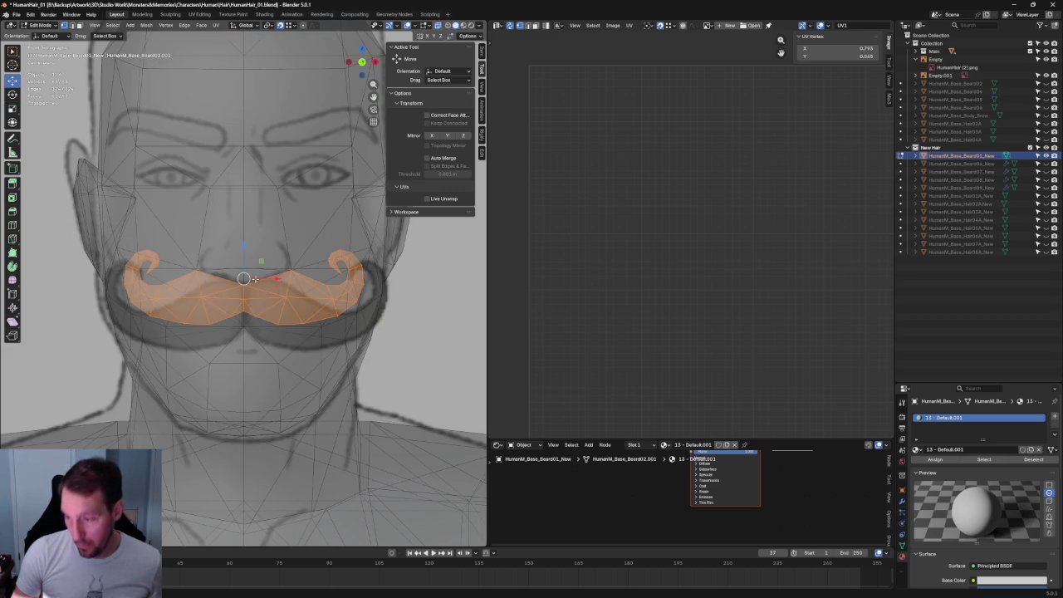
pyautogui.moveTo(250, 282); pyautogui.dragTo(243, 279)
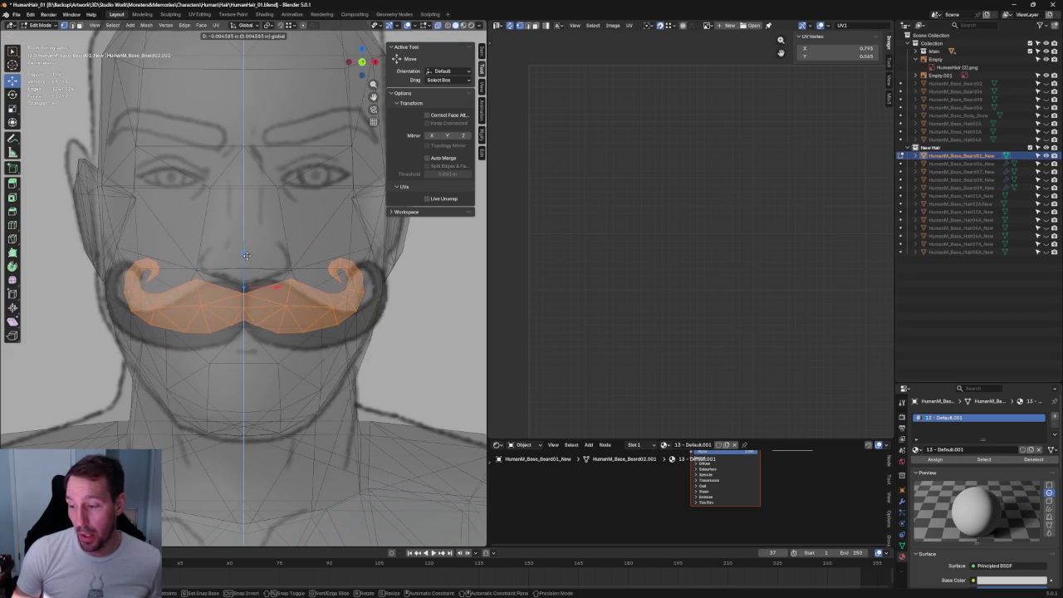
pyautogui.hotkey('shift', 'space')
pyautogui.press('s')
pyautogui.moveTo(273, 309)
pyautogui.mouseDown()
pyautogui.moveTo(290, 264)
pyautogui.moveTo(254, 271)
pyautogui.mouseUp()
pyautogui.hotkey('shift', 'space')
pyautogui.press('g')
# Move a vertex on the moustache's right side up and to the left
pyautogui.scroll(2, 254, 271)
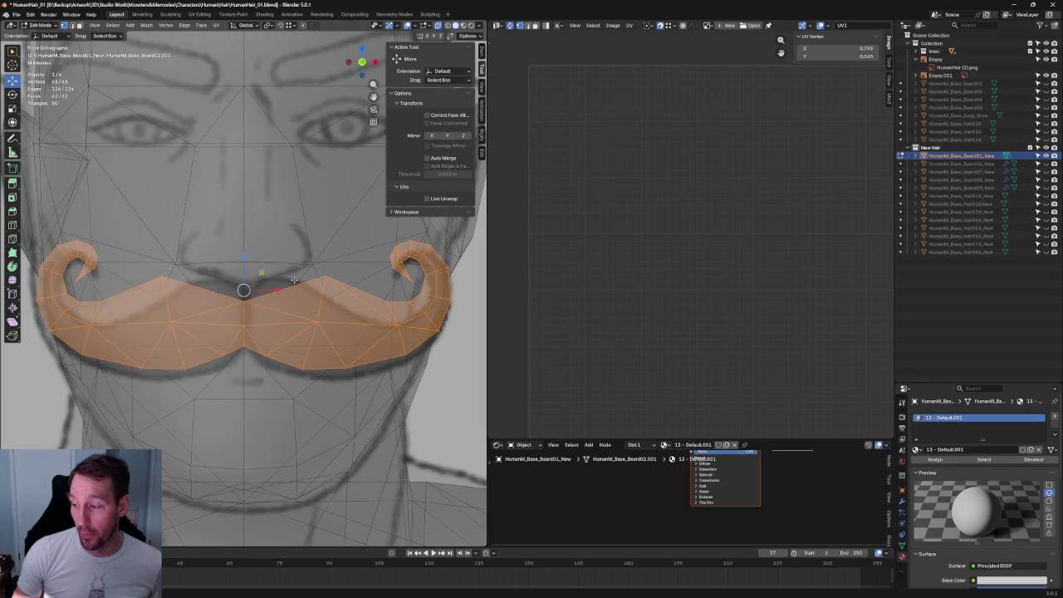
pyautogui.moveTo(294, 281); pyautogui.dragTo(304, 286, button='middle')
pyautogui.click(318, 295)
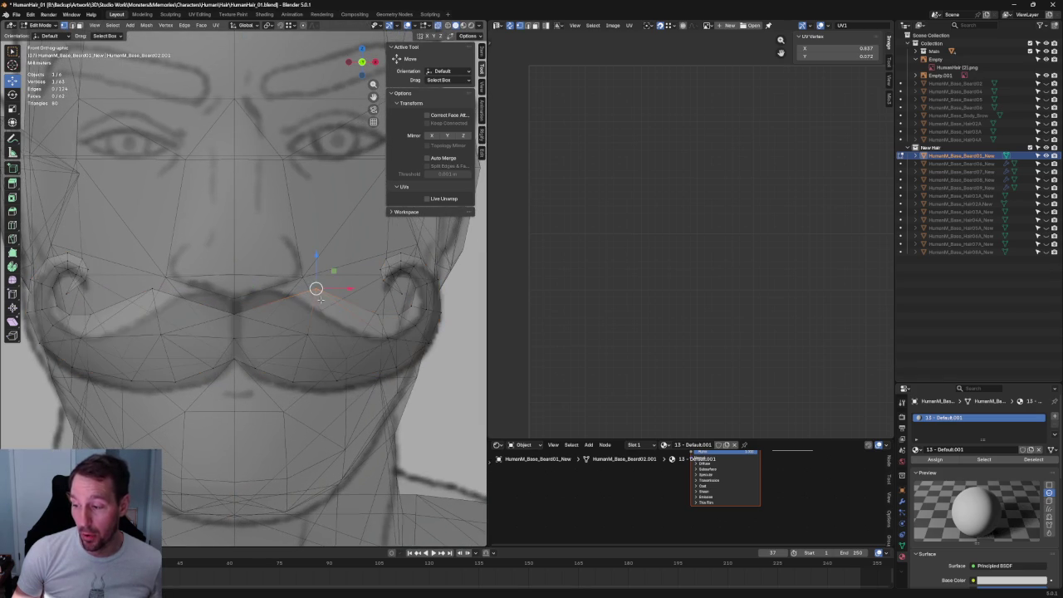
pyautogui.moveTo(315, 289); pyautogui.dragTo(302, 277)
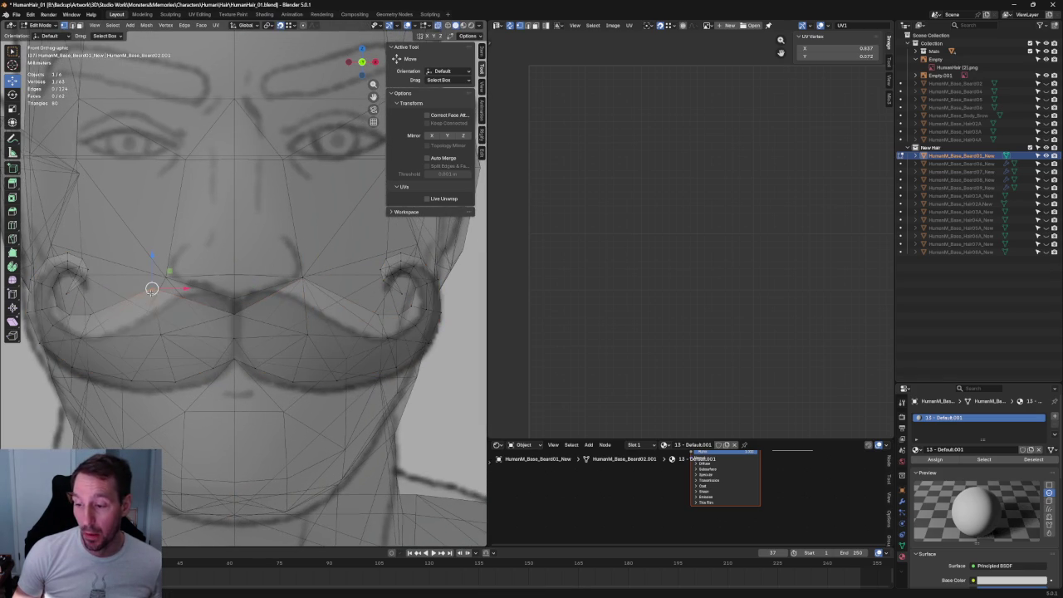
# Select the central vertex and inspect it in side and front views with X-ray toggled
pyautogui.click(234, 314)
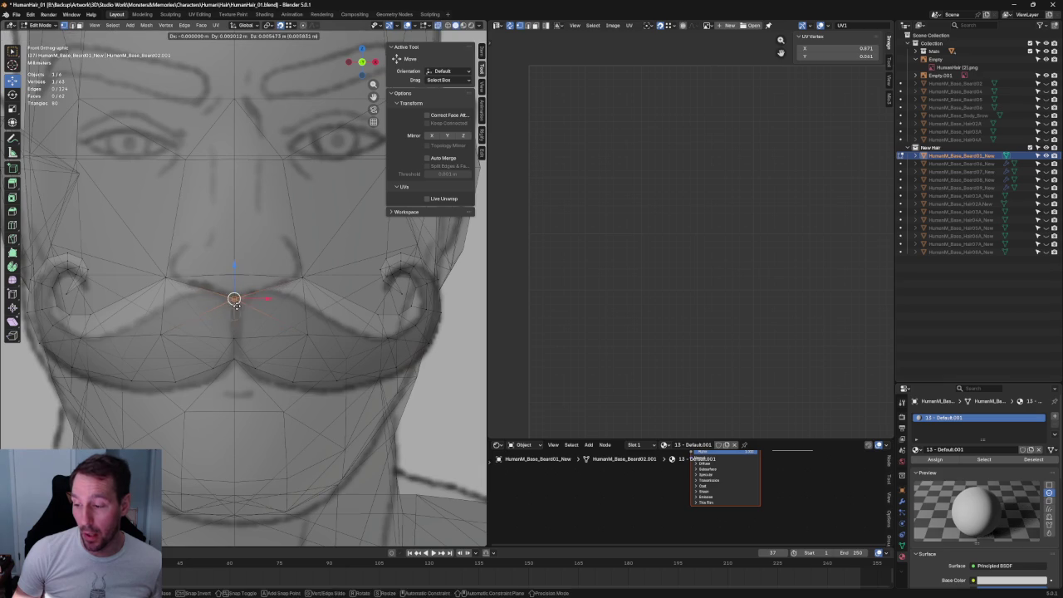
pyautogui.hotkey('alt', 'z')
pyautogui.scroll(-3, 235, 314)
pyautogui.scroll(3, 238, 291)
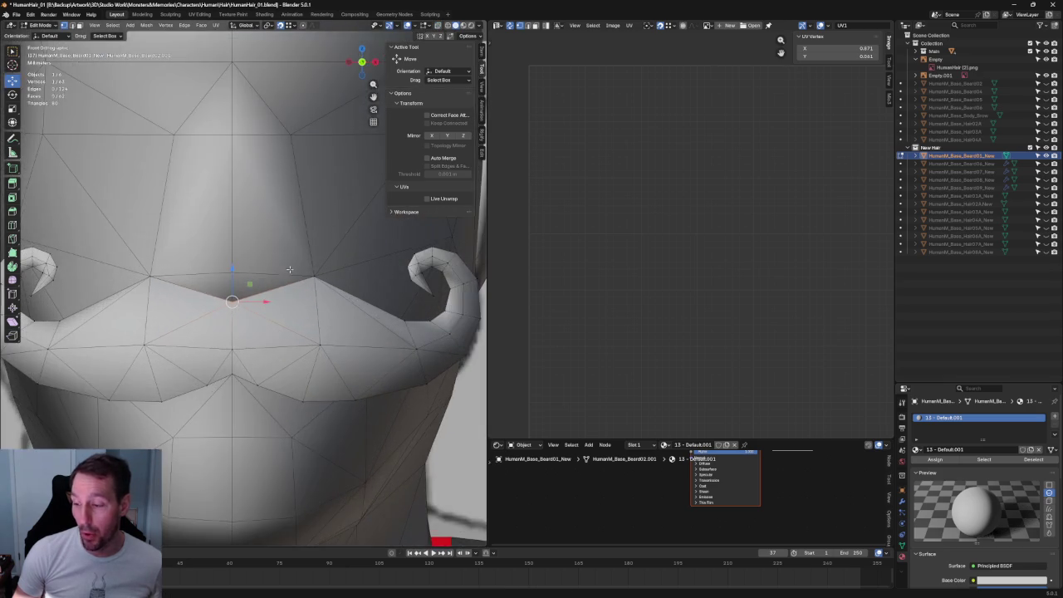
pyautogui.press('KP_3')
pyautogui.scroll(3, 198, 277)
pyautogui.scroll(-4, 198, 277)
pyautogui.scroll(4, 198, 278)
pyautogui.press('KP_1')
pyautogui.hotkey('alt', 'z')
pyautogui.scroll(-2, 363, 297)
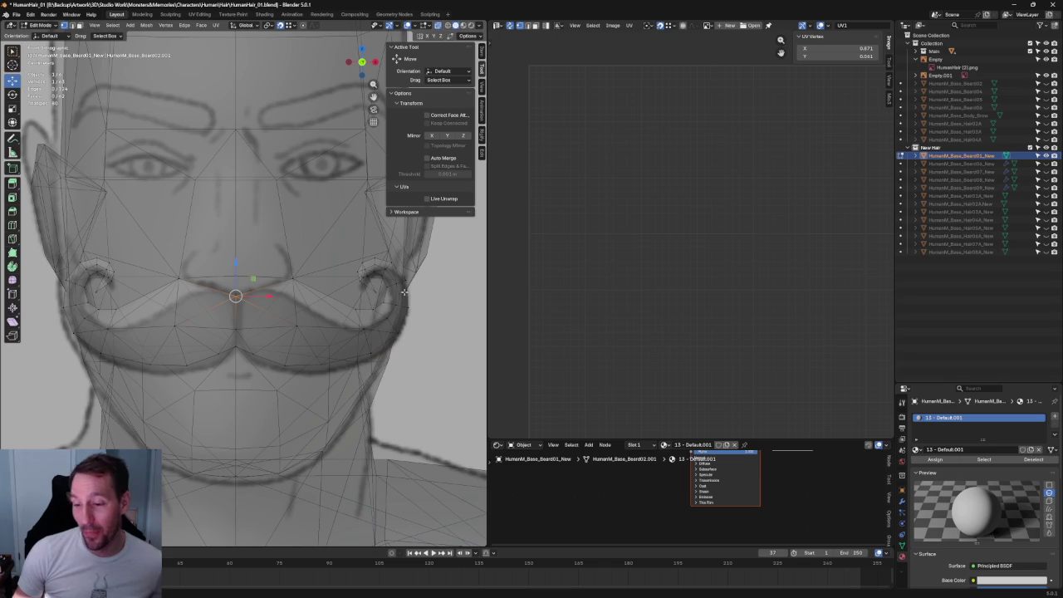
# Narrow both mustache curls along X and lower them slightly
pyautogui.moveTo(398, 250); pyautogui.dragTo(375, 285)
pyautogui.moveTo(80, 258); pyautogui.dragTo(95, 280)
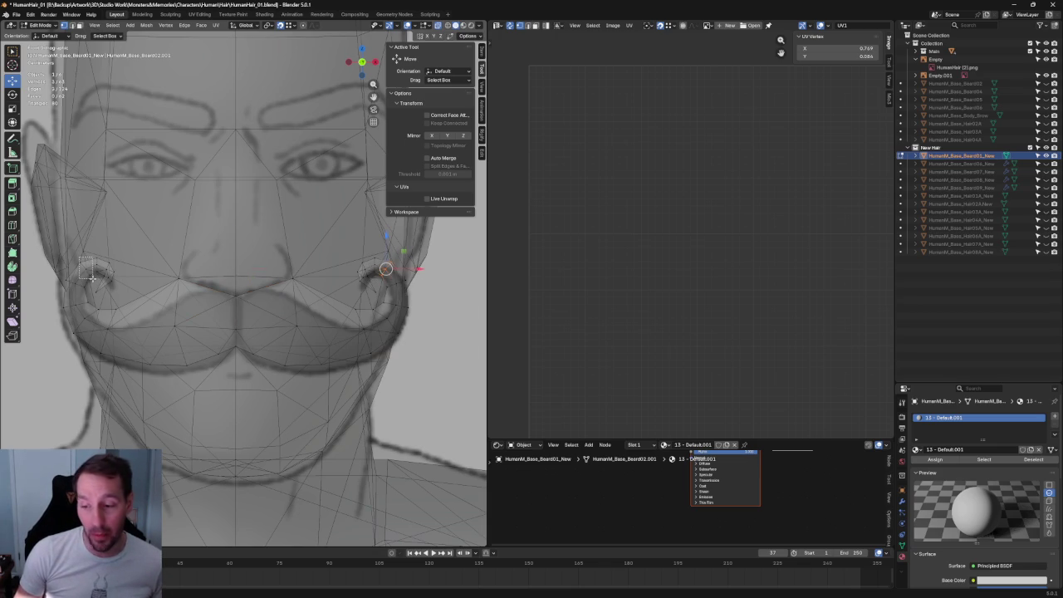
pyautogui.press('s')
pyautogui.press('x')
pyautogui.click(273, 269)
pyautogui.hotkey('shift', 'space')
pyautogui.press('g')
pyautogui.moveTo(236, 238); pyautogui.dragTo(236, 242)
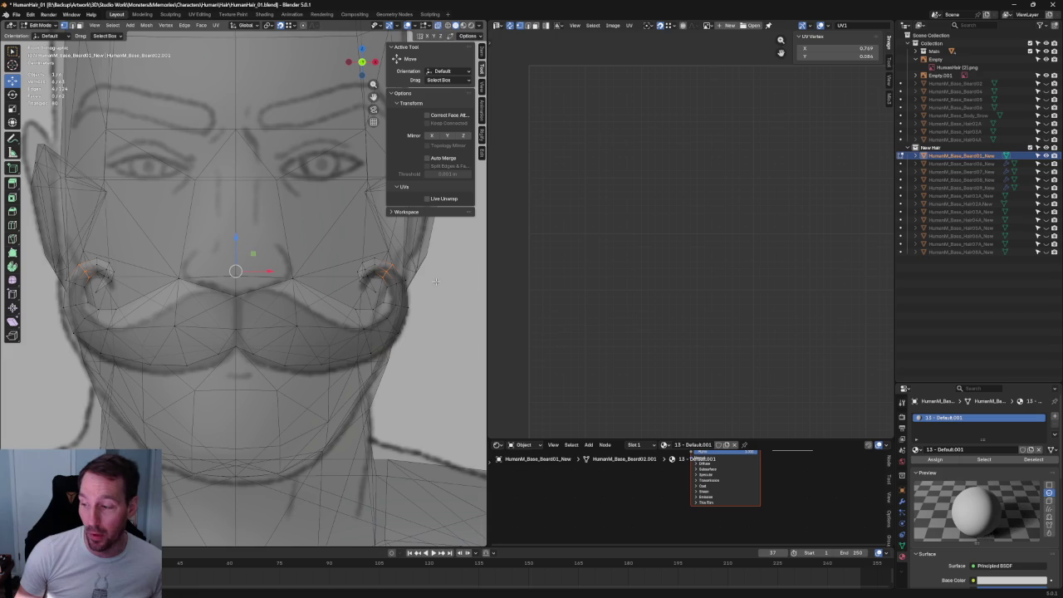
pyautogui.moveTo(424, 279); pyautogui.dragTo(384, 293)
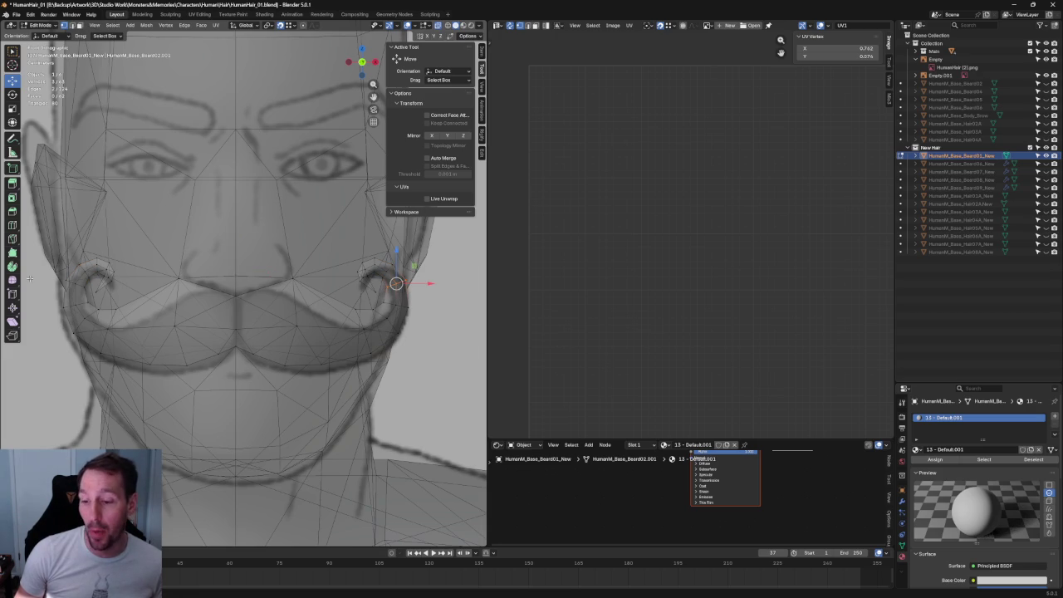
pyautogui.keyDown('shift'); pyautogui.moveTo(64, 284); pyautogui.dragTo(108, 303); pyautogui.keyUp('shift')
pyautogui.moveTo(237, 252); pyautogui.dragTo(235, 259)
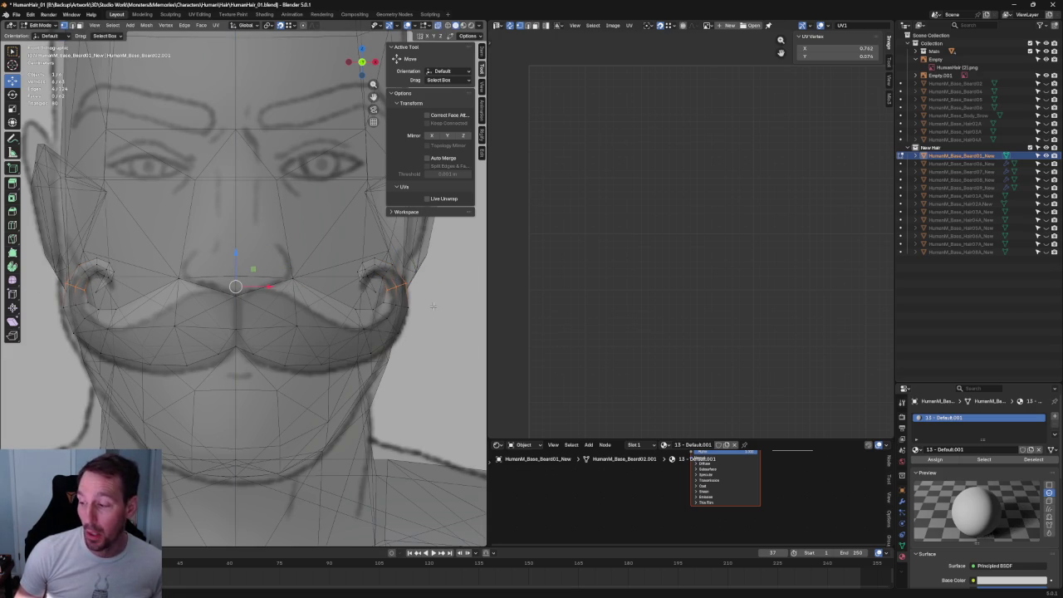
pyautogui.click(454, 286)
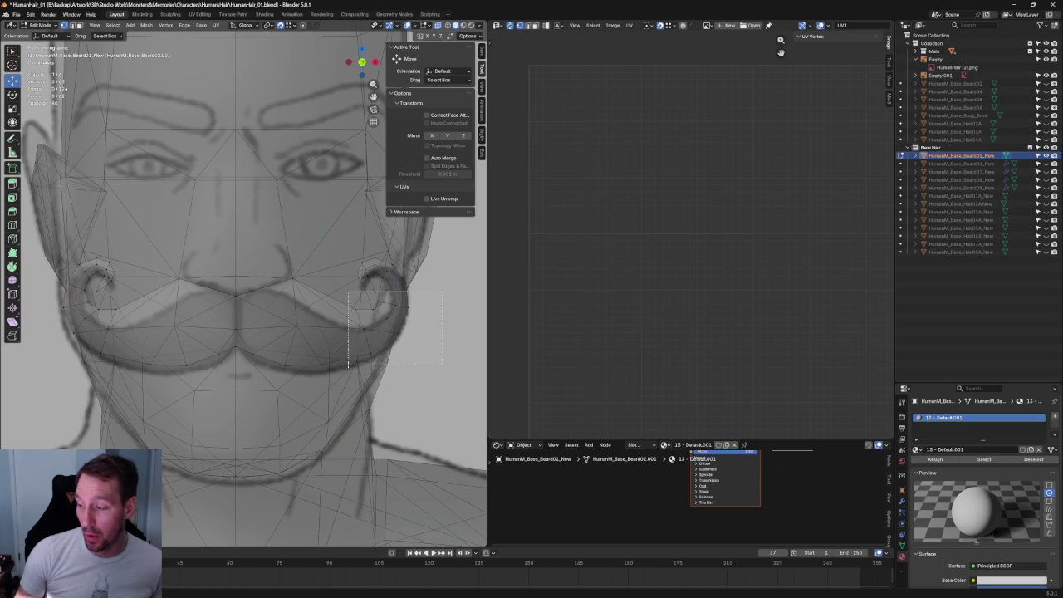
# Narrow both mustache tips horizontally and lower them slightly
pyautogui.moveTo(463, 390); pyautogui.dragTo(353, 315)
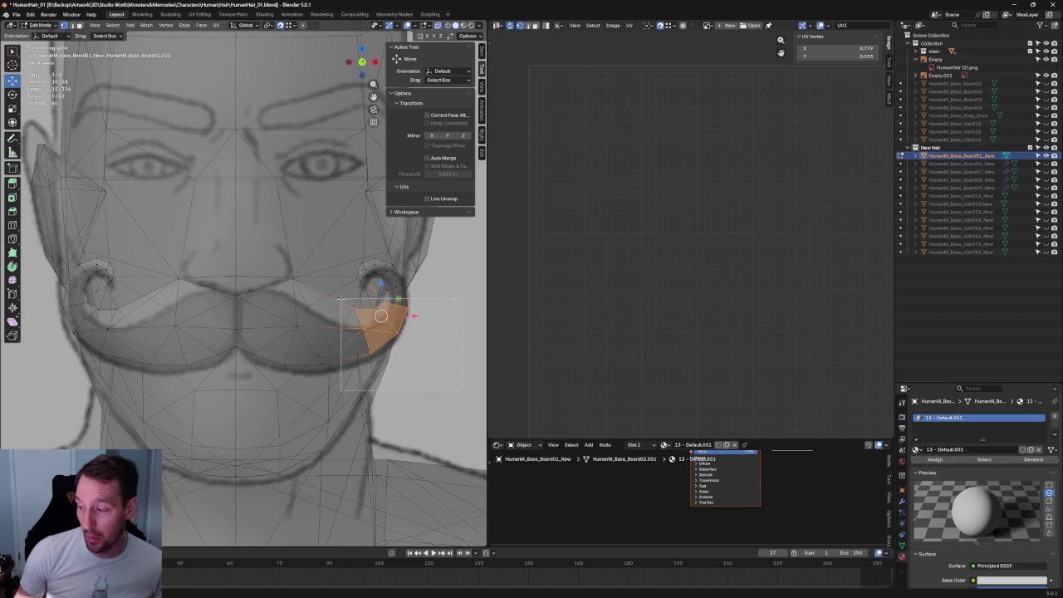
pyautogui.keyDown('shift'); pyautogui.moveTo(121, 298); pyautogui.dragTo(63, 370); pyautogui.keyUp('shift')
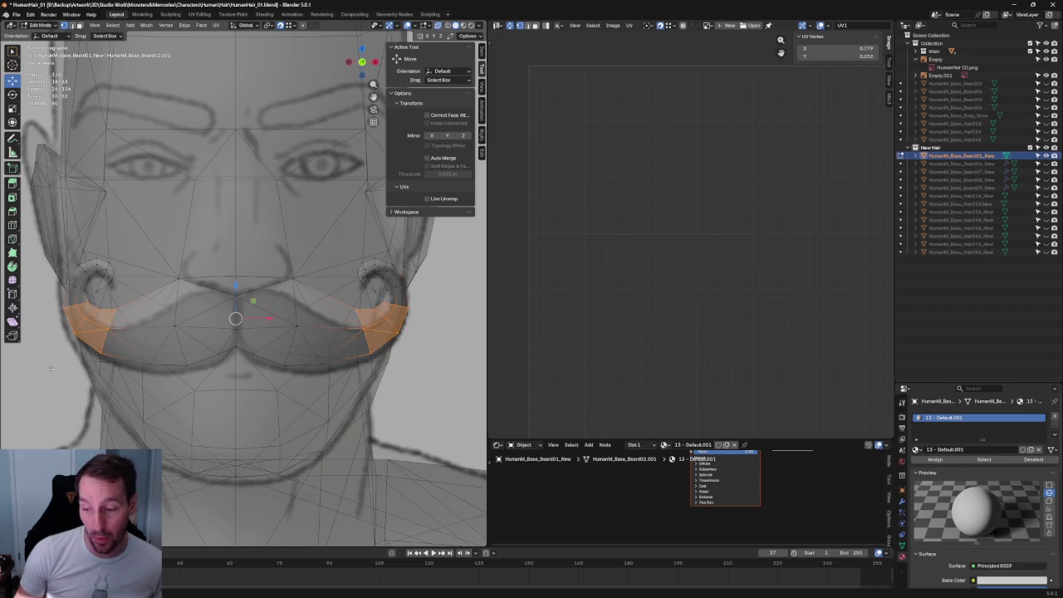
pyautogui.hotkey('shift', 'space')
pyautogui.press('s')
pyautogui.moveTo(270, 318); pyautogui.dragTo(237, 299)
pyautogui.hotkey('shift', 'space')
pyautogui.press('g')
pyautogui.hotkey('ctrl', 'z')
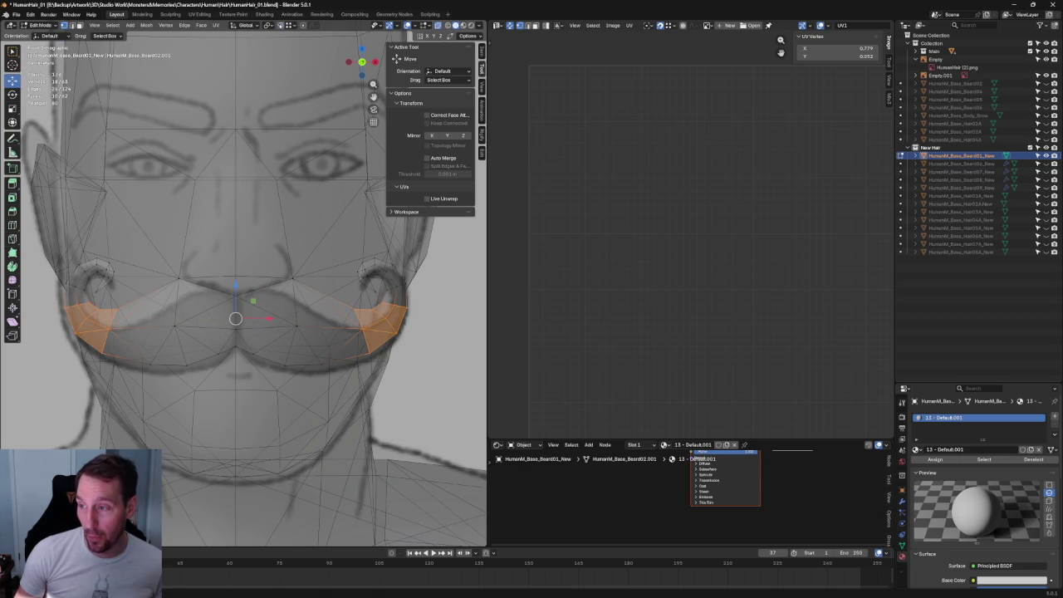
pyautogui.moveTo(236, 291); pyautogui.dragTo(308, 379)
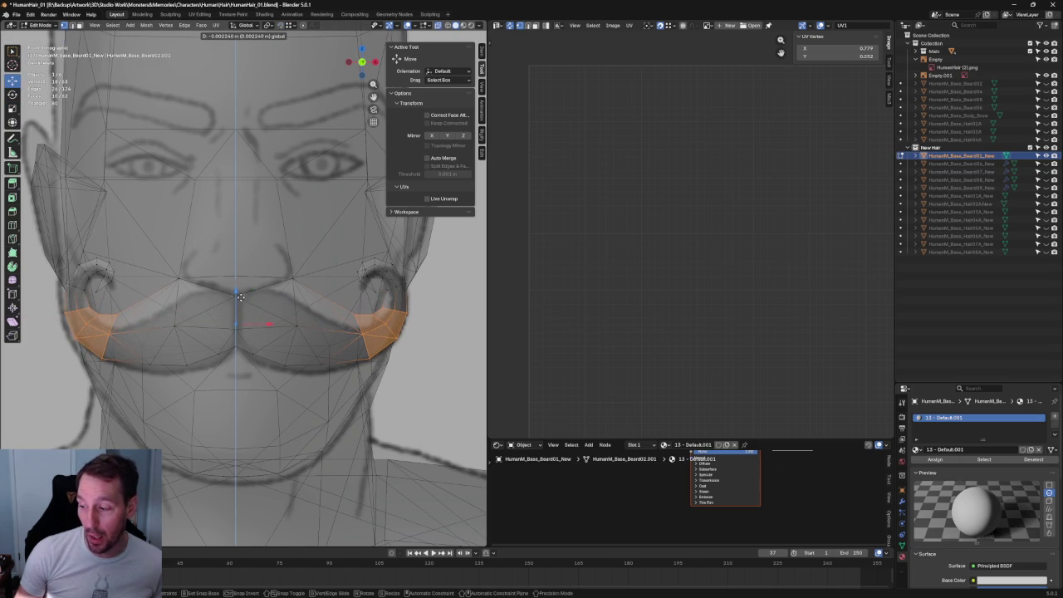
# Fine-tune the tips' vertical position, undoing stray vertex selections
pyautogui.click(312, 373)
pyautogui.hotkey('ctrl', 'z')
pyautogui.moveTo(235, 345); pyautogui.dragTo(324, 365)
pyautogui.click(277, 371)
pyautogui.hotkey('ctrl', 'z')
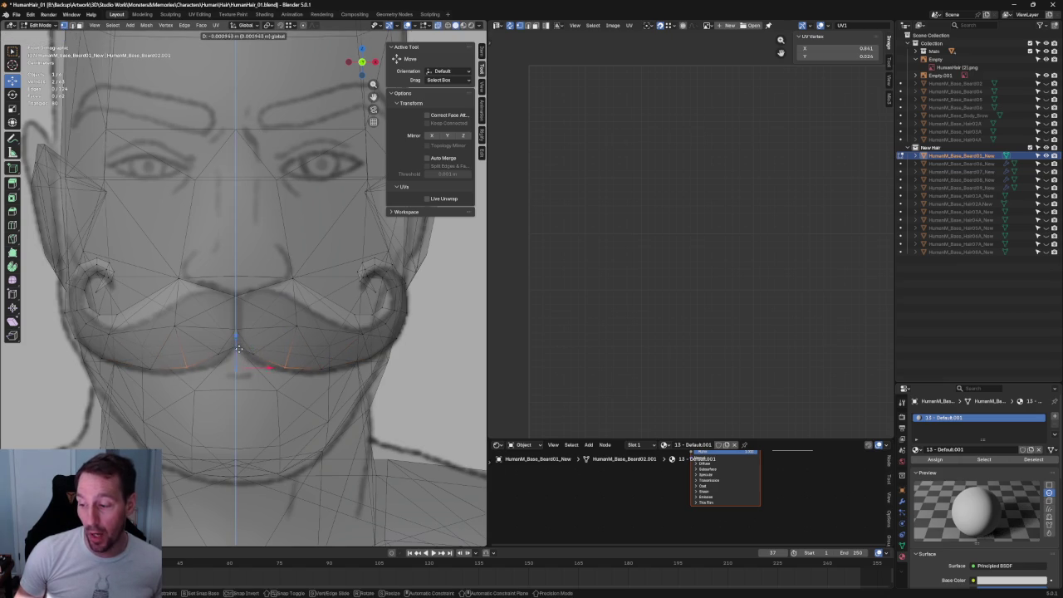
pyautogui.hotkey('ctrl', 'z')
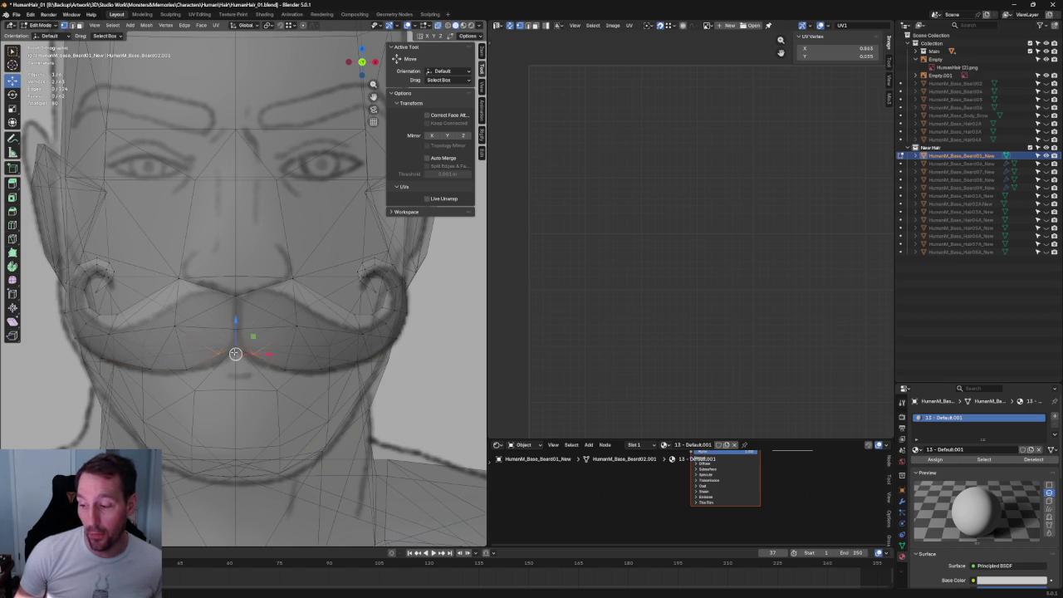
pyautogui.click(291, 289)
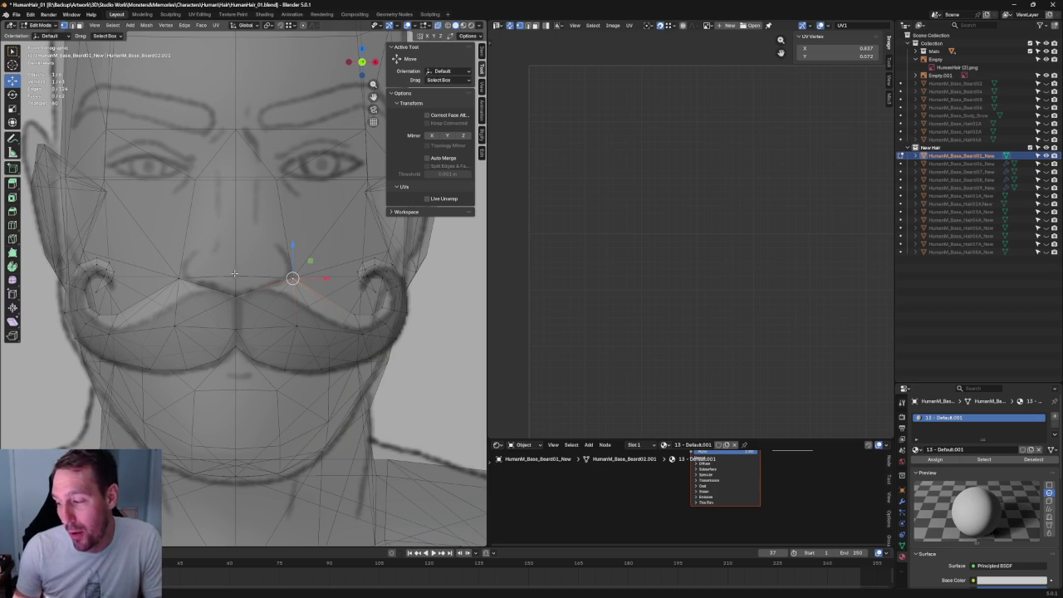
pyautogui.click(427, 259)
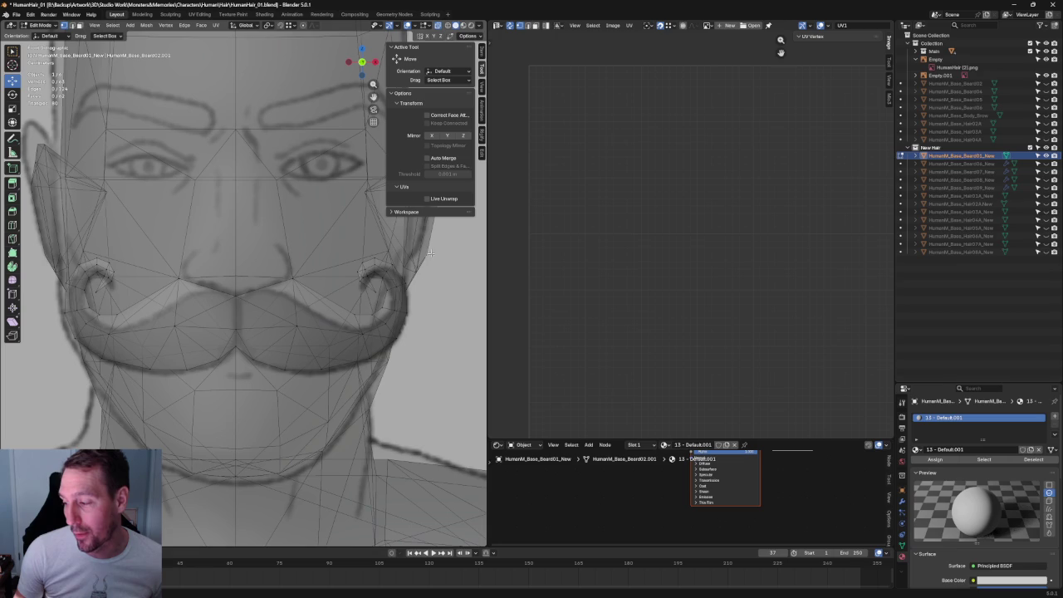
# Narrow the edges of both curls horizontally
pyautogui.click(97, 287)
pyautogui.keyDown('shift'); pyautogui.click(371, 290); pyautogui.keyUp('shift')
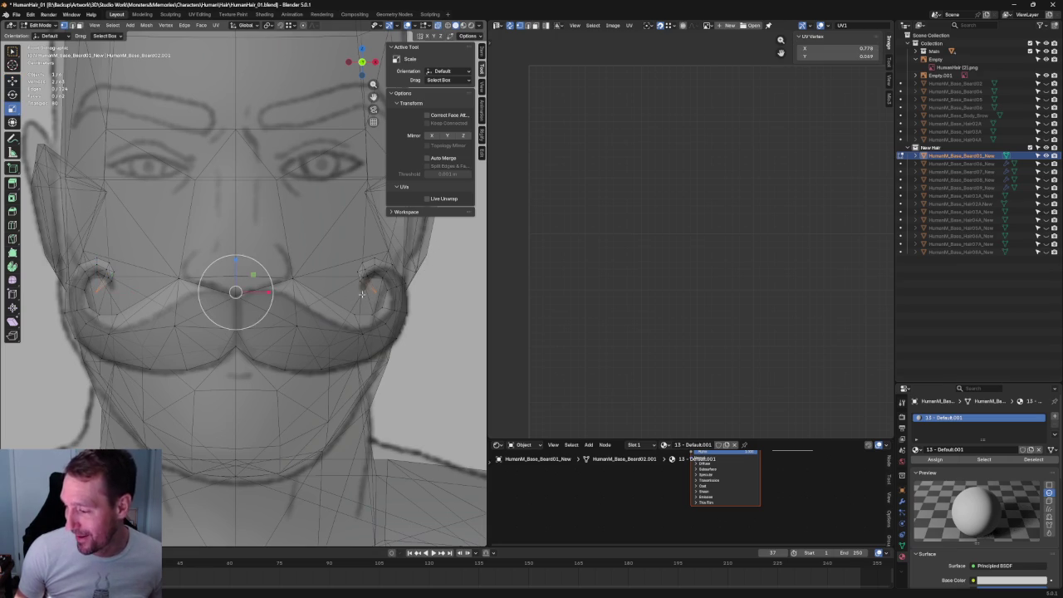
pyautogui.hotkey('shift', 'space')
pyautogui.press('s')
pyautogui.moveTo(269, 292); pyautogui.dragTo(268, 292)
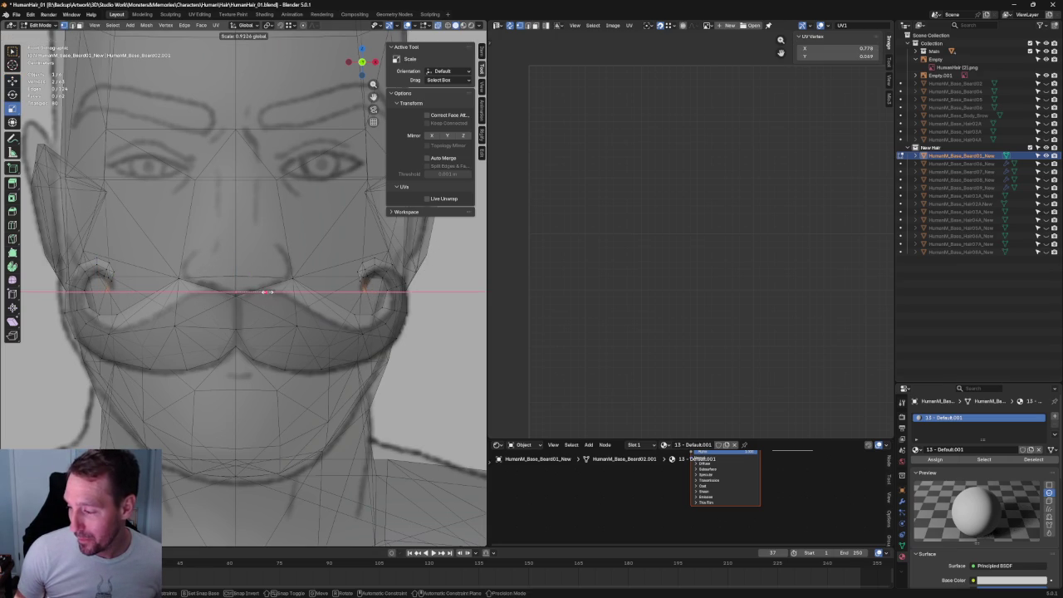
pyautogui.moveTo(269, 292); pyautogui.dragTo(269, 292)
# Lower two selected curl vertices slightly
pyautogui.click(392, 265)
pyautogui.press('KP_Decimal')
pyautogui.scroll(2, 225, 309)
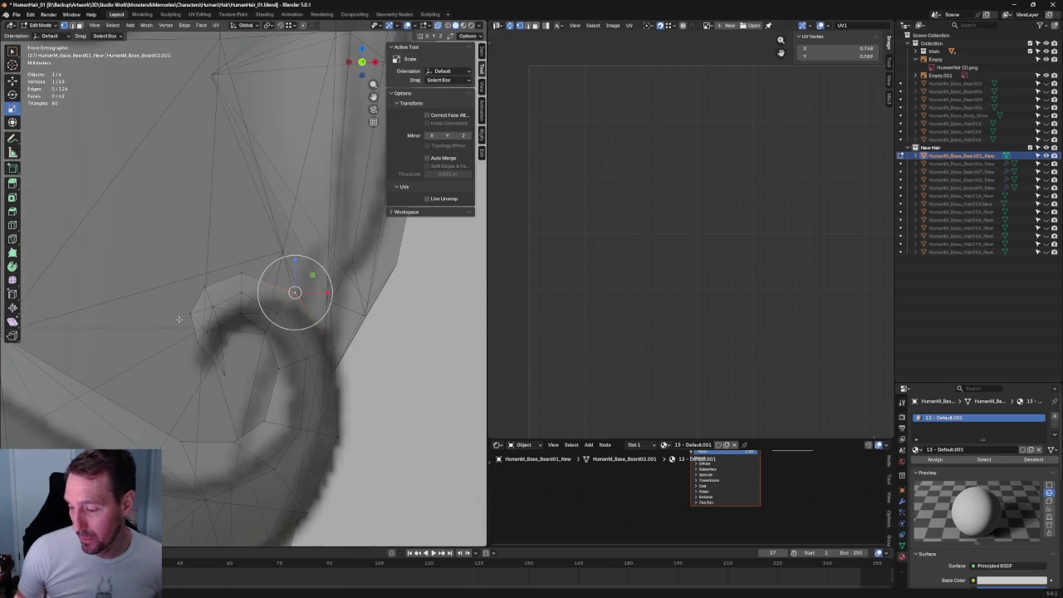
pyautogui.scroll(-3, 216, 324)
pyautogui.keyDown('shift'); pyautogui.moveTo(216, 324); pyautogui.dragTo(329, 330, button='middle'); pyautogui.keyUp('shift')
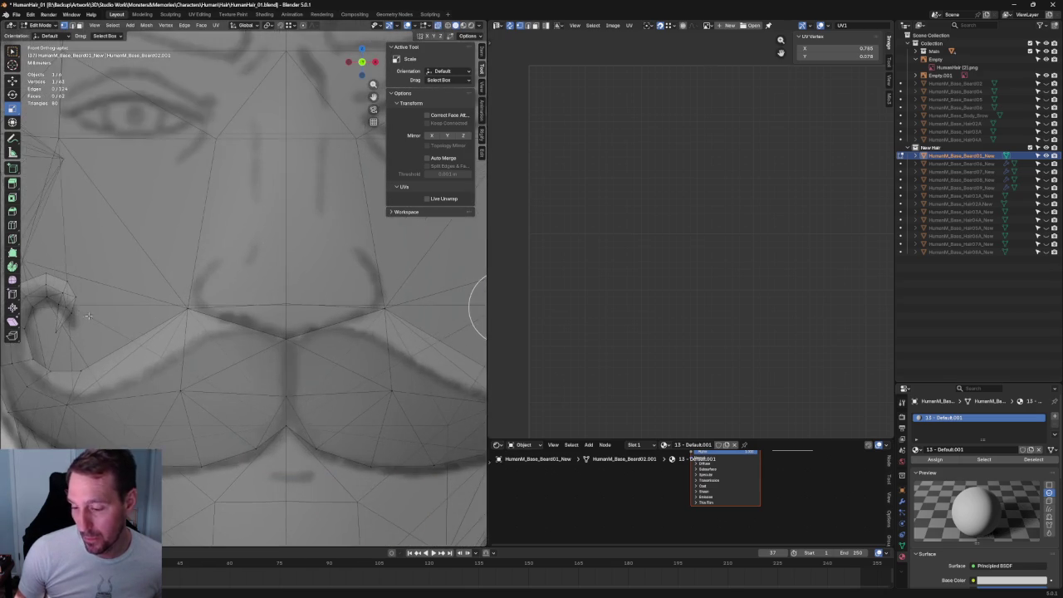
pyautogui.scroll(3, 183, 315)
pyautogui.keyDown('shift'); pyautogui.click(166, 310); pyautogui.keyUp('shift')
pyautogui.scroll(-4, 166, 309)
pyautogui.scroll(2, 221, 280)
pyautogui.hotkey('shift', 'space')
pyautogui.press('g')
pyautogui.moveTo(176, 271); pyautogui.dragTo(179, 274)
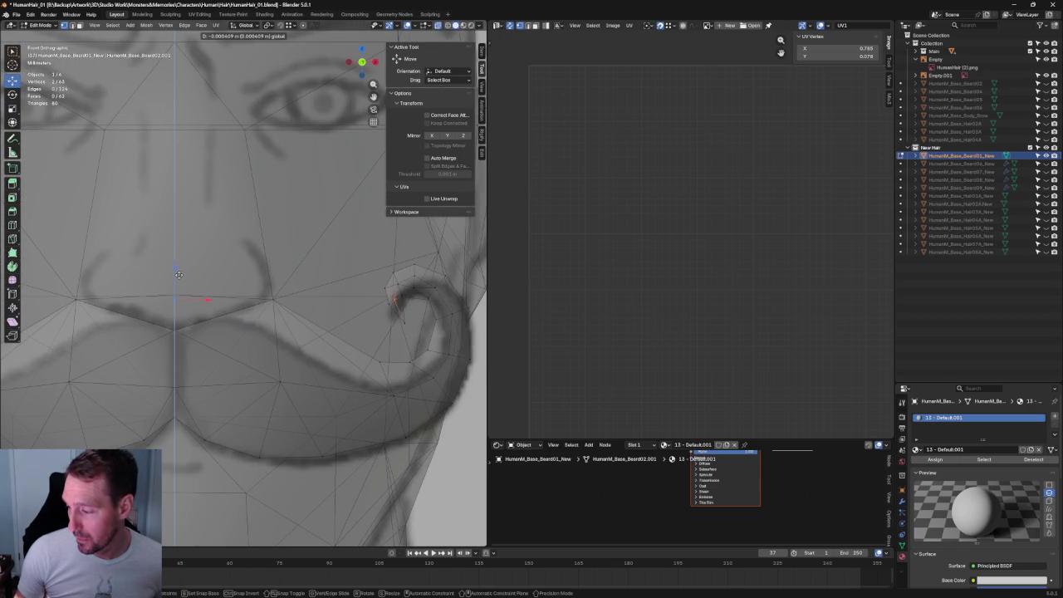
# From the front view, narrow a curl vertex selection horizontally
pyautogui.click(318, 280)
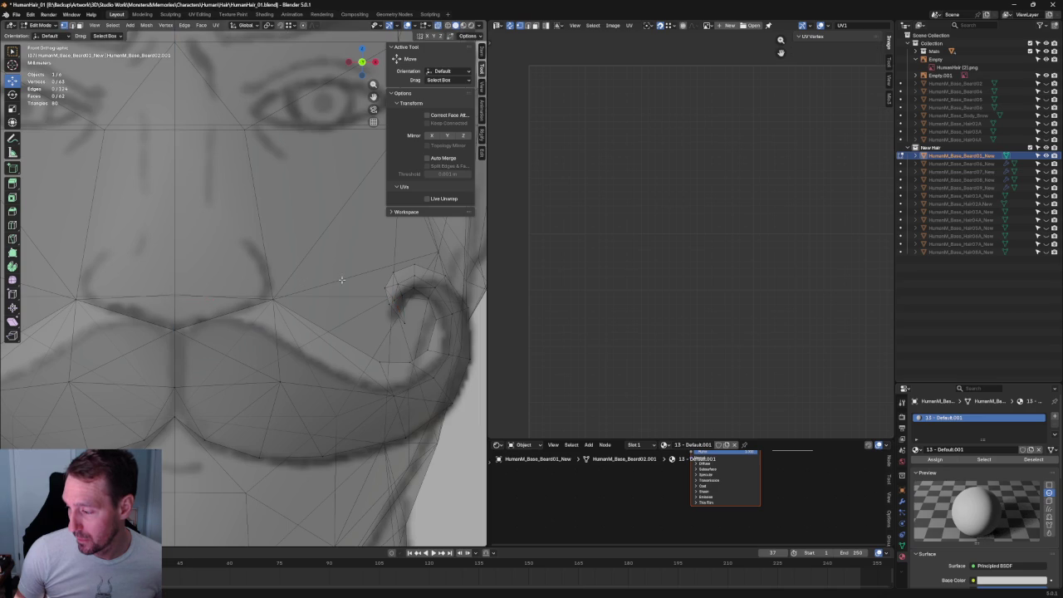
pyautogui.click(407, 303)
pyautogui.scroll(-3, 407, 303)
pyautogui.scroll(3, 164, 318)
pyautogui.moveTo(163, 318); pyautogui.dragTo(188, 316, button='middle')
pyautogui.press('KP_1')
pyautogui.scroll(2, 178, 309)
pyautogui.hotkey('shift', 'space')
pyautogui.press('s')
pyautogui.moveTo(199, 308); pyautogui.dragTo(178, 302)
pyautogui.scroll(2, 142, 316)
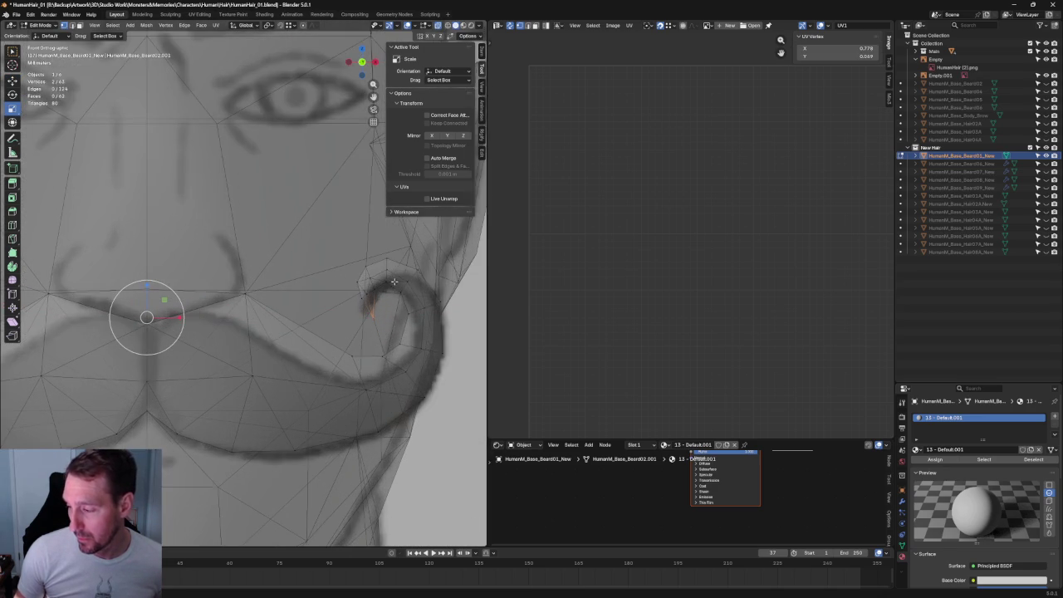
pyautogui.scroll(2, 72, 316)
# Select the whole left curl and move it along the Z axis
pyautogui.moveTo(358, 256); pyautogui.dragTo(229, 350)
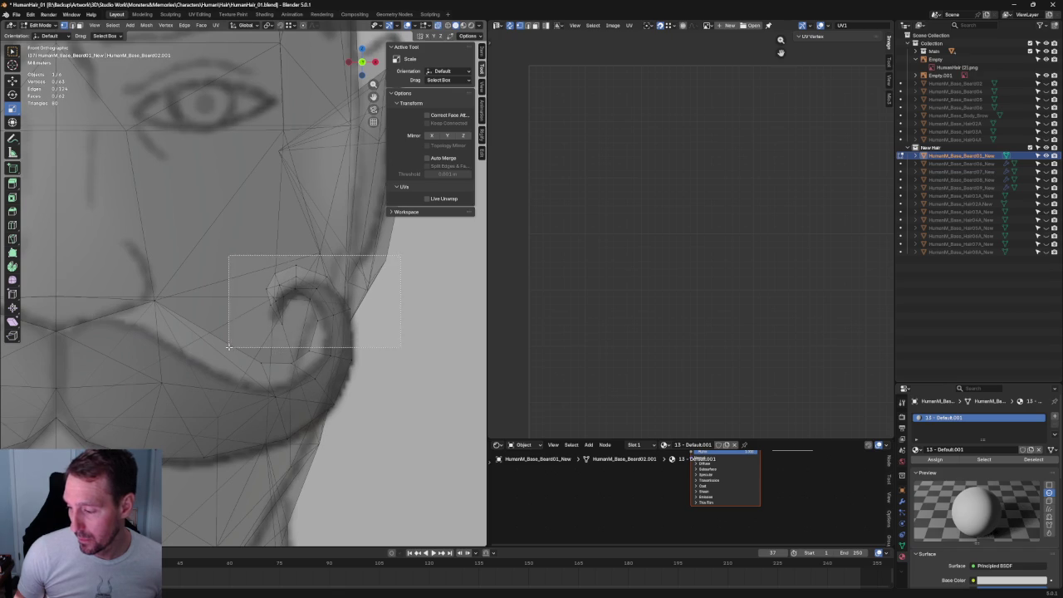
pyautogui.moveTo(296, 296); pyautogui.dragTo(141, 308, button='middle')
pyautogui.scroll(-2, 199, 243)
pyautogui.moveTo(197, 255); pyautogui.dragTo(83, 341)
pyautogui.press('KP_Decimal')
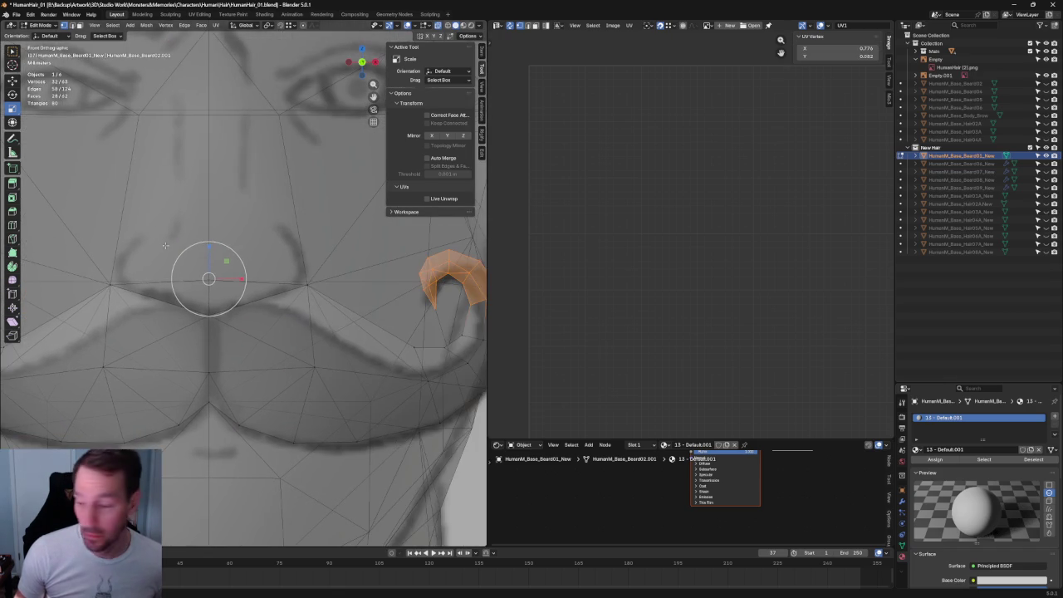
pyautogui.scroll(-2, 191, 257)
pyautogui.press('g')
pyautogui.press('z')
pyautogui.click(216, 258)
pyautogui.scroll(-2, 216, 265)
pyautogui.scroll(2, 305, 324)
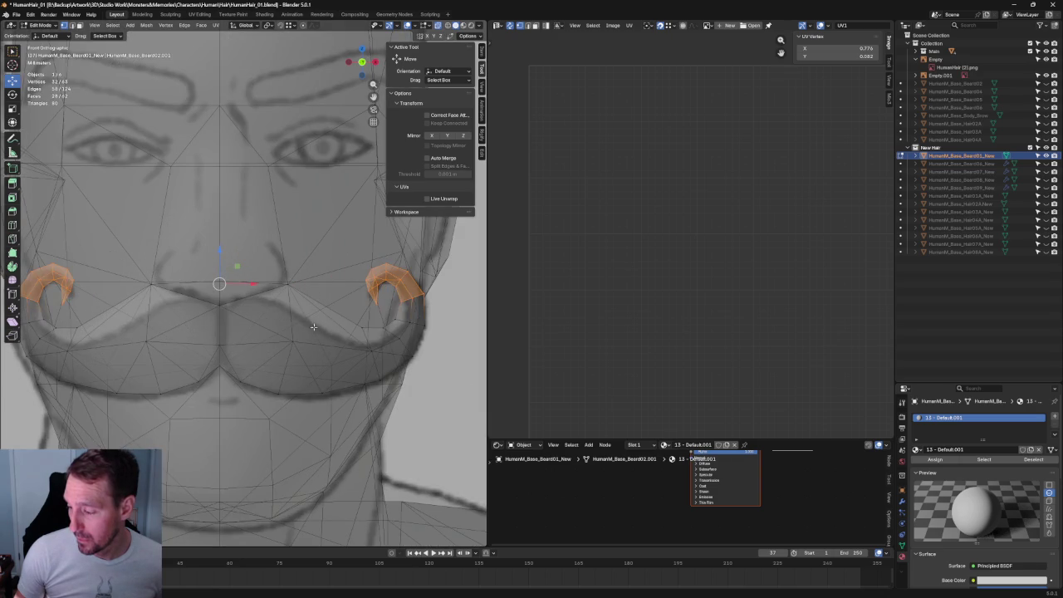
# Join four curl and corner vertices with Connect Vertex Pairs
pyautogui.hotkey('alt', 'a')
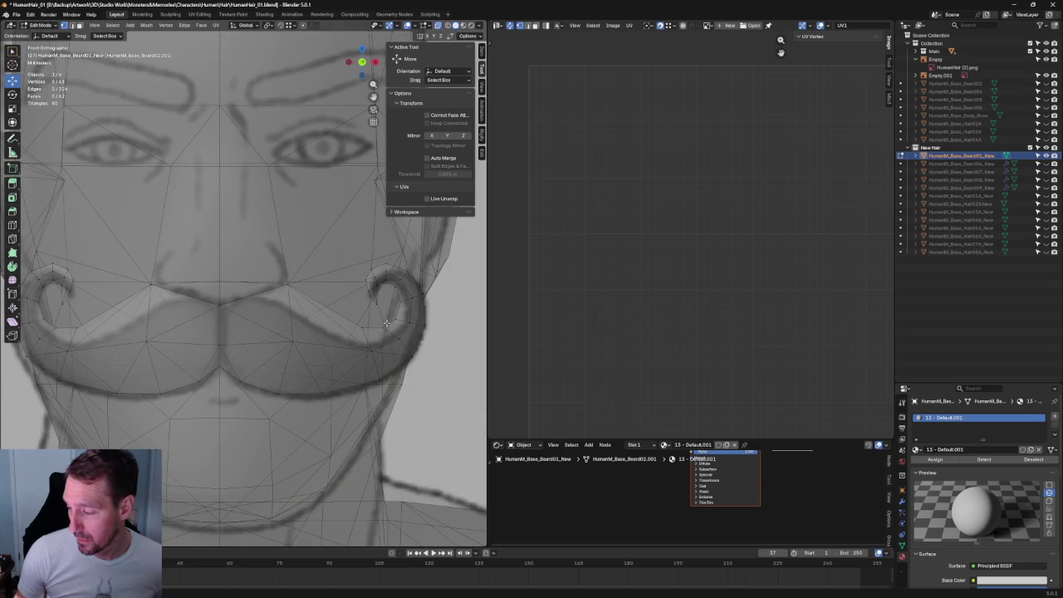
pyautogui.click(386, 323)
pyautogui.keyDown('shift'); pyautogui.click(371, 351); pyautogui.keyUp('shift')
pyautogui.keyDown('shift'); pyautogui.click(68, 351); pyautogui.keyUp('shift')
pyautogui.keyDown('shift'); pyautogui.click(55, 329); pyautogui.keyUp('shift')
pyautogui.rightClick(53, 333)
pyautogui.click(56, 333)
pyautogui.scroll(-5, 250, 324)
pyautogui.scroll(-3, 306, 316)
pyautogui.scroll(8, 236, 308)
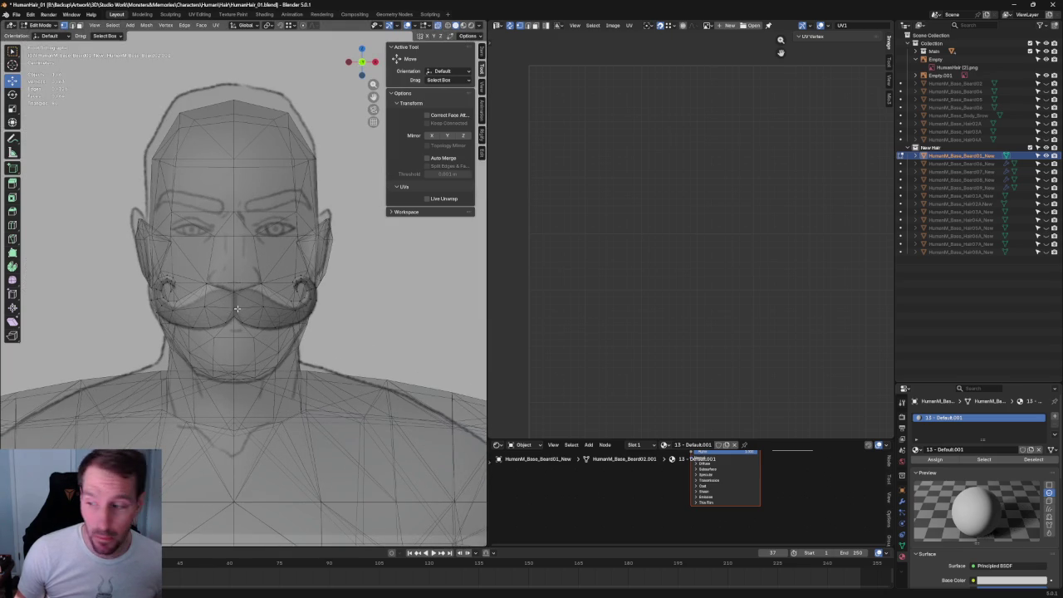
# Zoom out and pan across the reference sheet, then bring the character mesh back into view
pyautogui.scroll(-5, 249, 303)
pyautogui.scroll(-3, 362, 269)
pyautogui.moveTo(137, 276)
pyautogui.keyDown('shift'); pyautogui.mouseDown(button='middle')
pyautogui.moveTo(221, 290)
pyautogui.moveTo(196, 293)
pyautogui.moveTo(465, 299)
pyautogui.mouseUp(button='middle'); pyautogui.keyUp('shift')
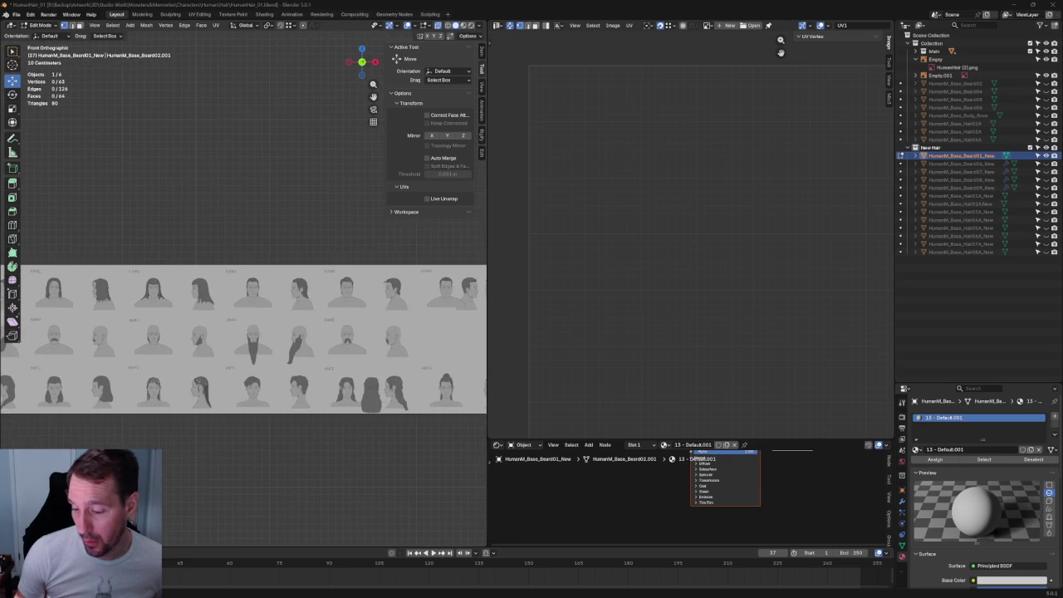
pyautogui.moveTo(193, 295)
pyautogui.keyDown('shift'); pyautogui.mouseDown(button='middle')
pyautogui.moveTo(371, 307)
pyautogui.moveTo(215, 243)
pyautogui.moveTo(216, 288)
pyautogui.mouseUp(button='middle'); pyautogui.keyUp('shift')
pyautogui.keyDown('shift'); pyautogui.moveTo(316, 250); pyautogui.dragTo(295, 253, button='middle'); pyautogui.keyUp('shift')
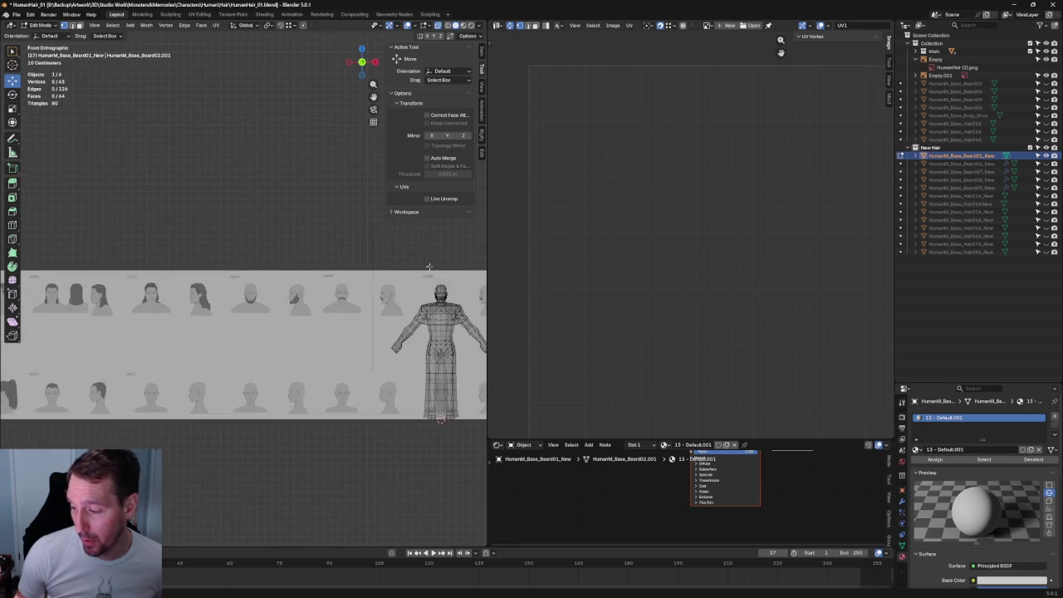
# Zoom back onto the head and turn off X-ray to show solid shading
pyautogui.scroll(2, 295, 257)
pyautogui.scroll(3, 287, 264)
pyautogui.scroll(3, 282, 270)
pyautogui.scroll(1, 281, 269)
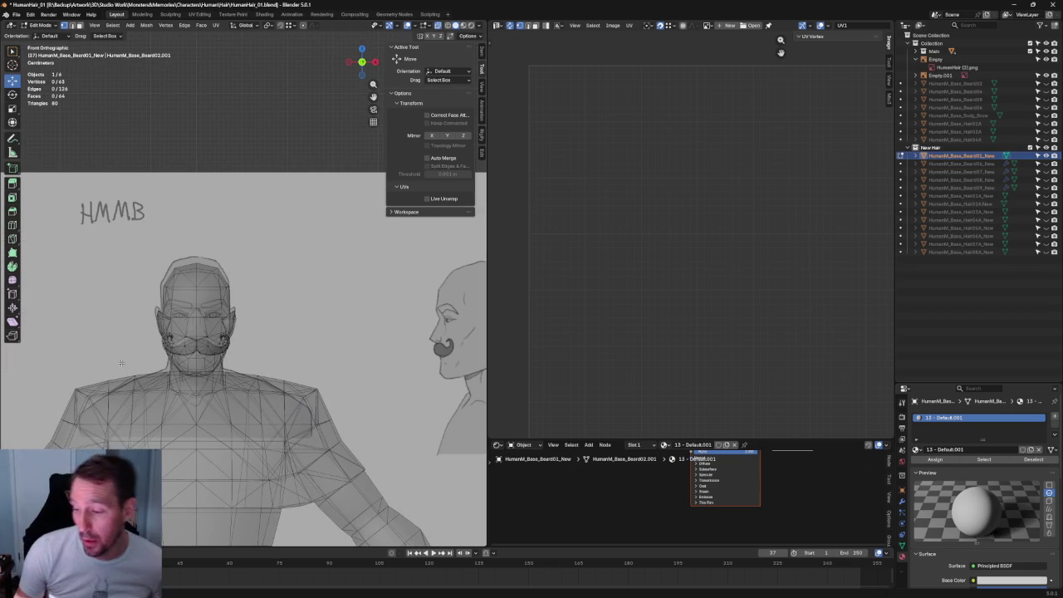
pyautogui.scroll(3, 287, 266)
pyautogui.hotkey('alt', 'z')
pyautogui.scroll(2, 283, 282)
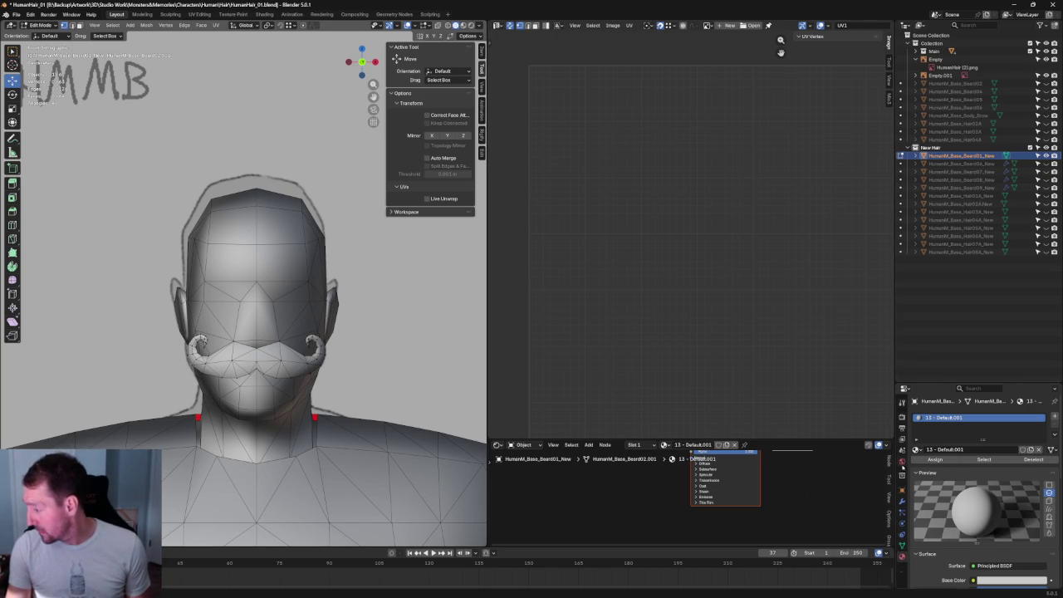
# Scroll through Material Properties, then re-enable X-ray so the moustache shows over the sketch
pyautogui.scroll(-3, 980, 499)
pyautogui.scroll(-2, 980, 498)
pyautogui.scroll(-1, 980, 499)
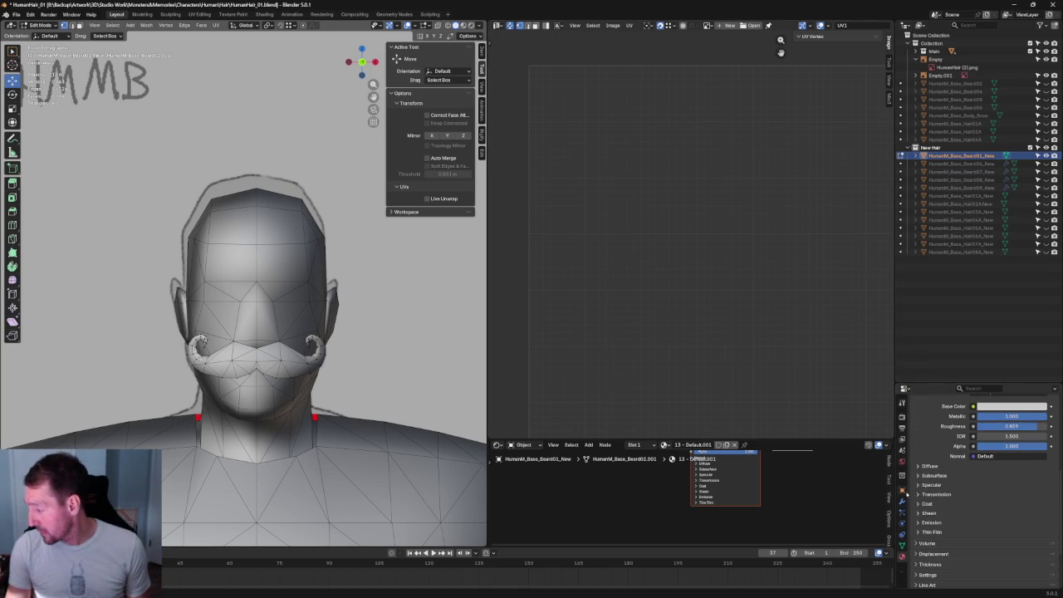
pyautogui.scroll(3, 923, 485)
pyautogui.scroll(3, 923, 485)
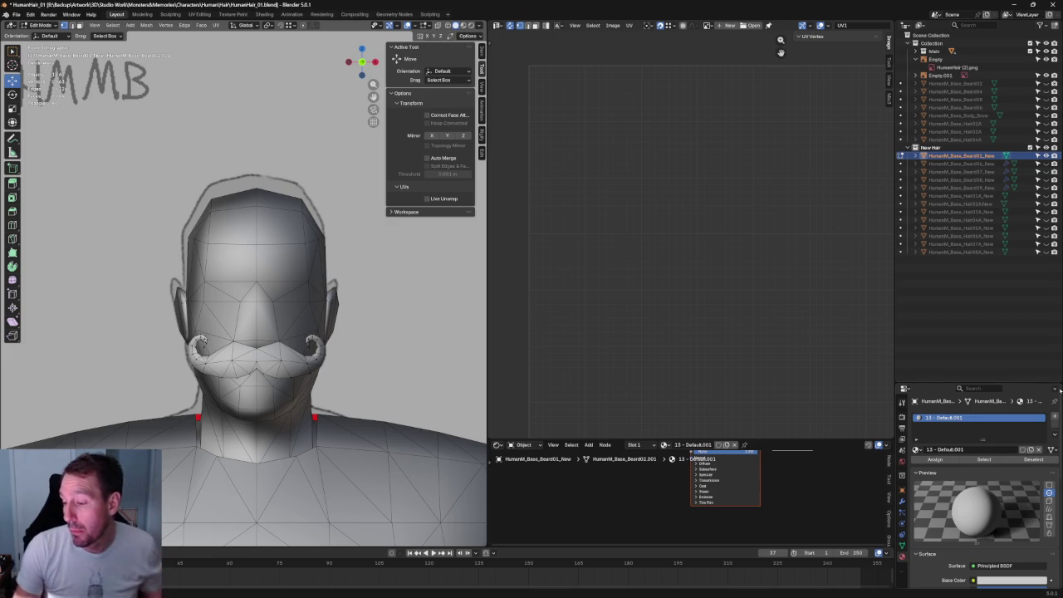
pyautogui.scroll(2, 392, 358)
pyautogui.hotkey('alt', 'z')
pyautogui.scroll(3, 393, 357)
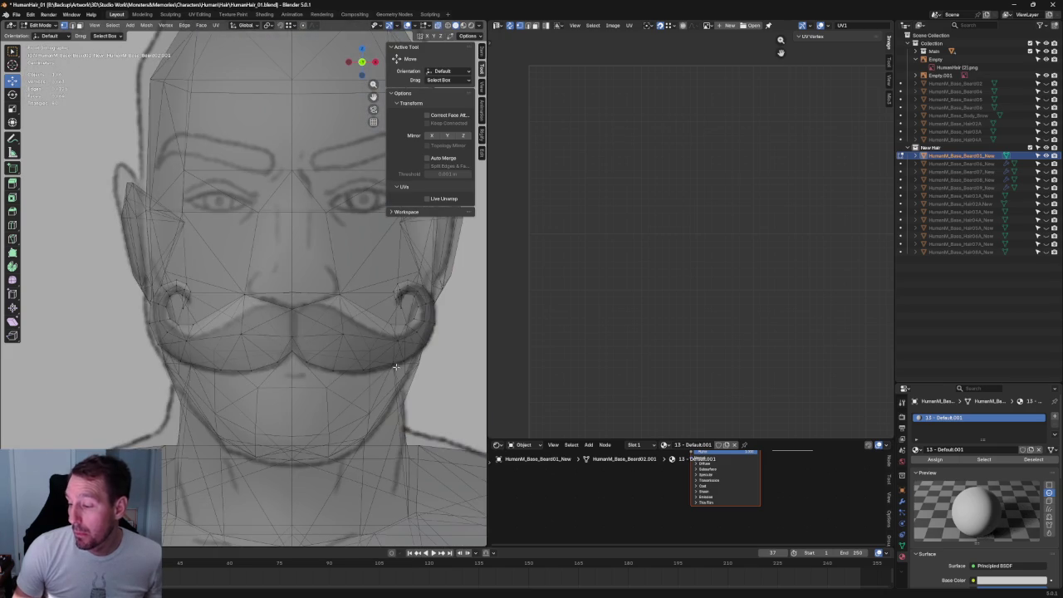
# Select the moustache's lower edge loop to check it, then deselect it
pyautogui.click(383, 365)
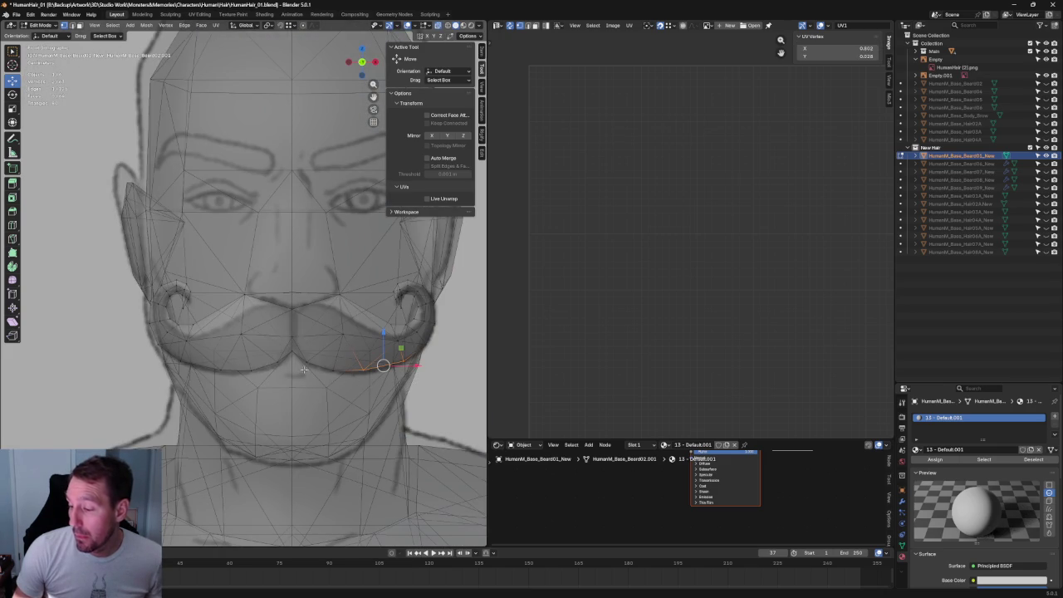
pyautogui.keyDown('alt'); pyautogui.click(236, 359); pyautogui.keyUp('alt')
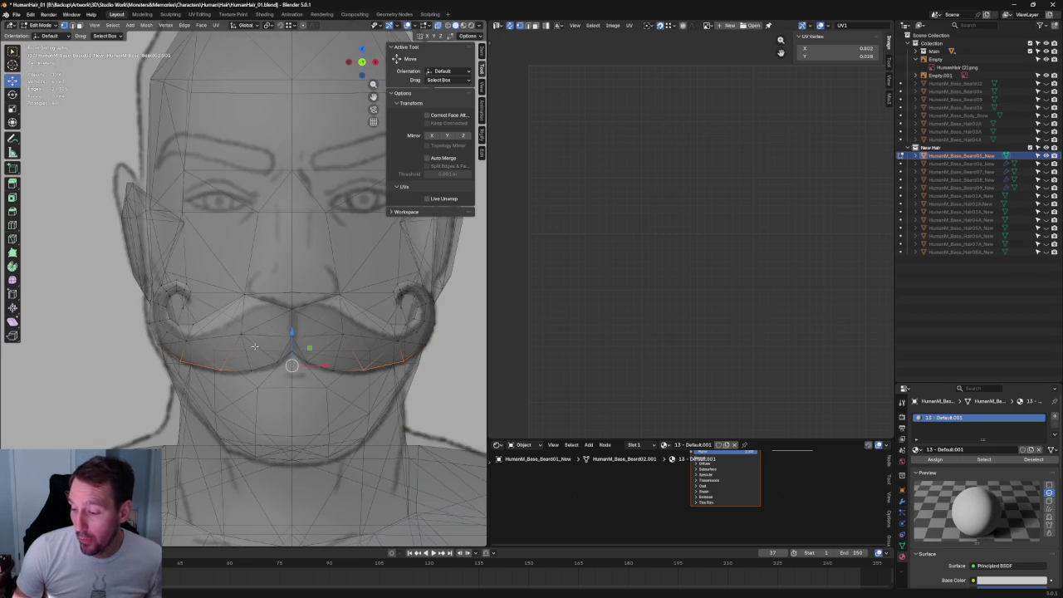
pyautogui.scroll(-5, 299, 336)
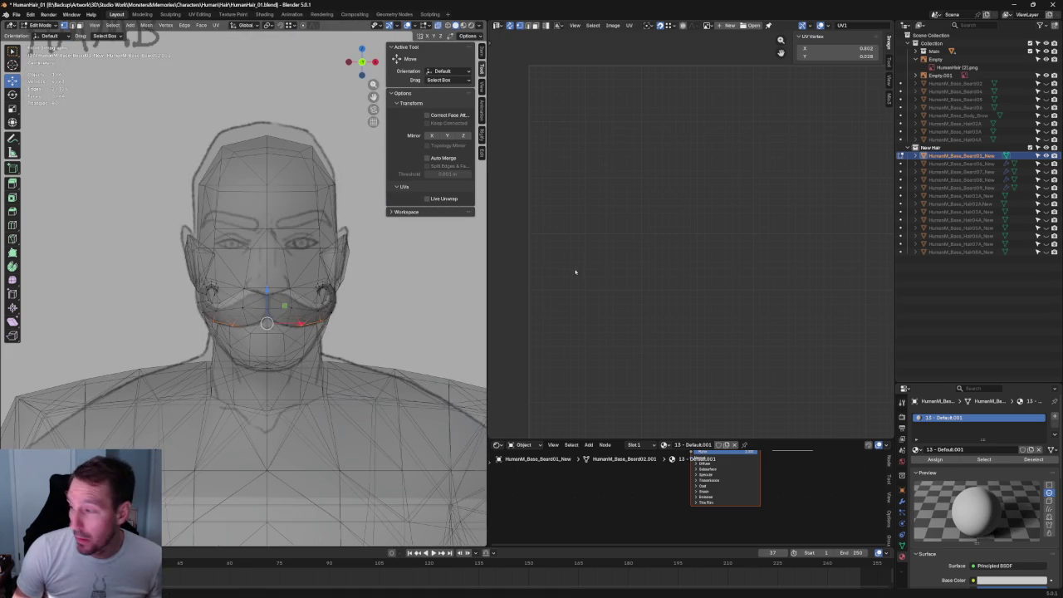
pyautogui.click(564, 272)
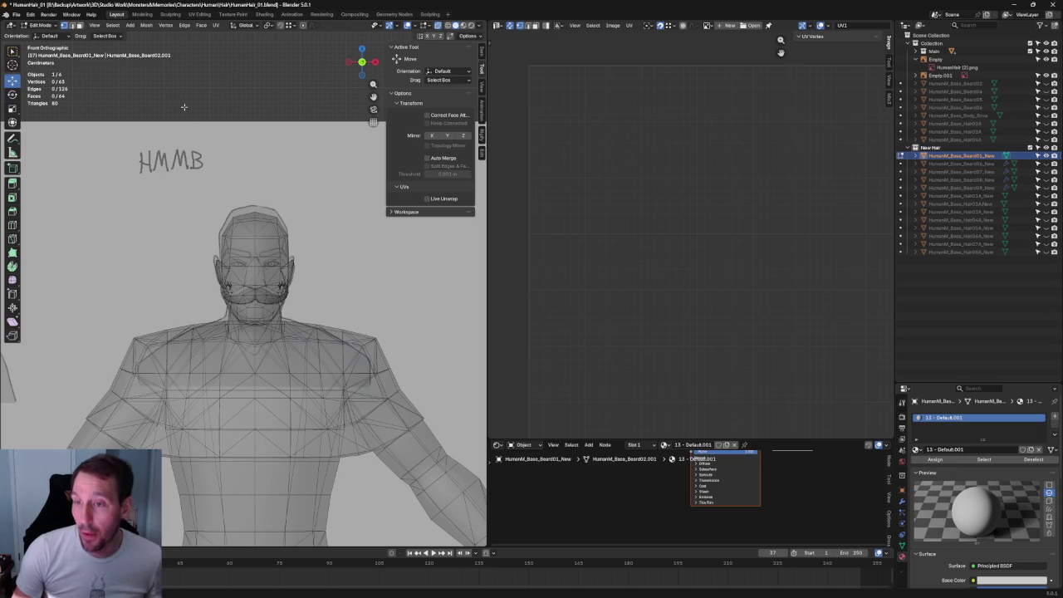
# Save HumanHair_01.blend and switch the head back to solid shading
pyautogui.click(16, 14)
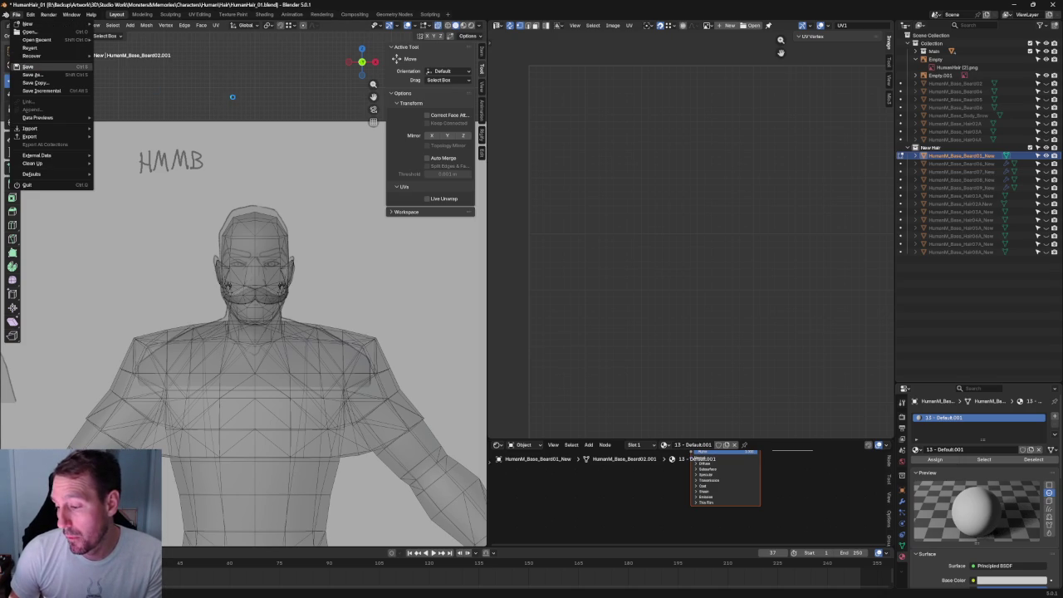
pyautogui.click(27, 67)
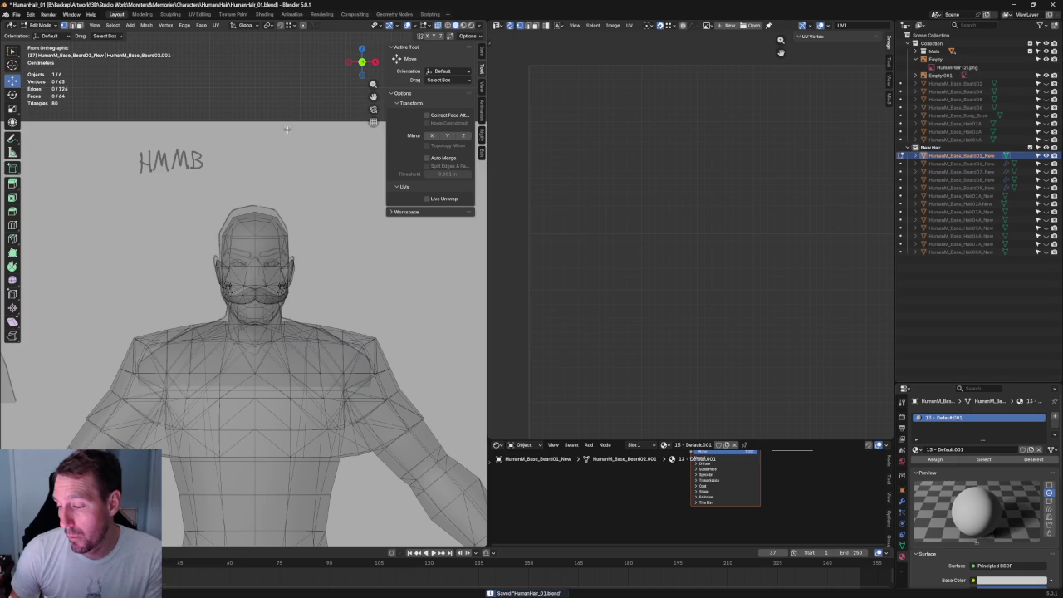
pyautogui.scroll(3, 235, 97)
pyautogui.hotkey('shift', 'z')
pyautogui.scroll(1, 241, 250)
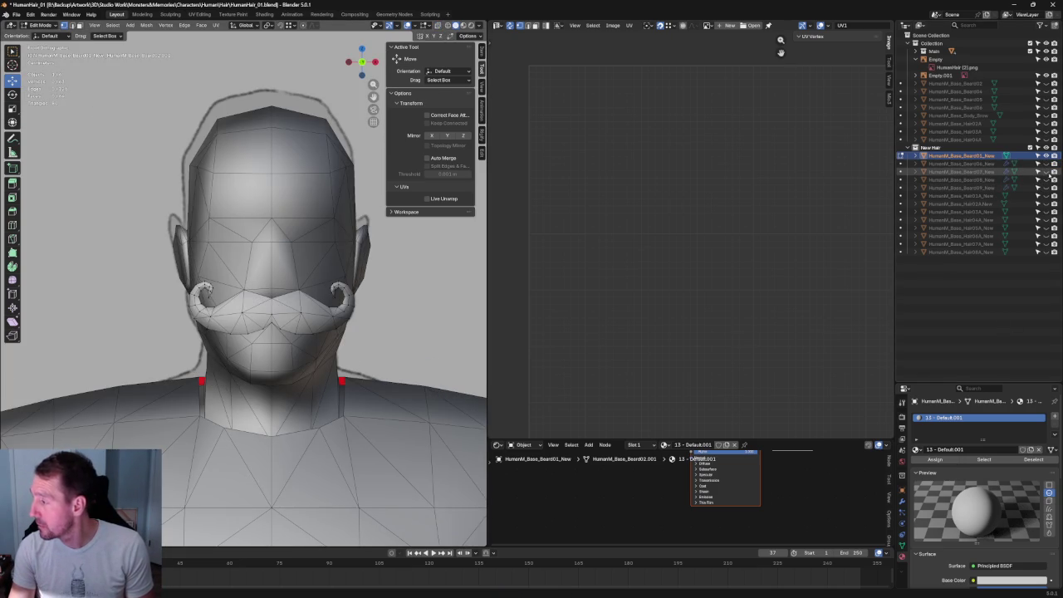
# Unhide the Beard07 mesh, orbit to inspect it, and return to front orthographic view
pyautogui.click(1038, 172)
pyautogui.scroll(-5, 313, 343)
pyautogui.scroll(4, 313, 343)
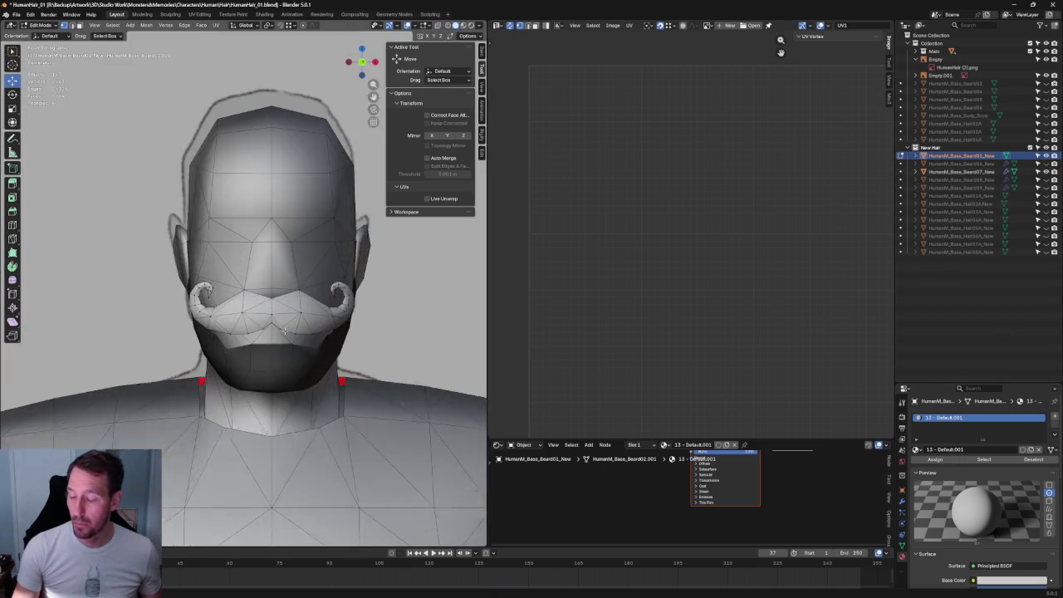
pyautogui.scroll(-2, 313, 343)
pyautogui.moveTo(313, 343)
pyautogui.mouseDown(button='middle')
pyautogui.moveTo(219, 335)
pyautogui.moveTo(368, 343)
pyautogui.moveTo(405, 367)
pyautogui.moveTo(299, 332)
pyautogui.mouseUp(button='middle')
pyautogui.press('KP_1')
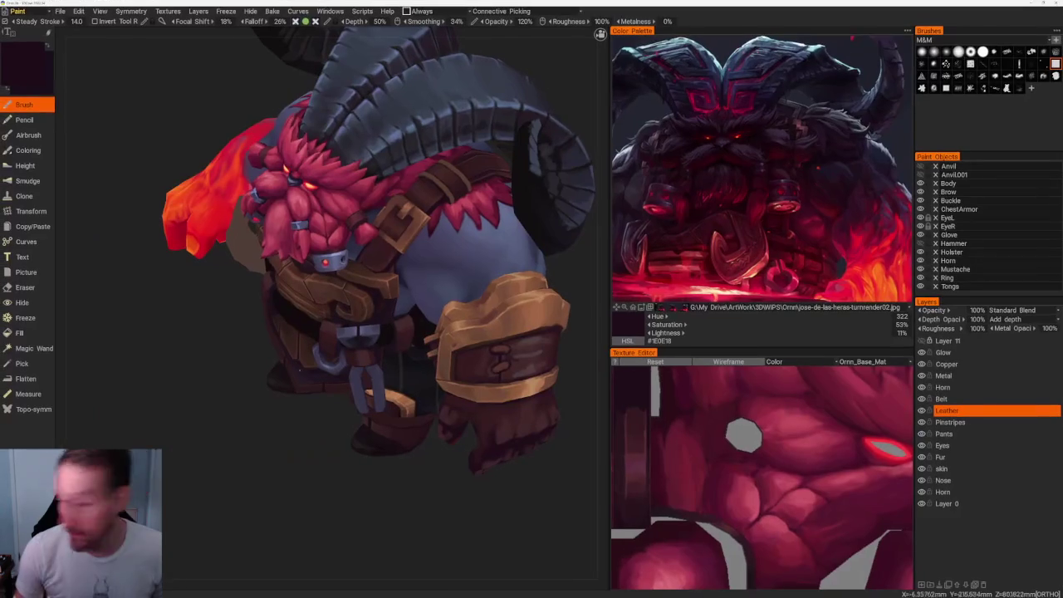
# Save the horned character scene, then open HelmHairTest.3b from the recent files
pyautogui.moveTo(169, 483); pyautogui.dragTo(241, 465)
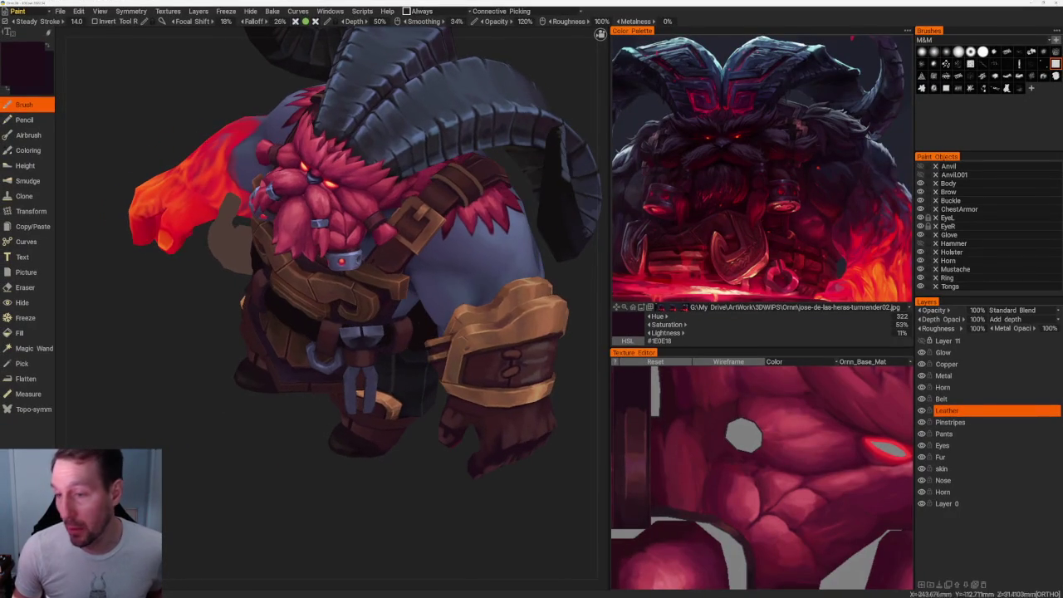
pyautogui.click(61, 11)
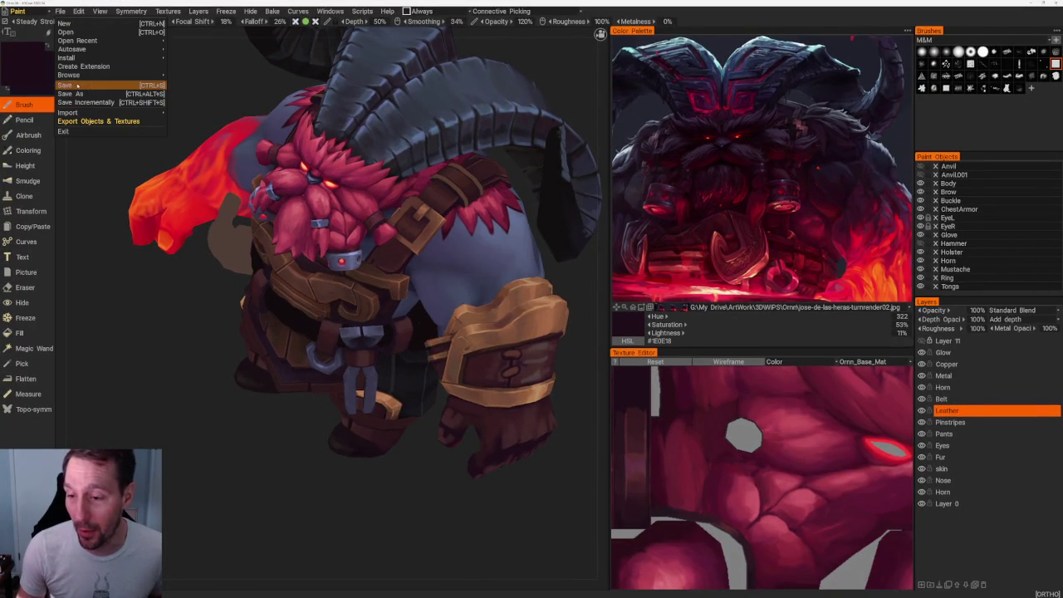
pyautogui.click(64, 85)
pyautogui.click(61, 10)
pyautogui.moveTo(77, 40)
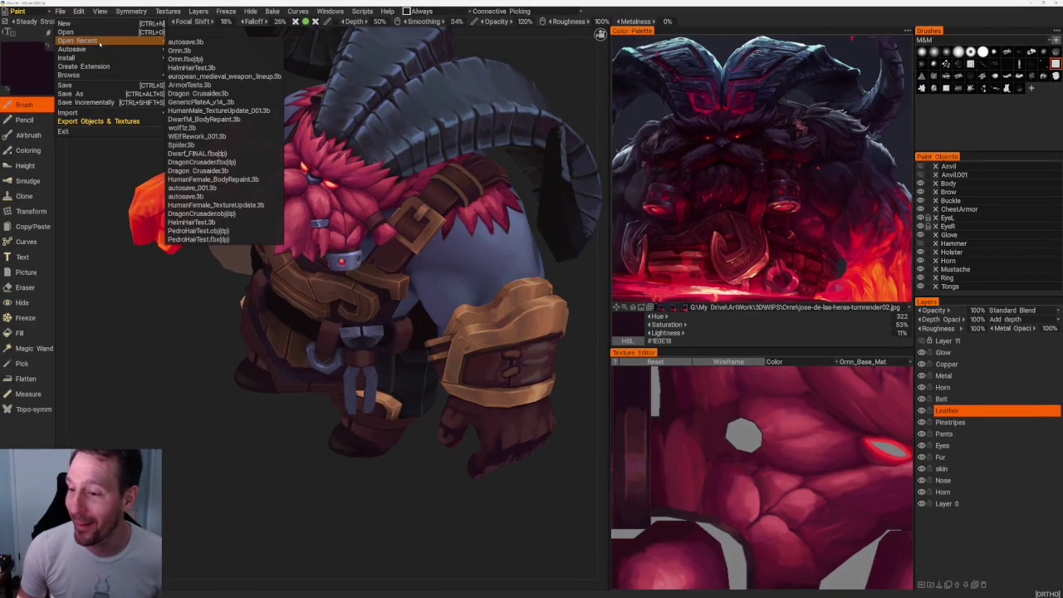
pyautogui.click(191, 67)
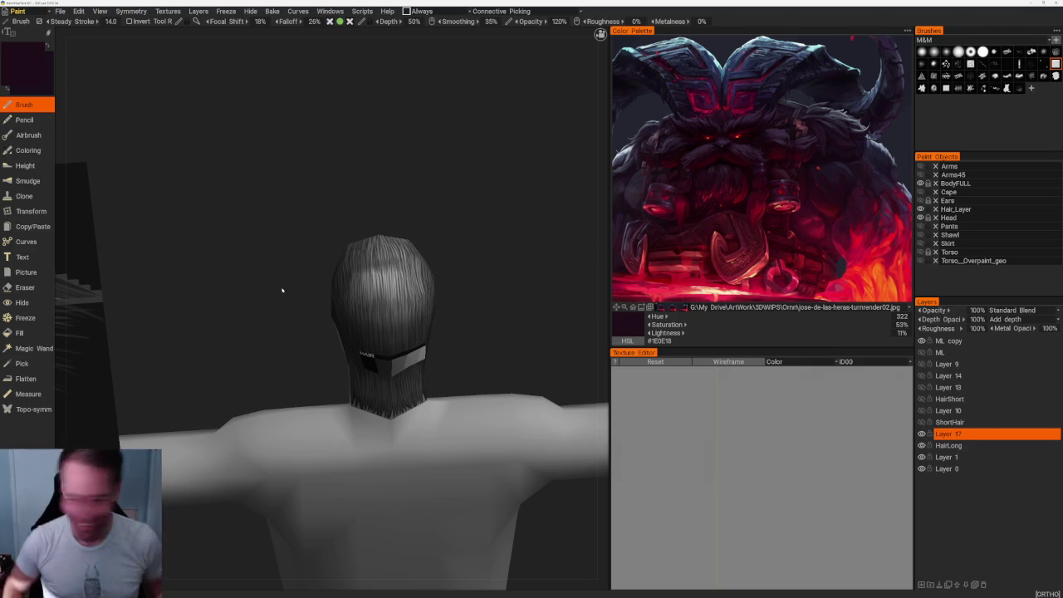
# Orbit to the back of the hair, then export UV set ID00's paint layers to Photoshop
pyautogui.moveTo(304, 310)
pyautogui.mouseDown(button='middle')
pyautogui.moveTo(270, 271)
pyautogui.moveTo(352, 171)
pyautogui.moveTo(332, 180)
pyautogui.moveTo(349, 191)
pyautogui.mouseUp(button='middle')
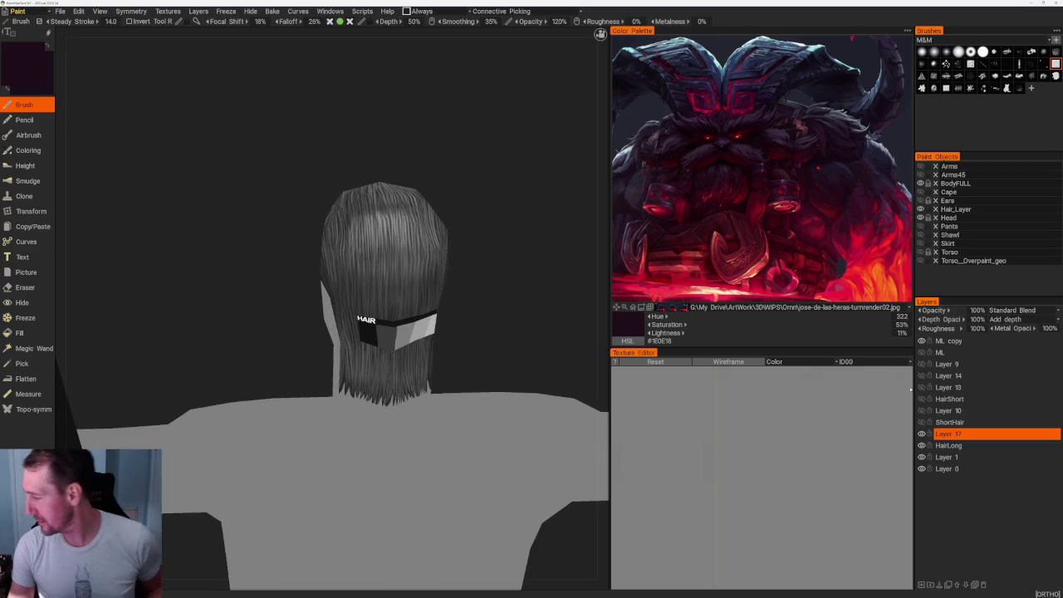
pyautogui.moveTo(460, 237); pyautogui.dragTo(502, 221, button='middle')
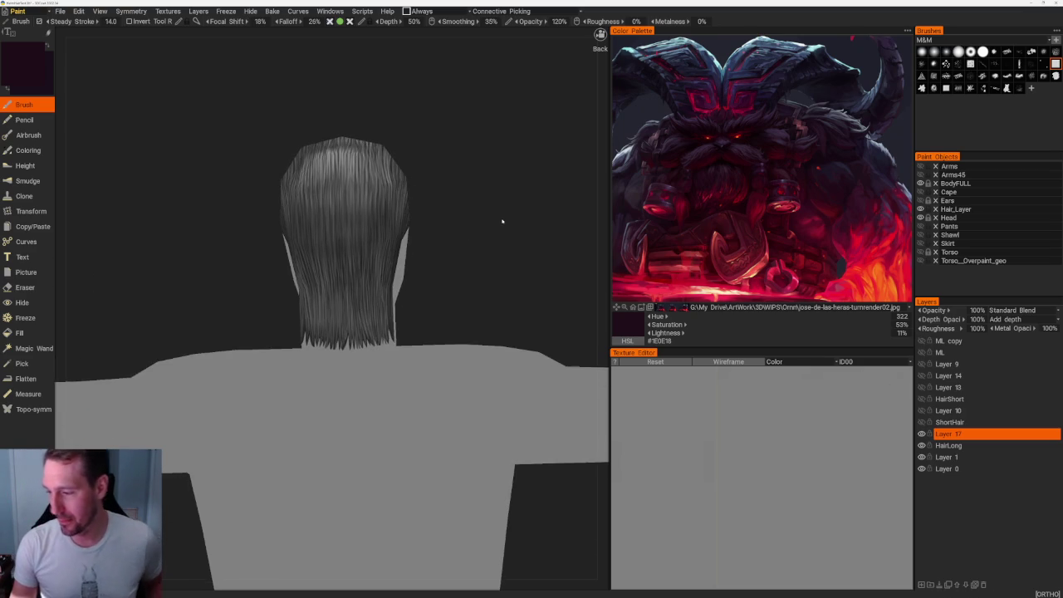
pyautogui.hotkey('ctrl', 'e')
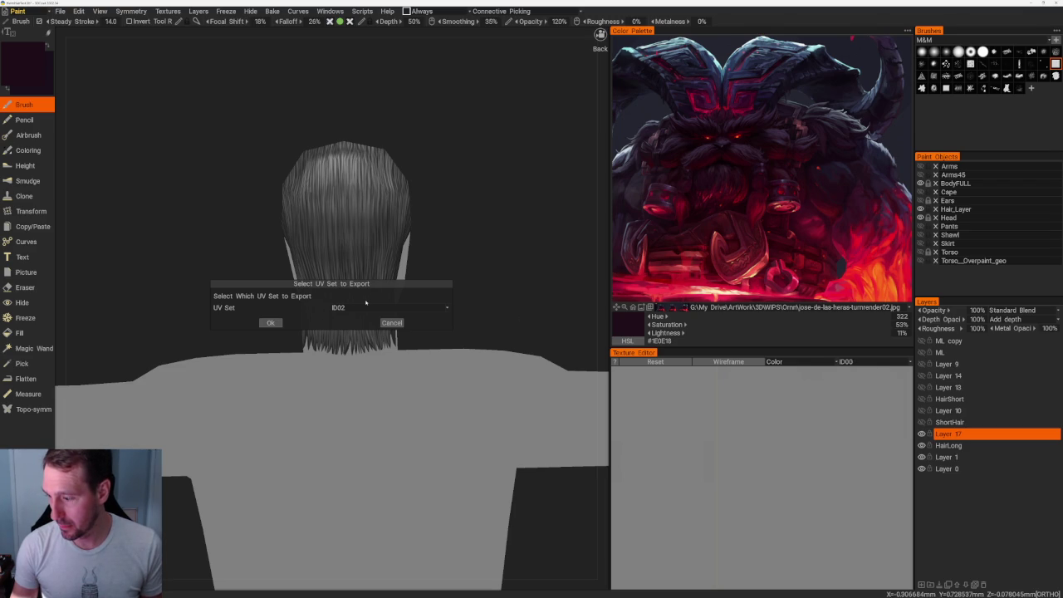
pyautogui.click(341, 307)
pyautogui.click(342, 320)
pyautogui.click(342, 308)
pyautogui.click(342, 320)
pyautogui.click(271, 322)
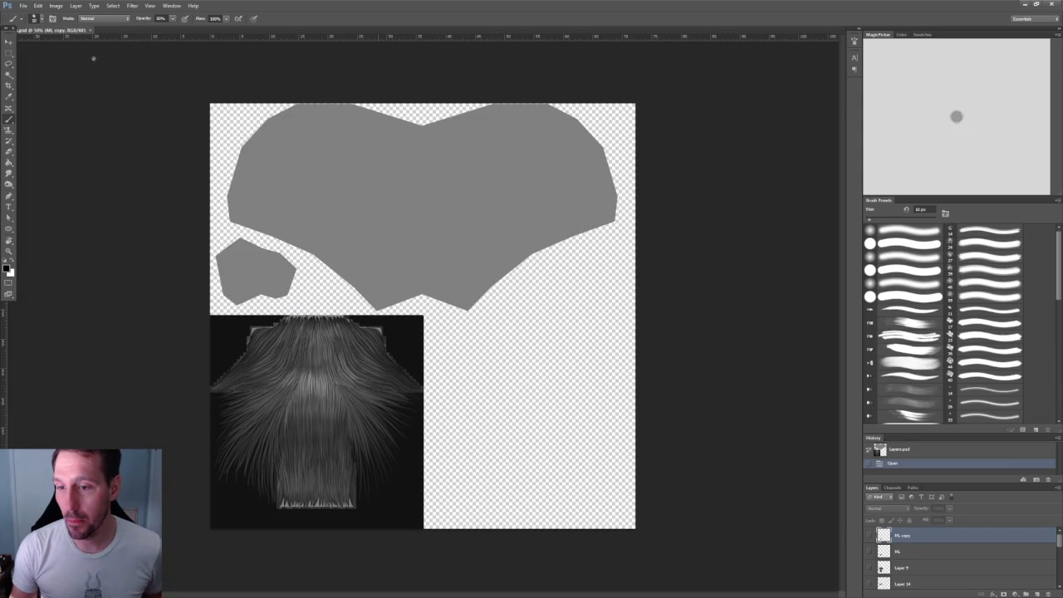
# Resize the History, Color and Layers panels and enlarge the document window around the canvas
pyautogui.moveTo(149, 57); pyautogui.dragTo(342, 75)
pyautogui.scroll(-3, 976, 534)
pyautogui.scroll(-3, 972, 532)
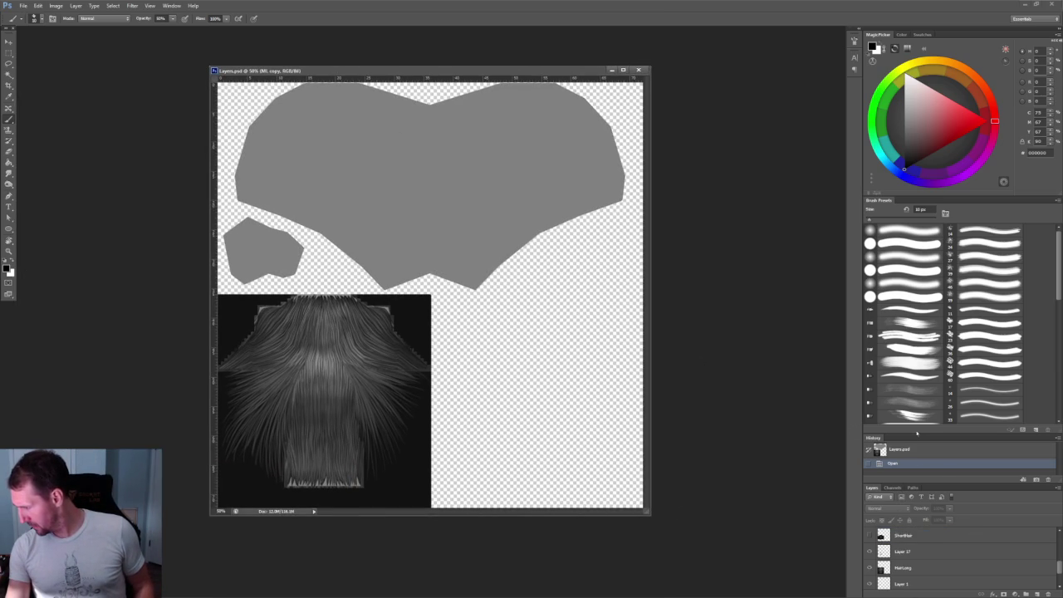
pyautogui.moveTo(913, 433); pyautogui.dragTo(914, 282)
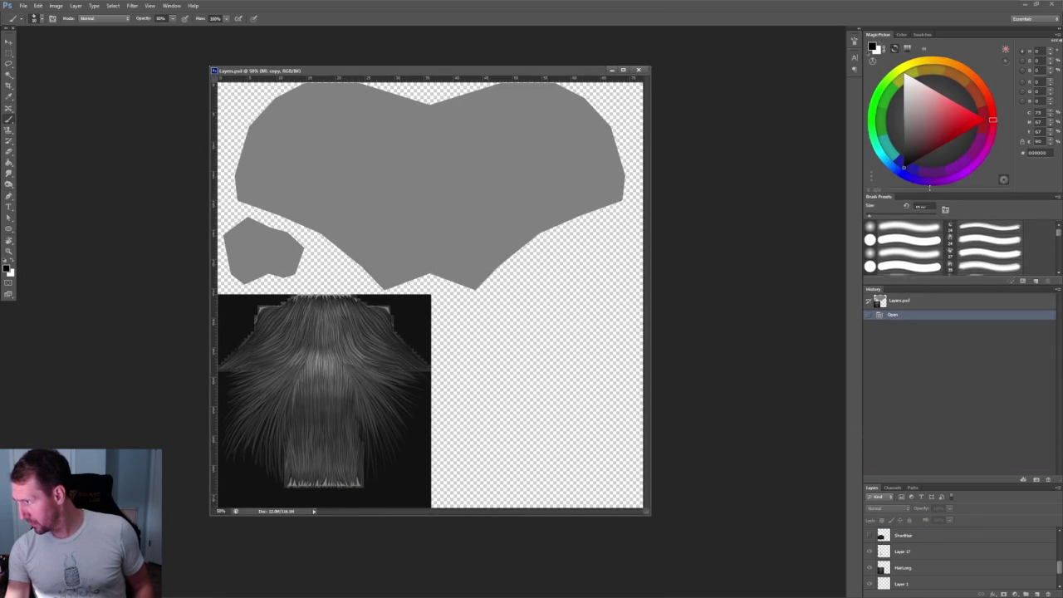
pyautogui.moveTo(929, 193); pyautogui.dragTo(928, 140)
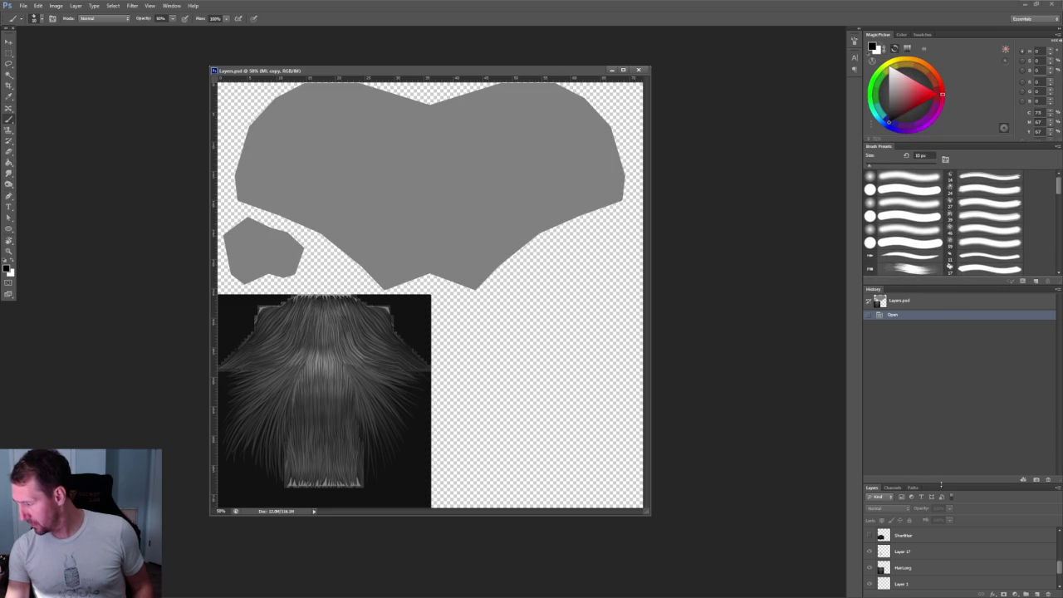
pyautogui.moveTo(941, 485); pyautogui.dragTo(931, 365)
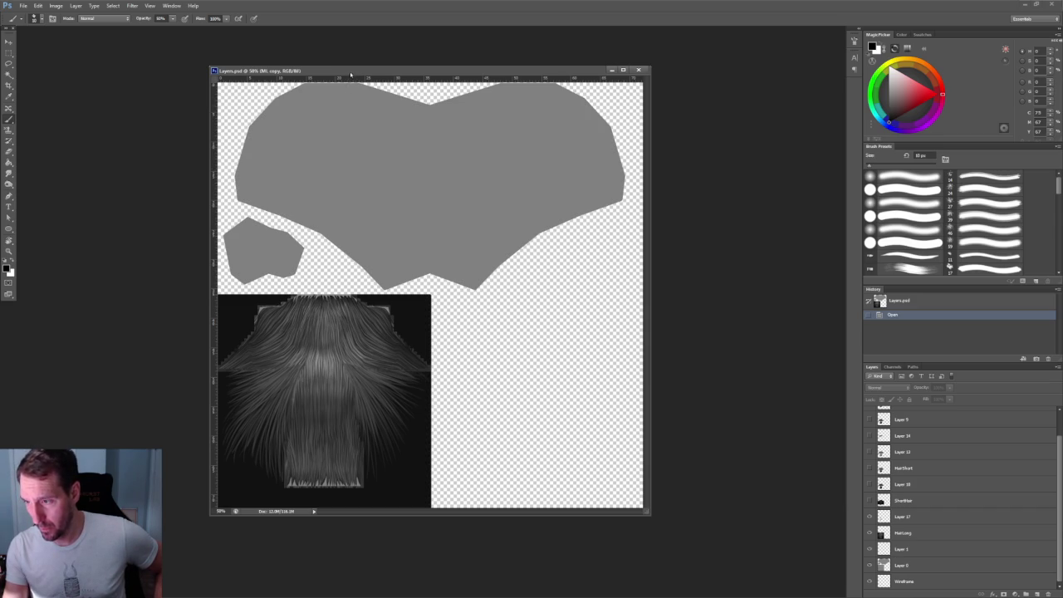
pyautogui.moveTo(350, 75); pyautogui.dragTo(504, 70)
pyautogui.click(37, 6)
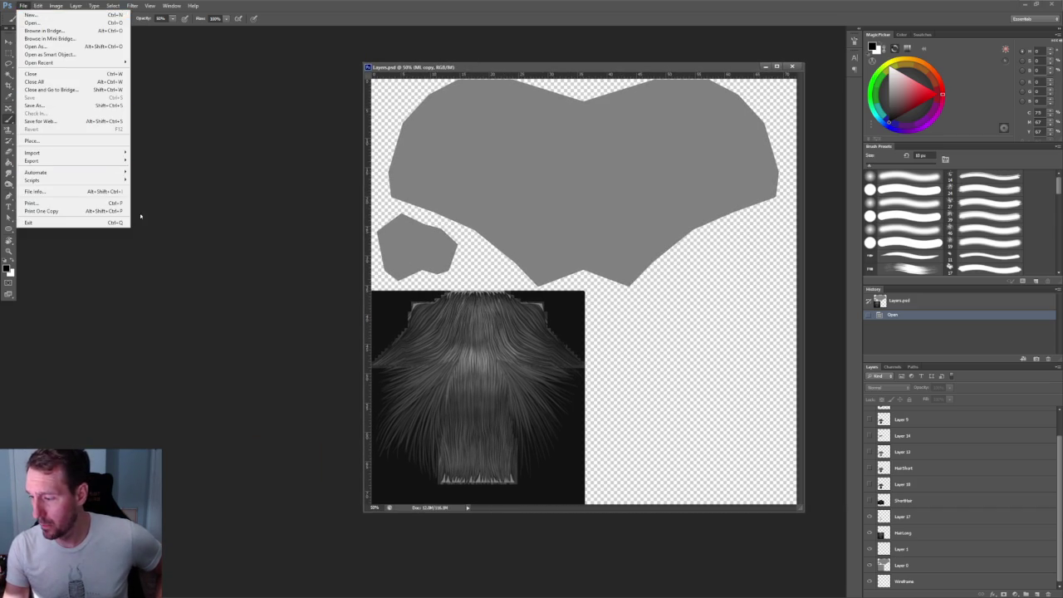
pyautogui.click(314, 288)
pyautogui.moveTo(461, 69); pyautogui.dragTo(369, 67)
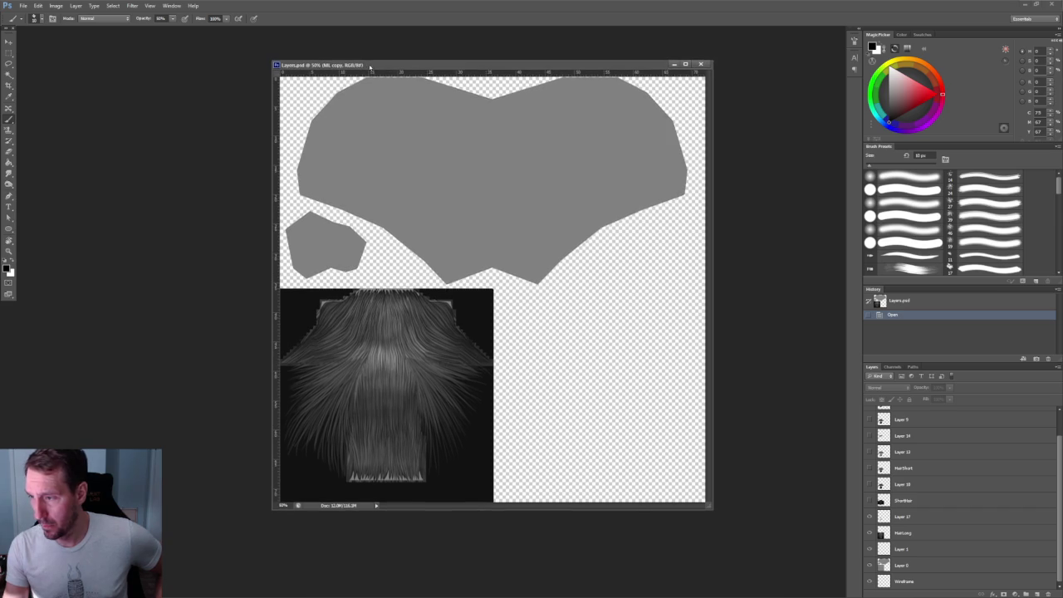
pyautogui.moveTo(271, 507); pyautogui.dragTo(76, 568)
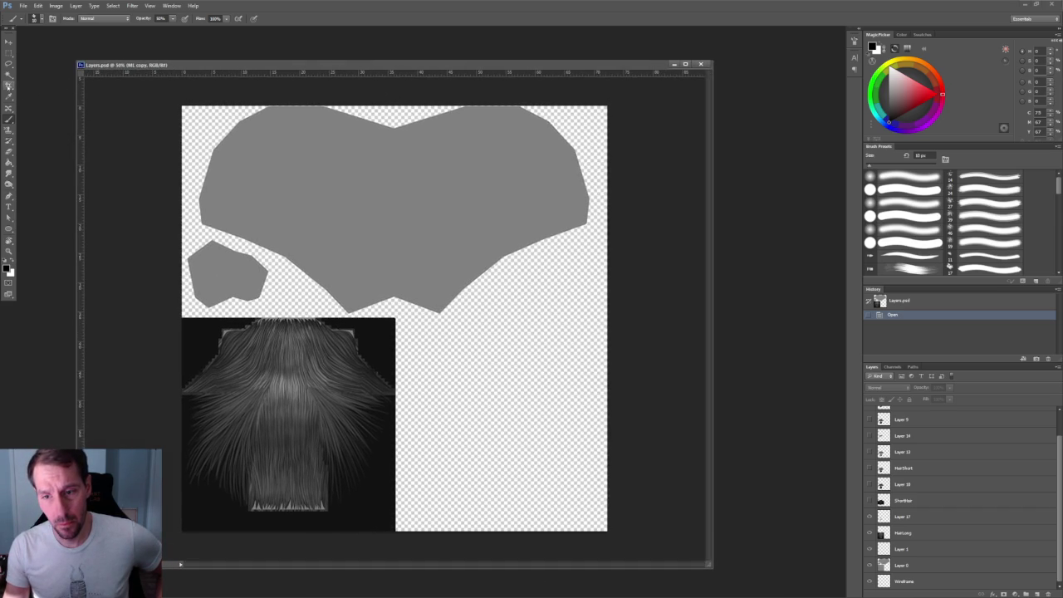
# Pick the Crop tool with a square ratio and enter 1024 by 512 crop values
pyautogui.click(8, 86)
pyautogui.click(62, 18)
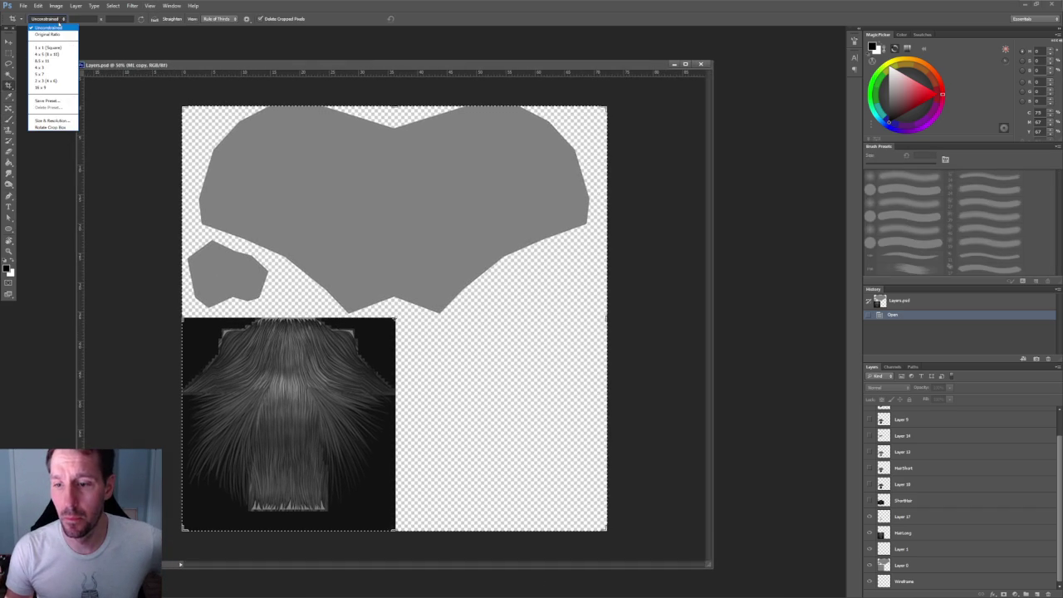
pyautogui.click(47, 48)
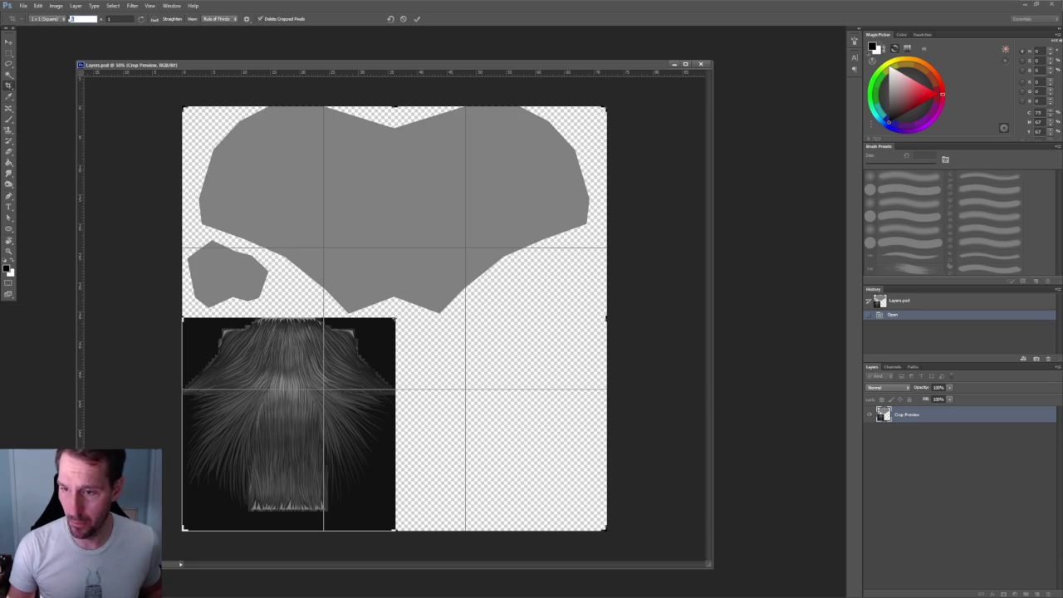
pyautogui.write('1024')
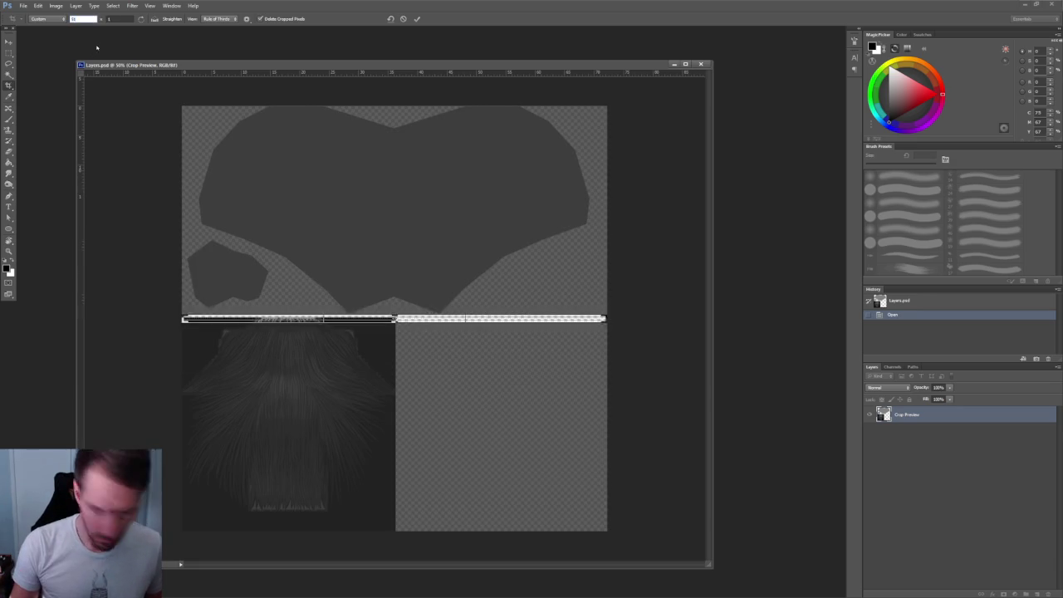
pyautogui.press('Tab')
pyautogui.write('512')
pyautogui.press('Return')
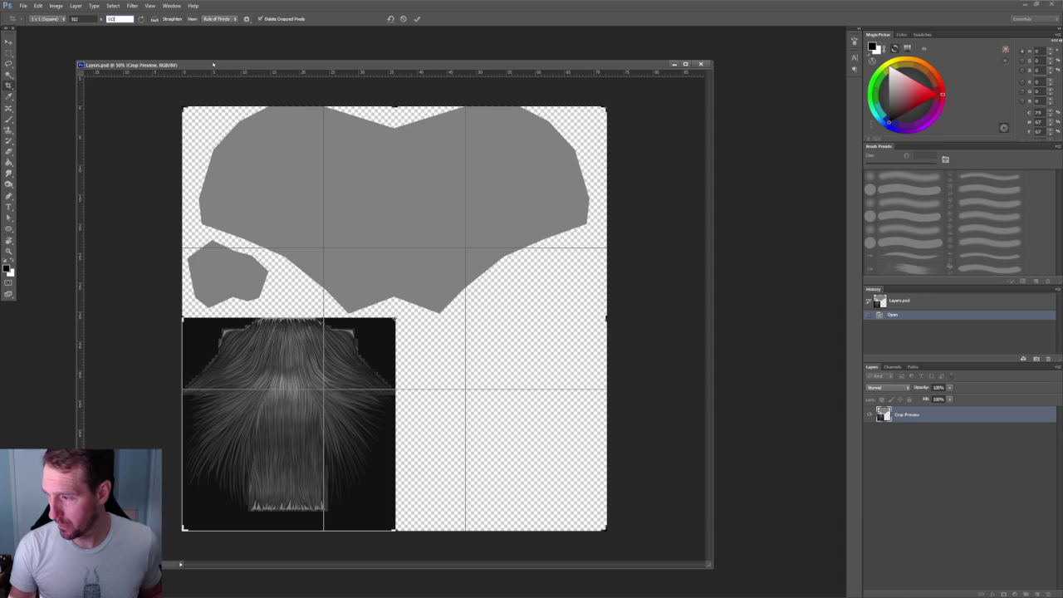
# Reset to a plain 1:1 square, fit it over the hair texture, and commit the crop
pyautogui.click(48, 19)
pyautogui.click(47, 47)
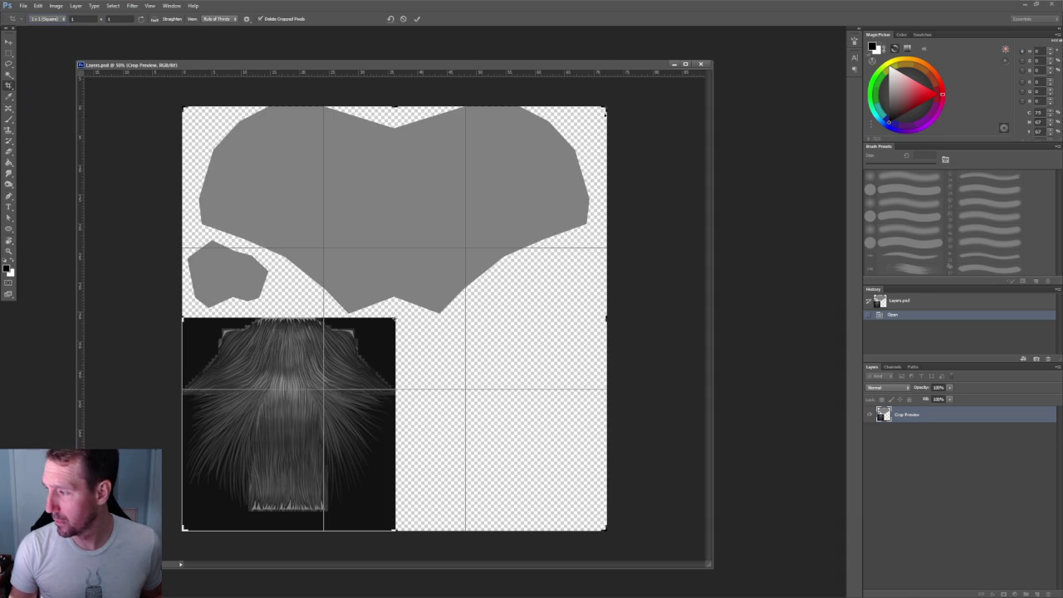
pyautogui.moveTo(606, 108); pyautogui.dragTo(529, 239)
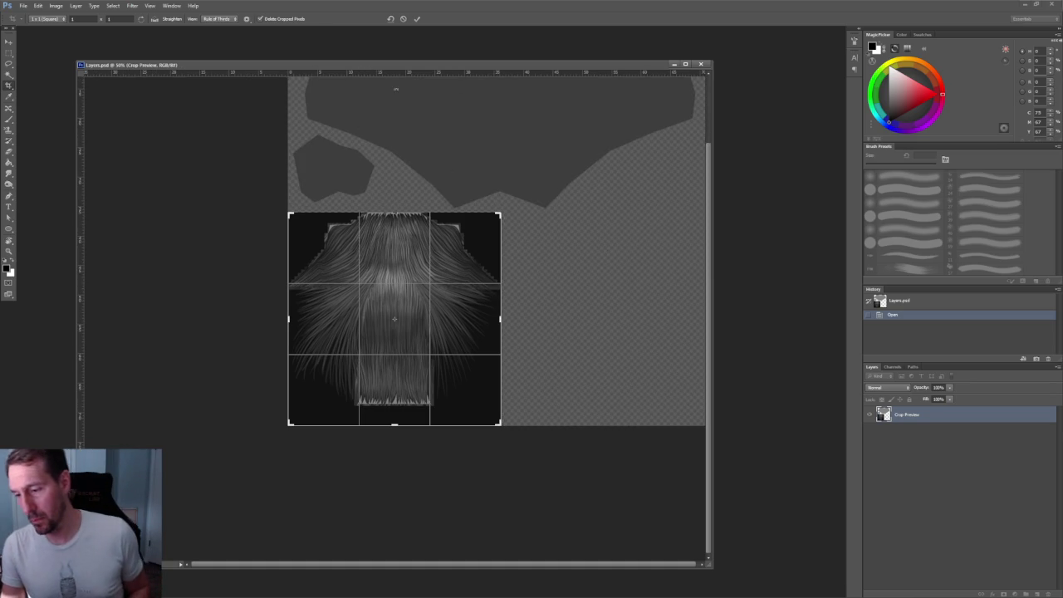
pyautogui.moveTo(448, 65); pyautogui.dragTo(498, 62)
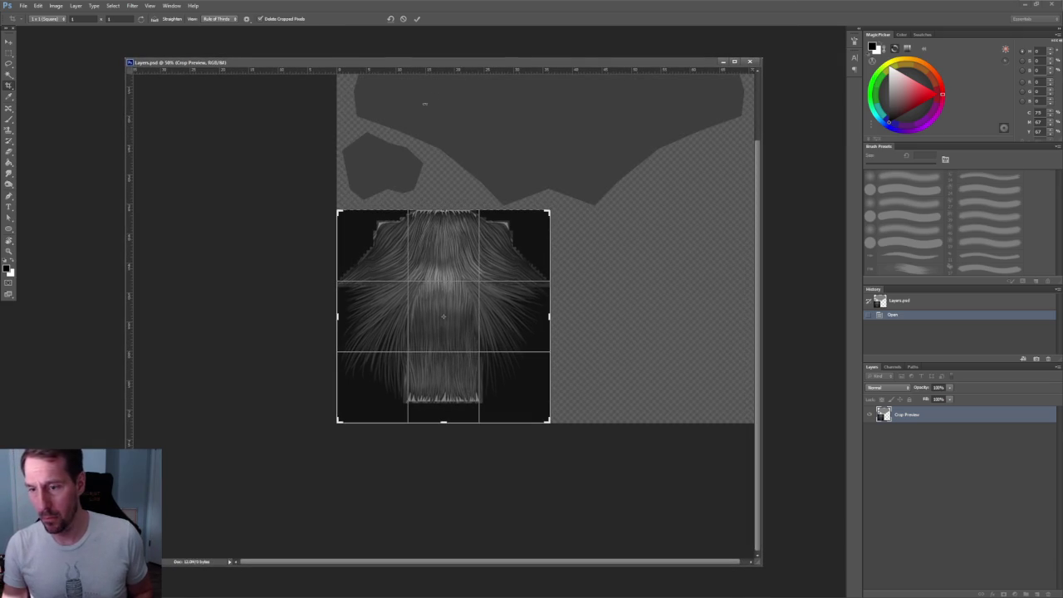
pyautogui.press('v')
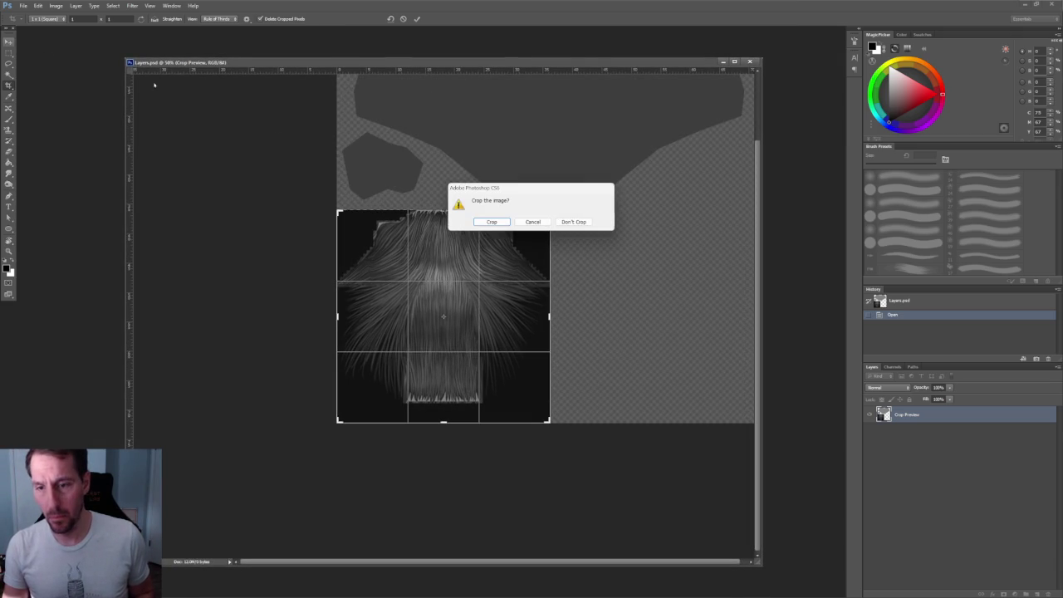
pyautogui.click(499, 222)
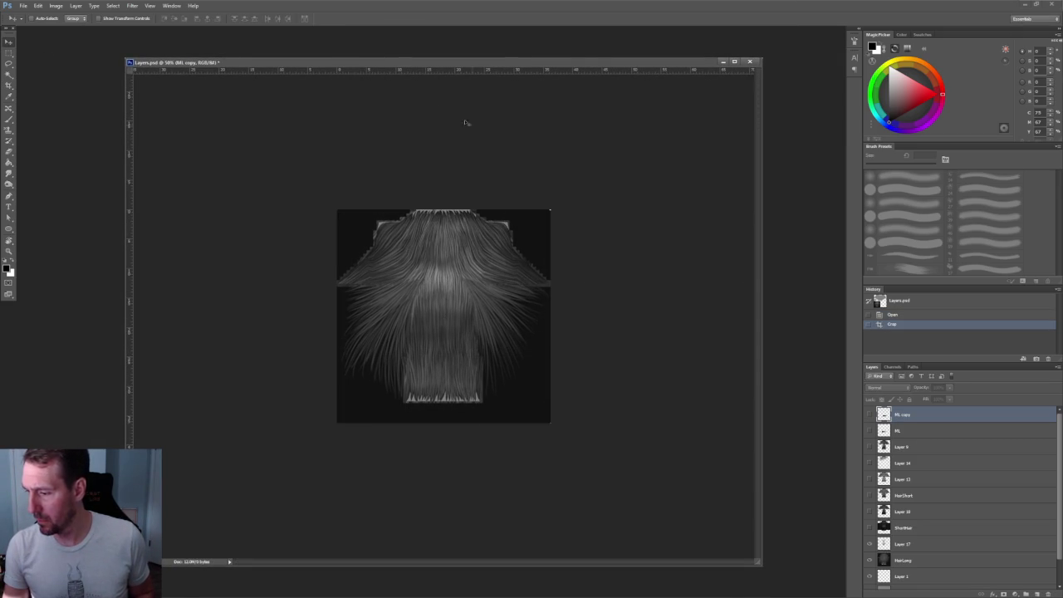
# Create a new 512 × 512 pixel document and float it in its own window
pyautogui.click(23, 6)
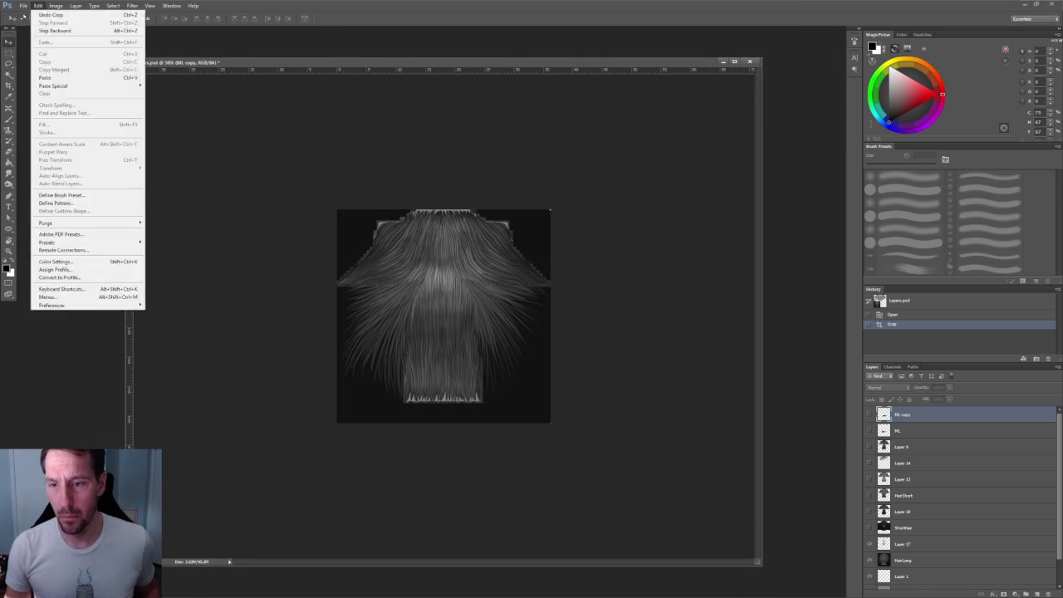
pyautogui.click(30, 15)
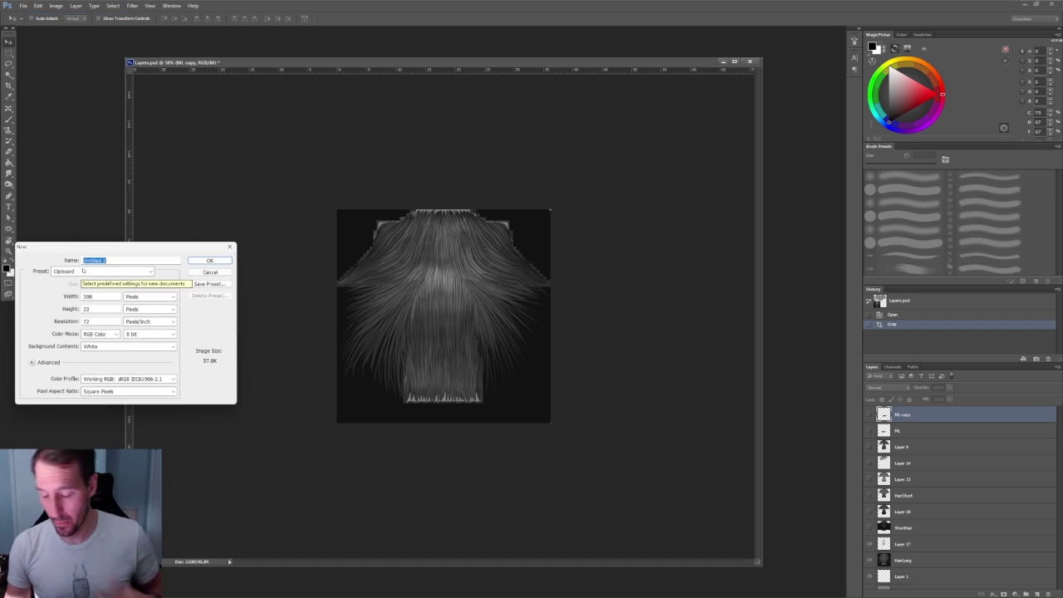
pyautogui.press('Tab')
pyautogui.press('Tab')
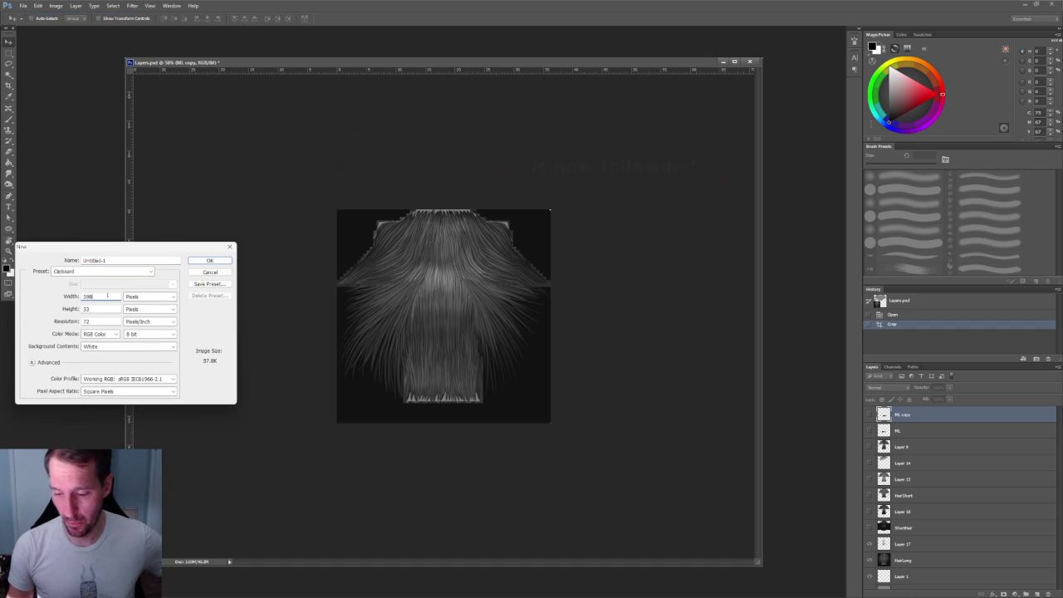
pyautogui.write('512')
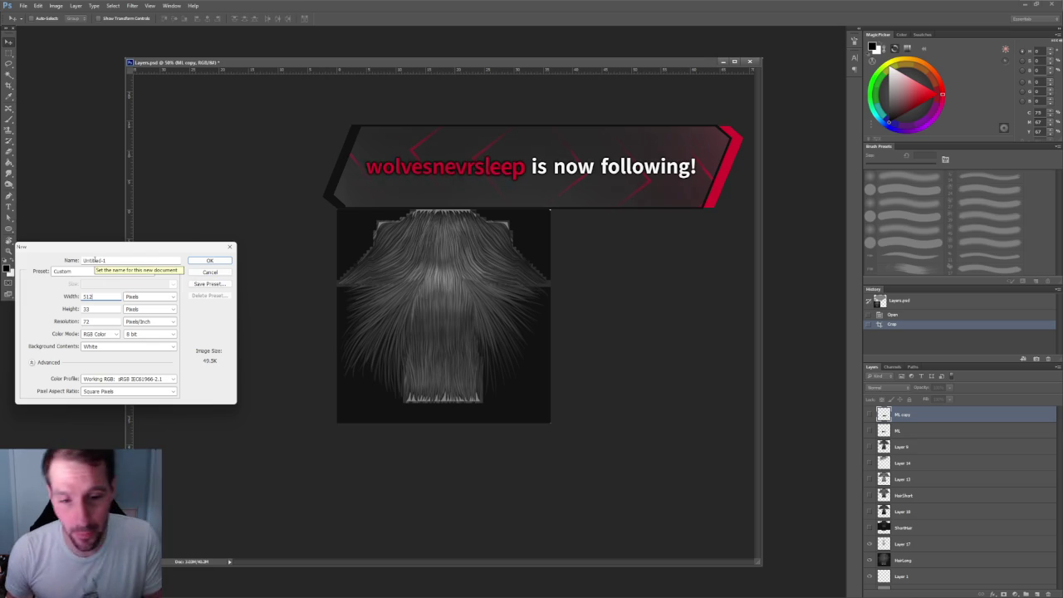
pyautogui.doubleClick(87, 296)
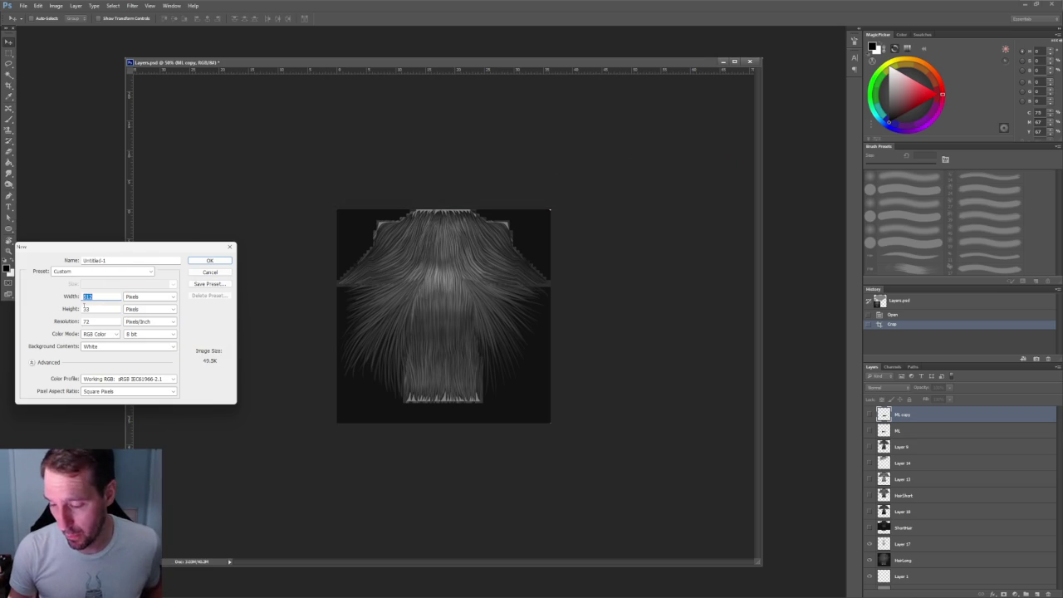
pyautogui.write('512')
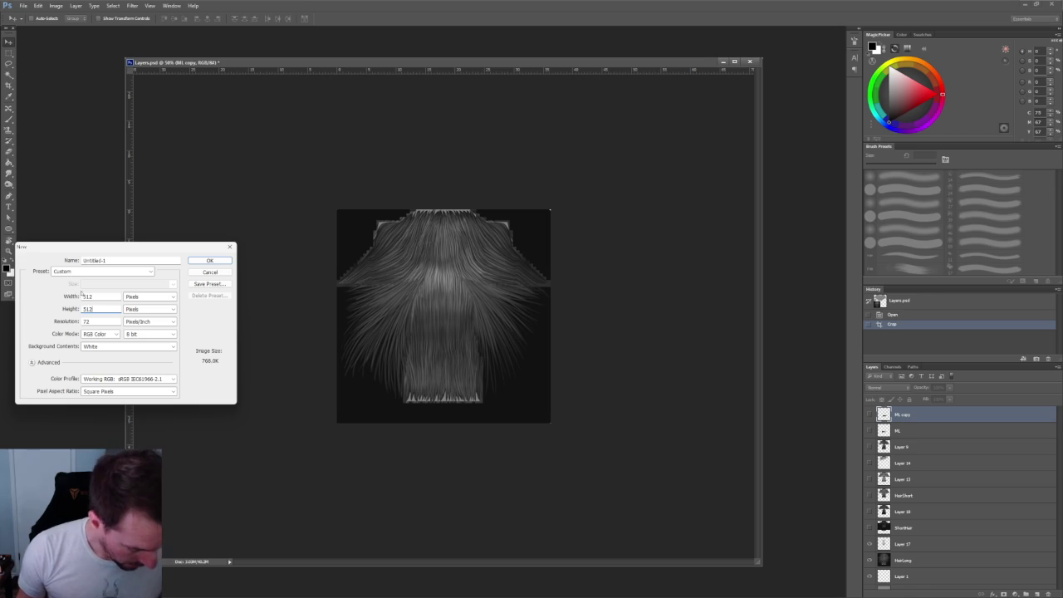
pyautogui.press('Return')
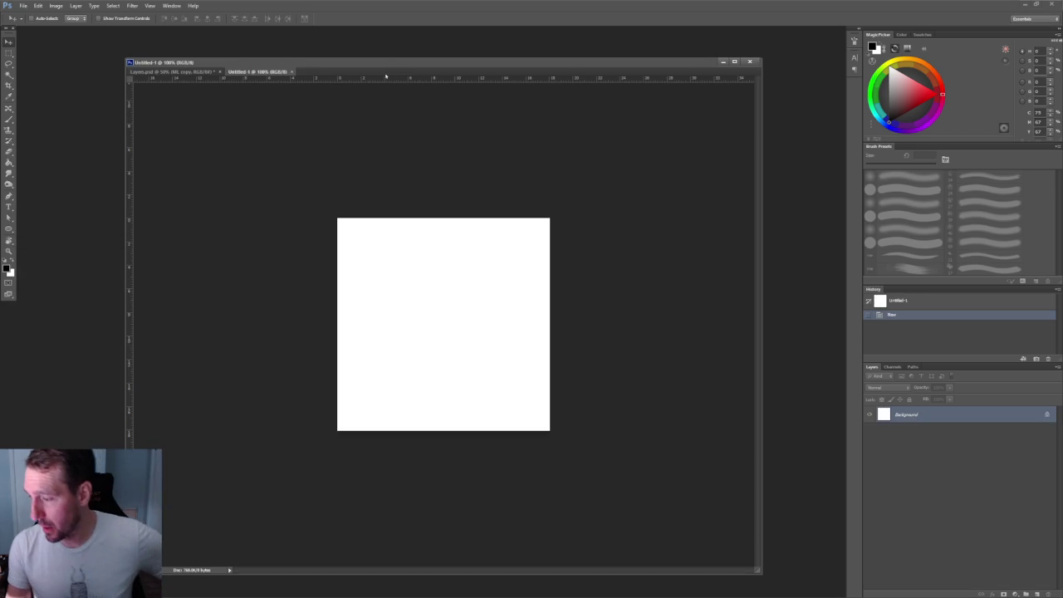
pyautogui.moveTo(263, 72); pyautogui.dragTo(257, 124)
# Bring Layers.psd forward, show HairShort, and select both the HairShort and HairLong layers
pyautogui.click(313, 69)
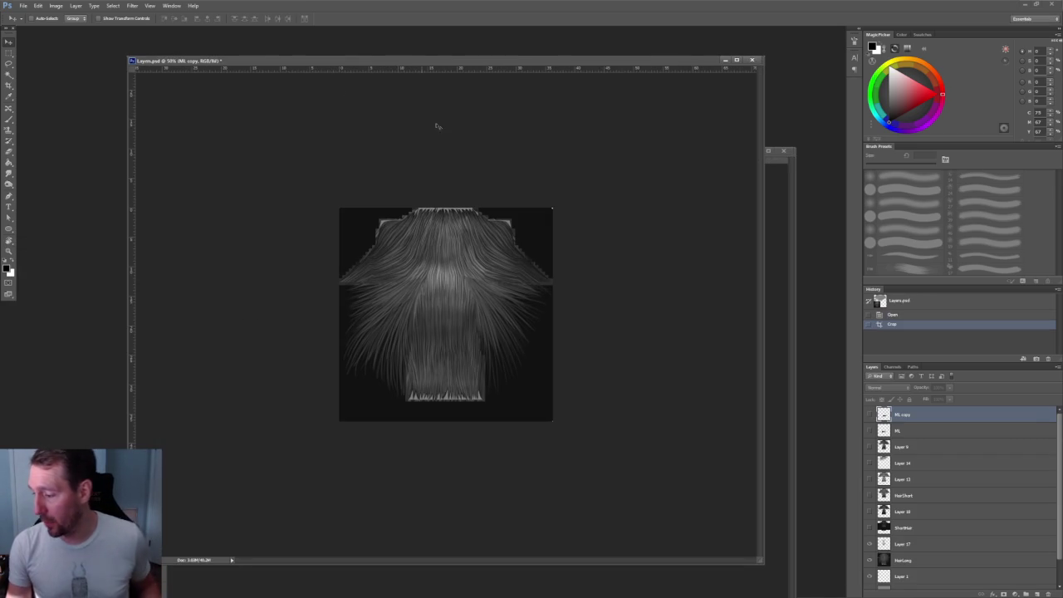
pyautogui.moveTo(528, 55); pyautogui.dragTo(386, 43)
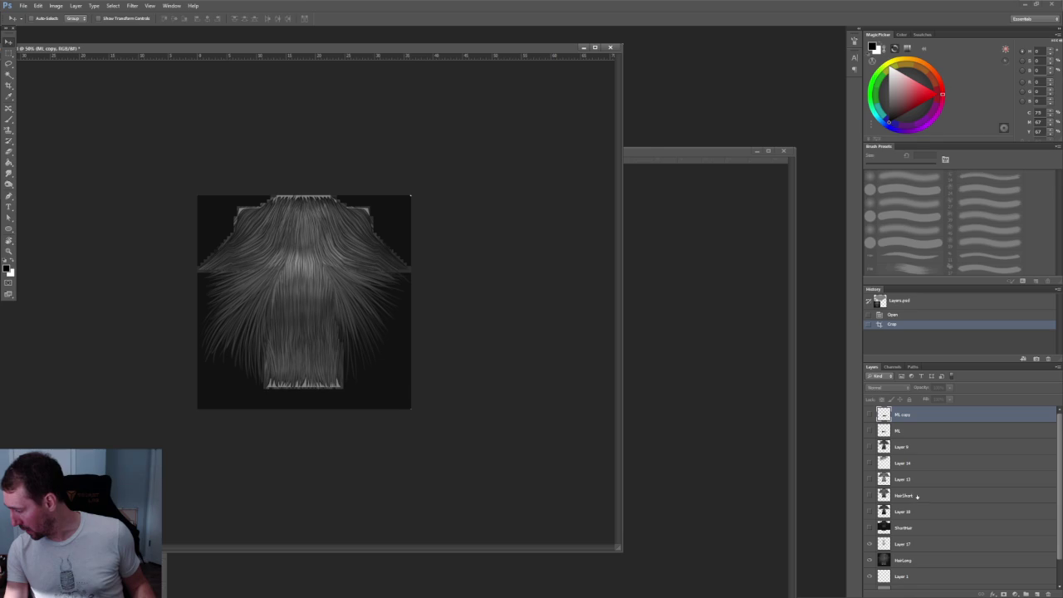
pyautogui.click(869, 495)
pyautogui.click(869, 512)
pyautogui.click(869, 512)
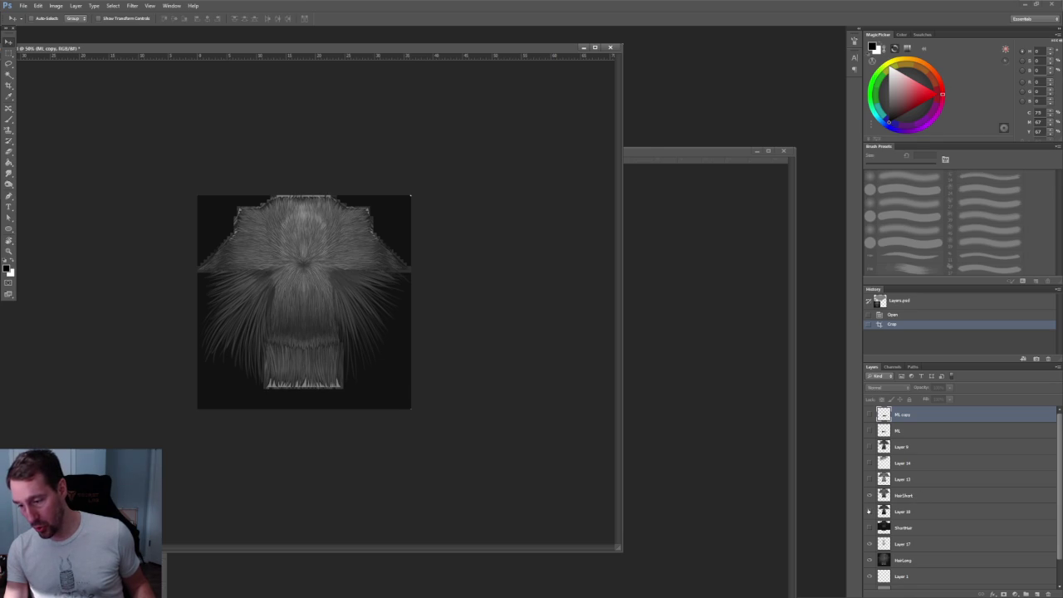
pyautogui.click(941, 495)
pyautogui.keyDown('ctrl'); pyautogui.click(922, 560); pyautogui.keyUp('ctrl')
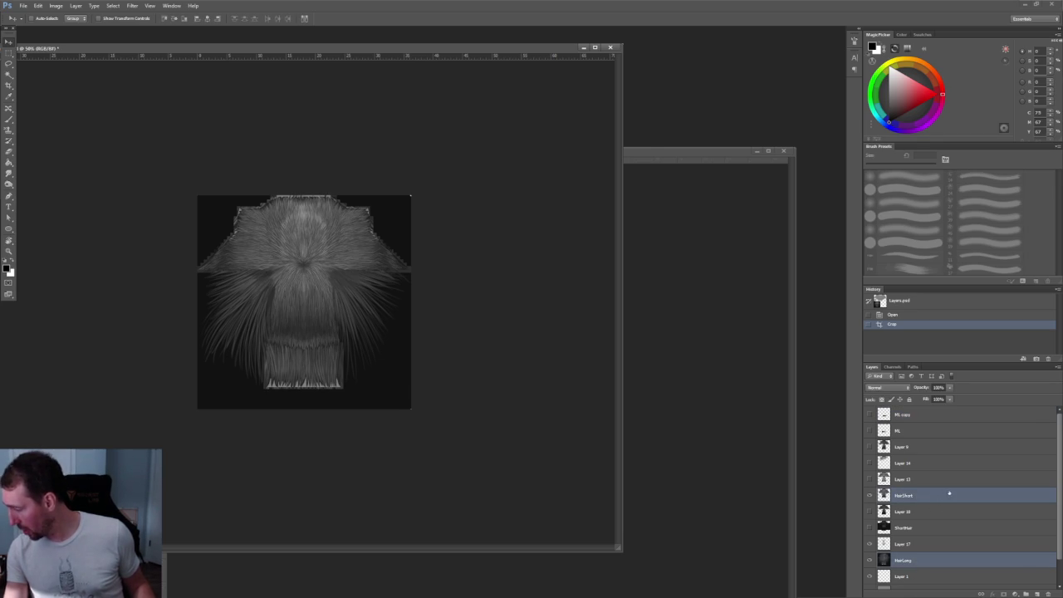
# Drag HairShort and HairLong into the blank document, then undo the addition
pyautogui.moveTo(950, 493); pyautogui.dragTo(311, 357)
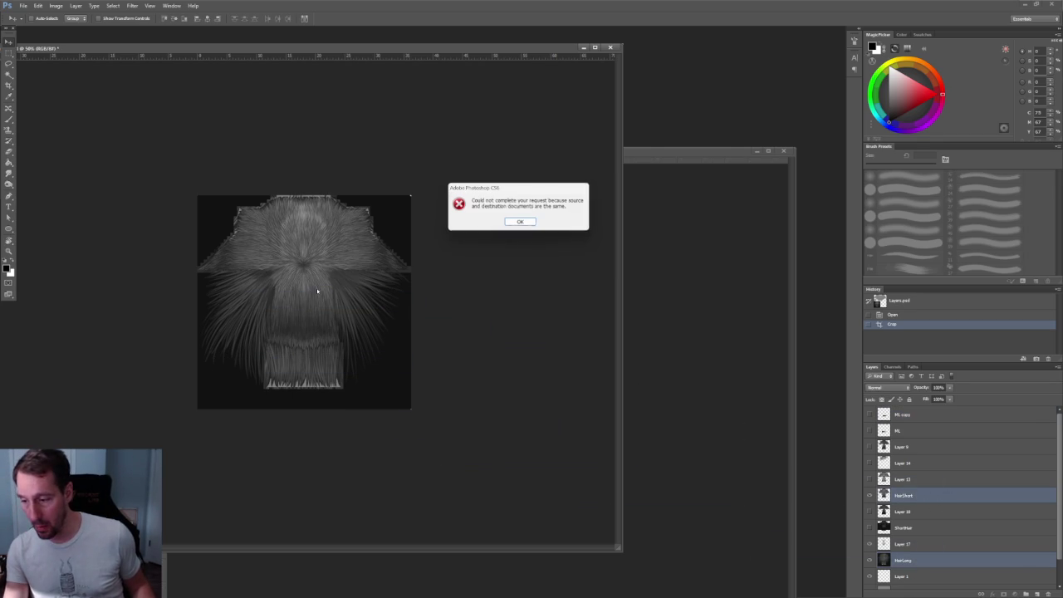
pyautogui.click(521, 222)
pyautogui.moveTo(552, 48); pyautogui.dragTo(338, 137)
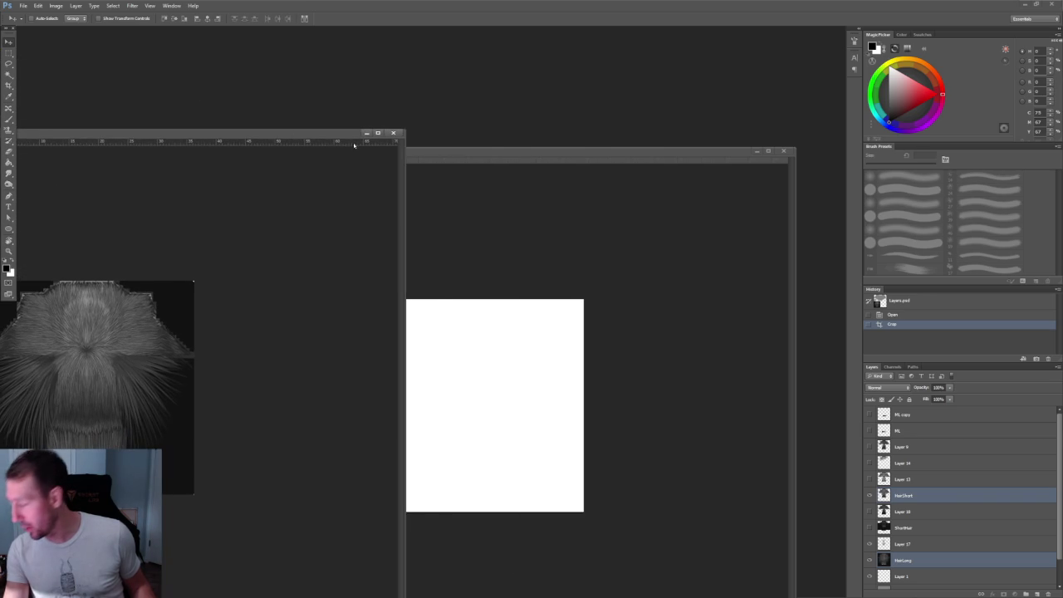
pyautogui.moveTo(938, 494); pyautogui.dragTo(547, 419)
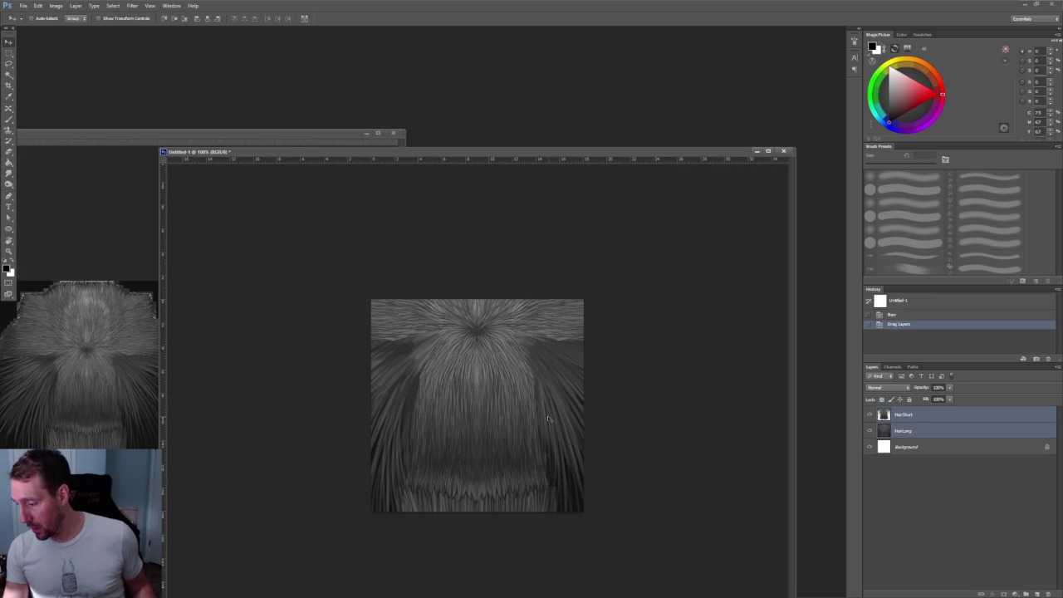
pyautogui.hotkey('ctrl', 'z')
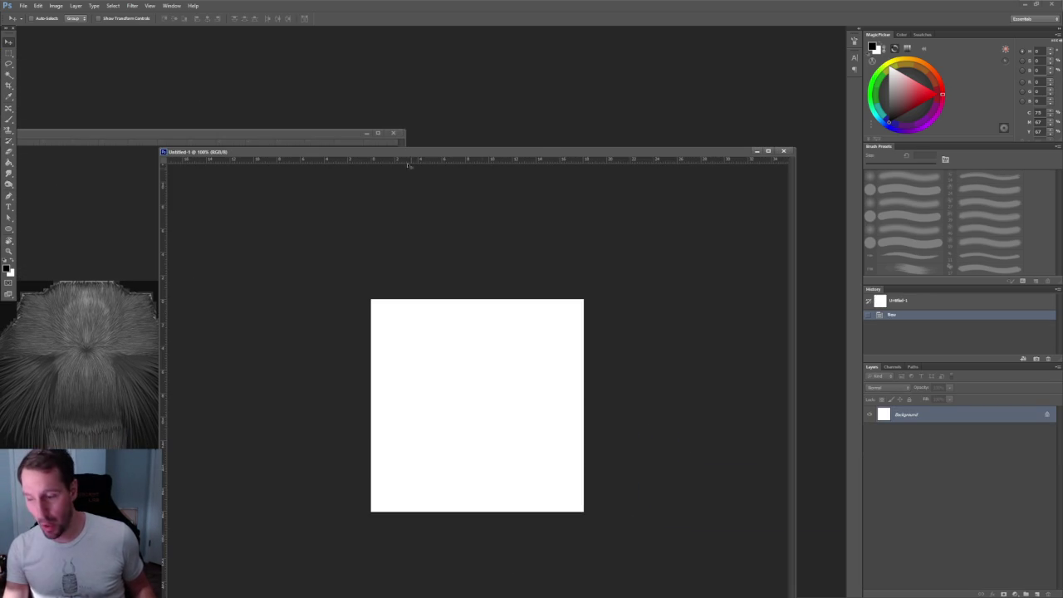
# Set the document's image size to 1024 pixels and reposition its window
pyautogui.rightClick(399, 152)
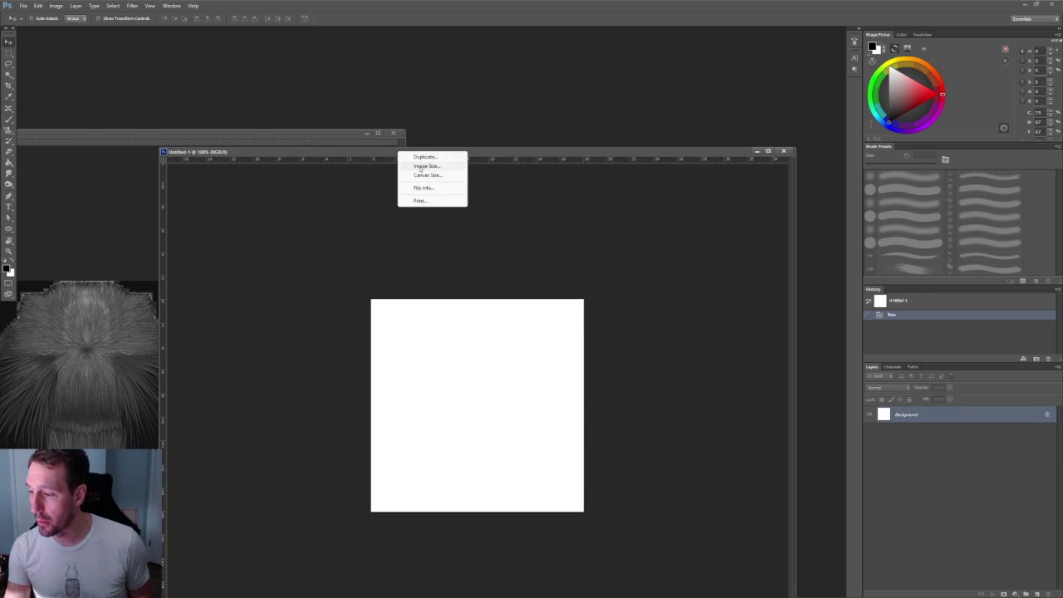
pyautogui.click(420, 167)
pyautogui.write('1024')
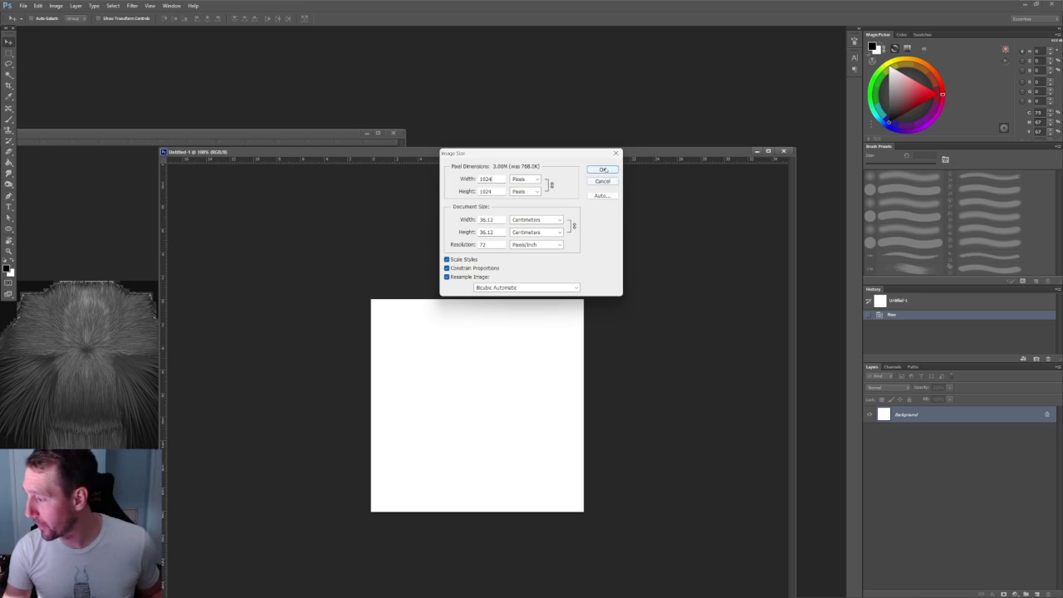
pyautogui.click(604, 170)
pyautogui.moveTo(489, 152); pyautogui.dragTo(516, 103)
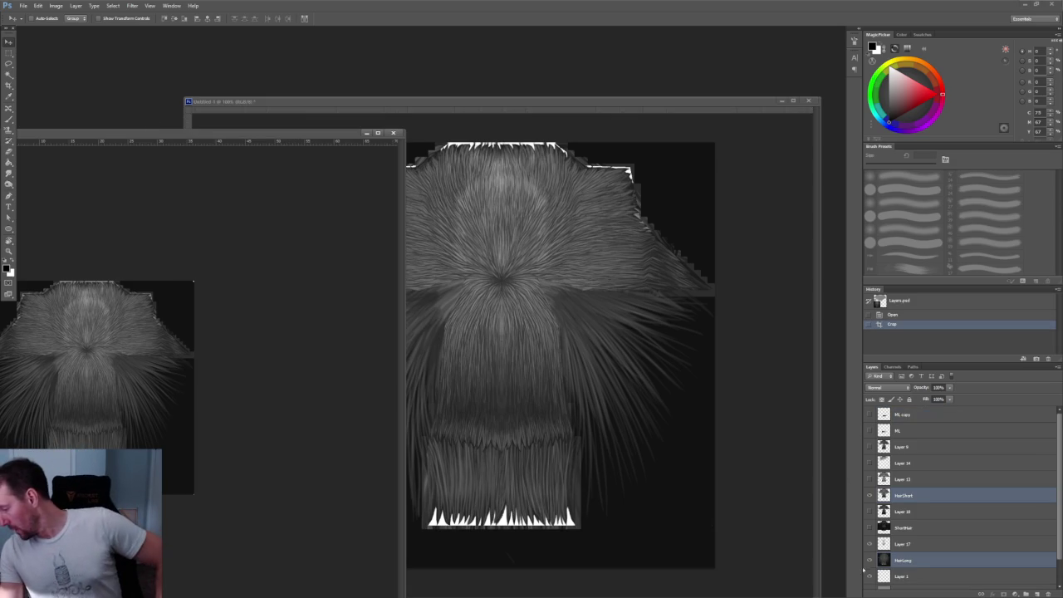
# Hide HairShort and toggle Layer 14 to compare, then bring Untitled-1 forward
pyautogui.click(871, 495)
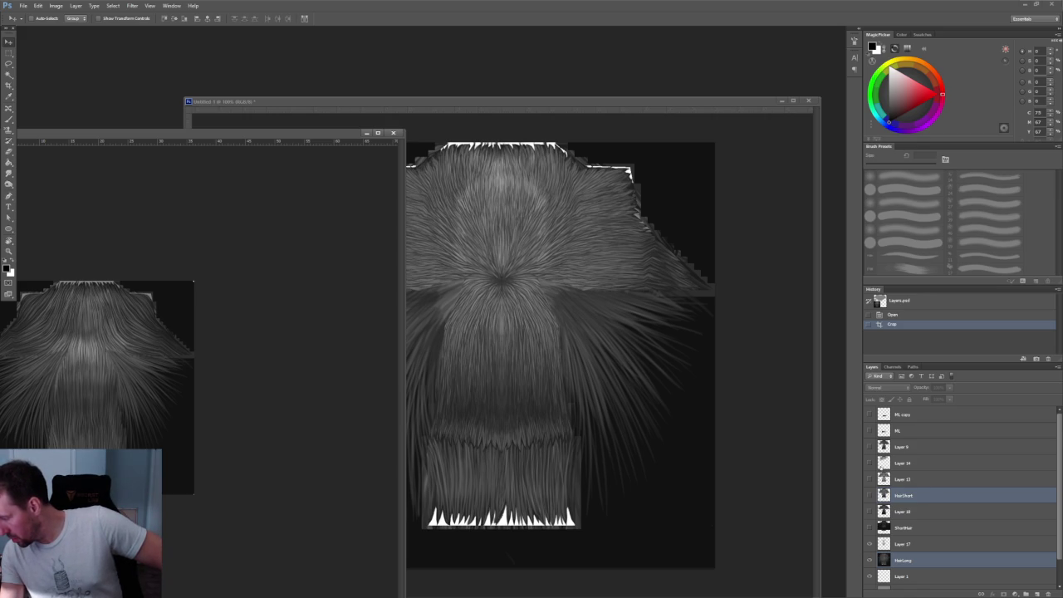
pyautogui.click(869, 463)
pyautogui.click(869, 463)
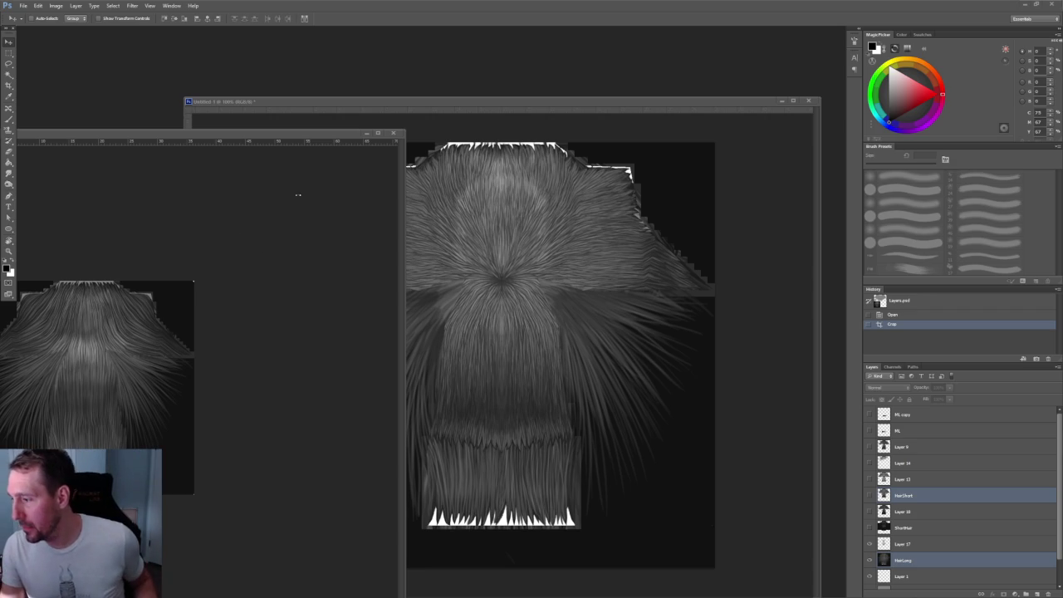
pyautogui.click(454, 155)
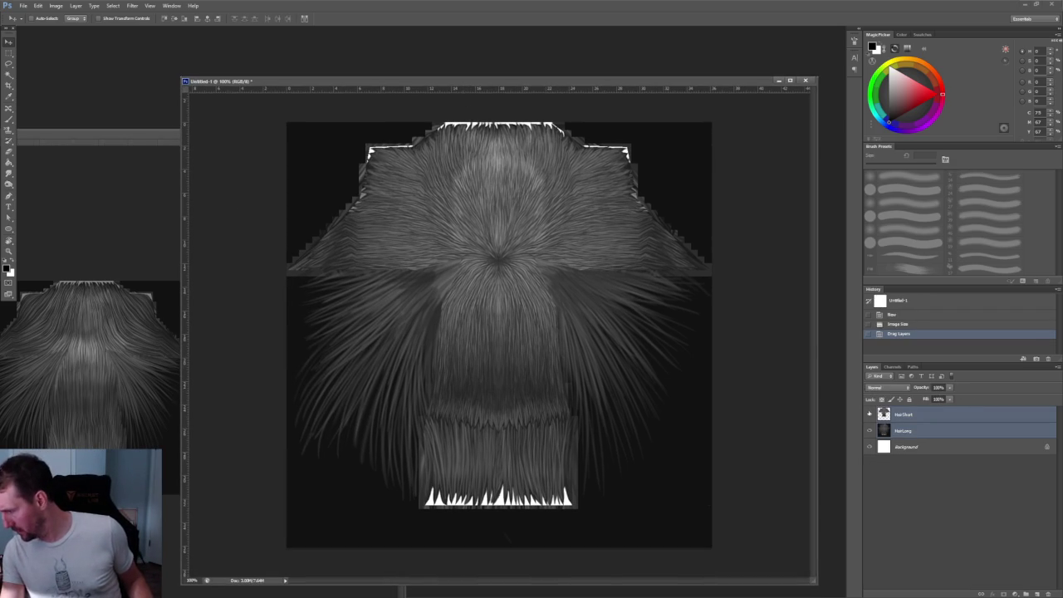
# Trim the jagged top-right HairLong edge to white with the Polygonal Lasso
pyautogui.moveTo(579, 168)
pyautogui.mouseDown()
pyautogui.moveTo(638, 137)
pyautogui.moveTo(485, 418)
pyautogui.mouseUp()
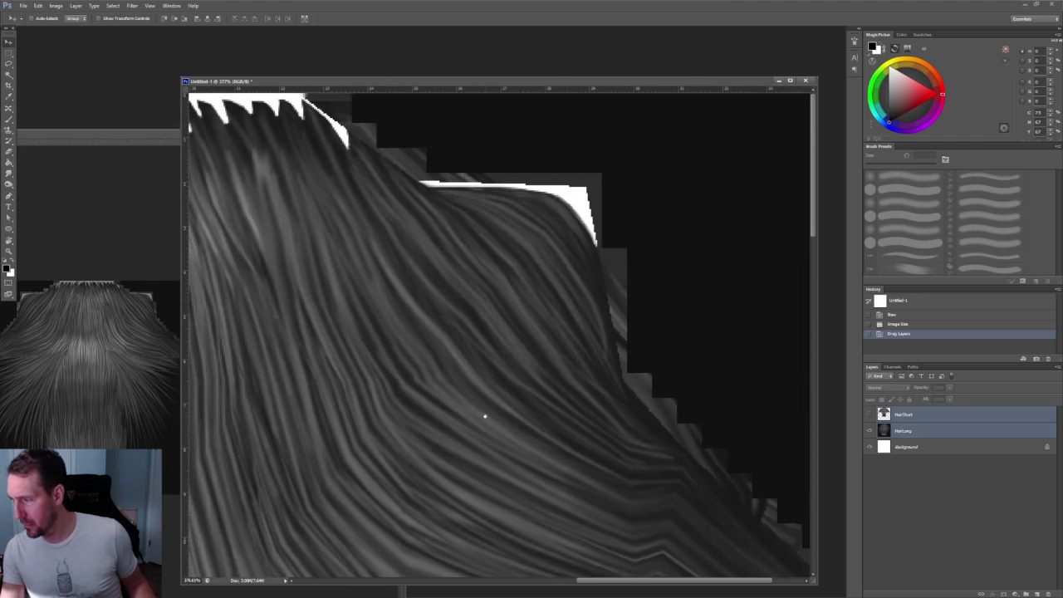
pyautogui.click(9, 64)
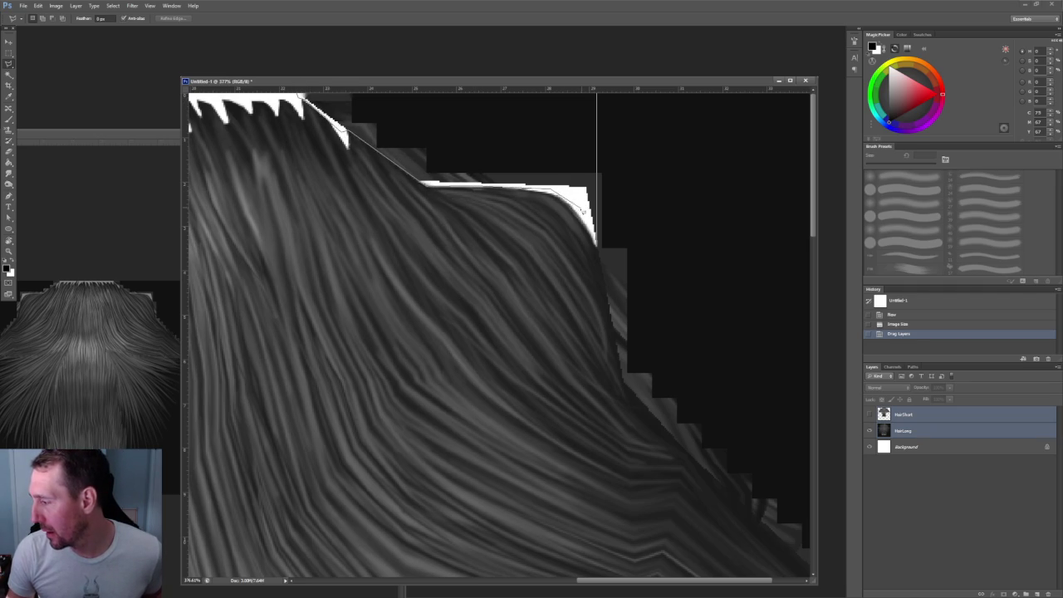
pyautogui.doubleClick(597, 94)
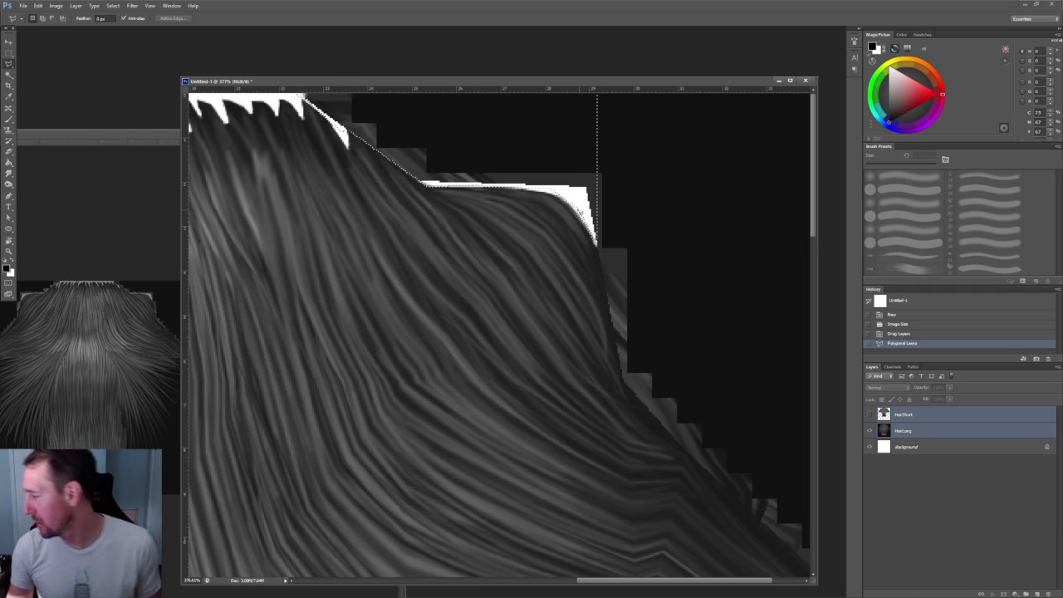
pyautogui.click(941, 431)
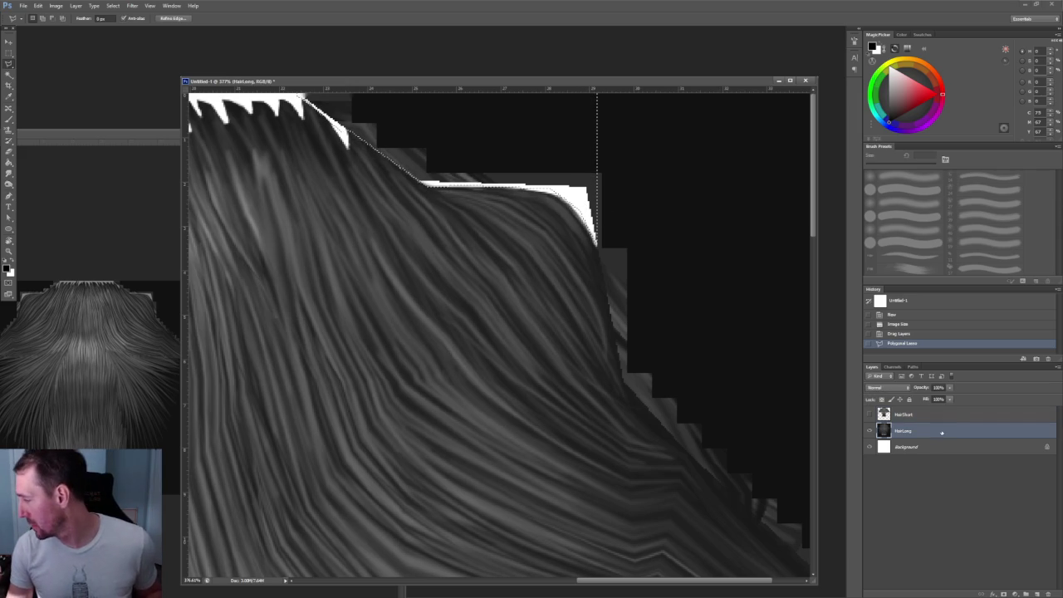
pyautogui.press('Delete')
# Clear the stepped strip along the hair's top edge to white and deselect
pyautogui.keyDown('alt'); pyautogui.scroll(-2, 514, 171); pyautogui.keyUp('alt')
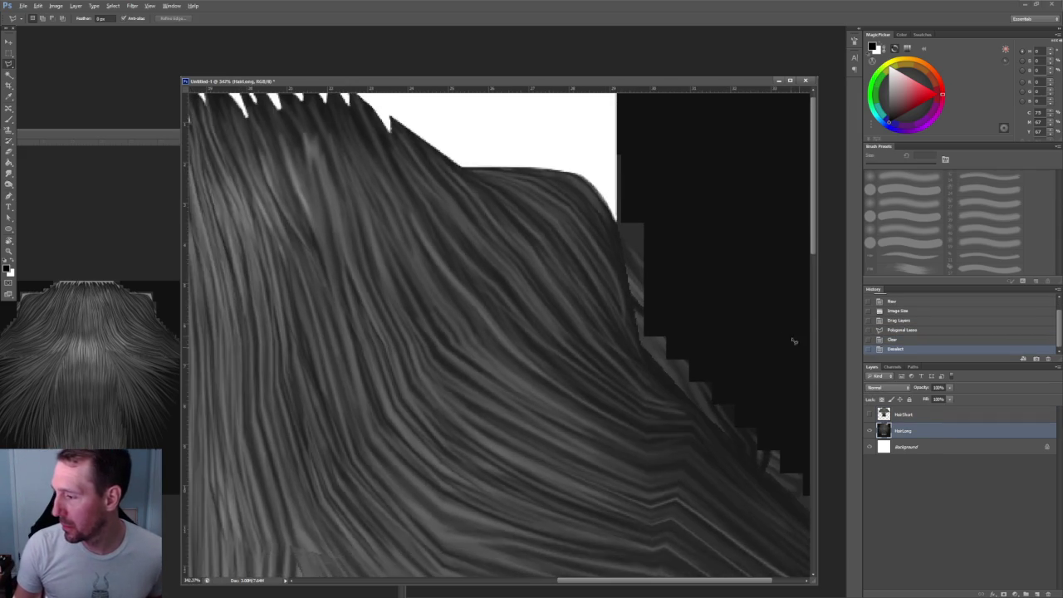
pyautogui.keyDown('alt'); pyautogui.scroll(-2, 514, 171); pyautogui.keyUp('alt')
pyautogui.keyDown('alt'); pyautogui.scroll(-3, 514, 171); pyautogui.keyUp('alt')
pyautogui.keyDown('alt'); pyautogui.scroll(4, 514, 171); pyautogui.keyUp('alt')
pyautogui.keyDown('alt'); pyautogui.scroll(2, 514, 171); pyautogui.keyUp('alt')
pyautogui.scroll(3, 435, 423)
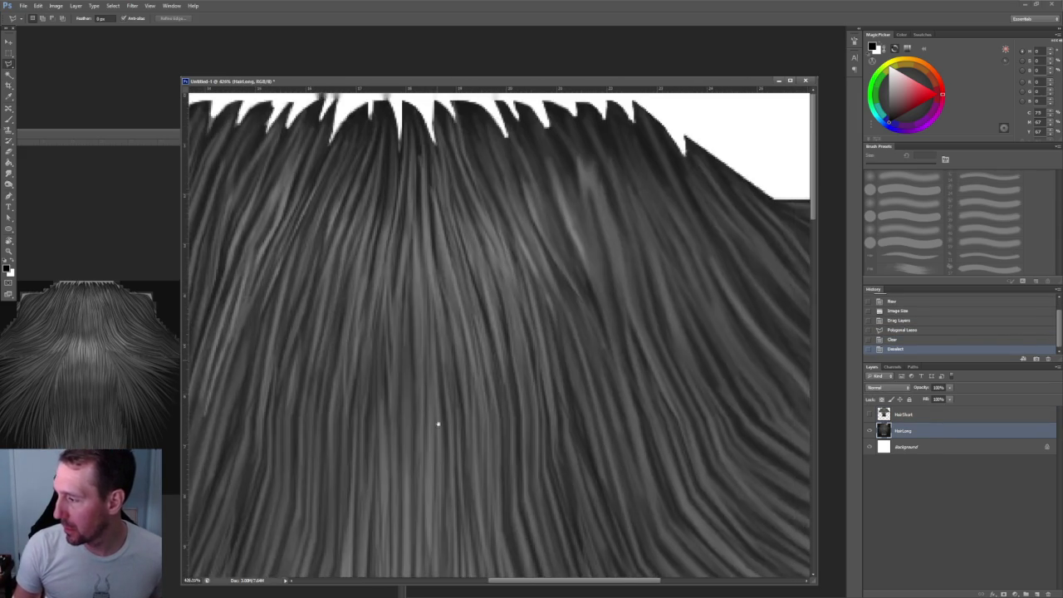
pyautogui.keyDown('ctrl'); pyautogui.hscroll(-5, 656, 105); pyautogui.keyUp('ctrl')
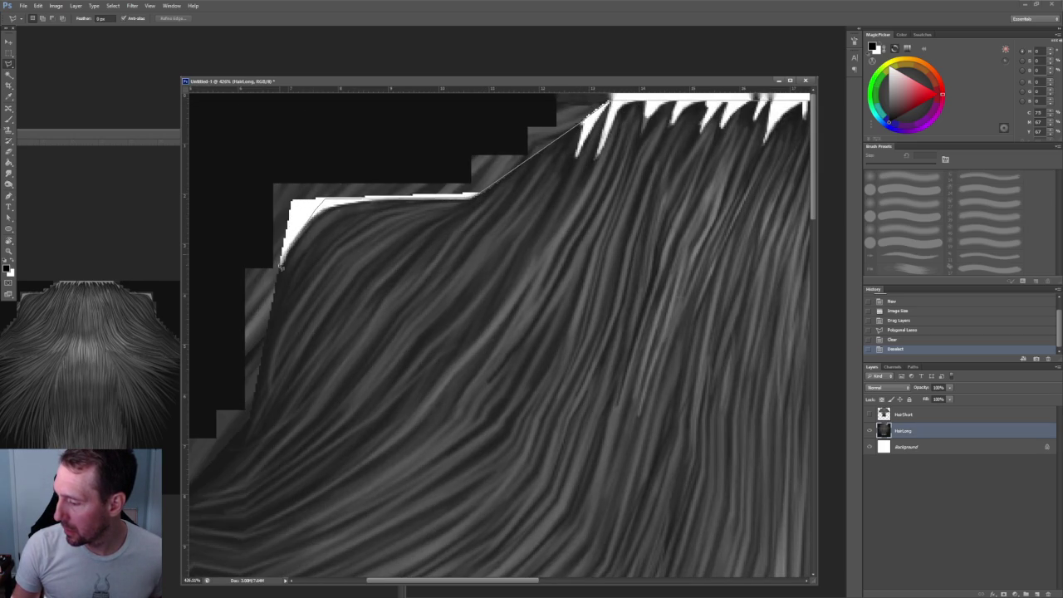
pyautogui.click(281, 267)
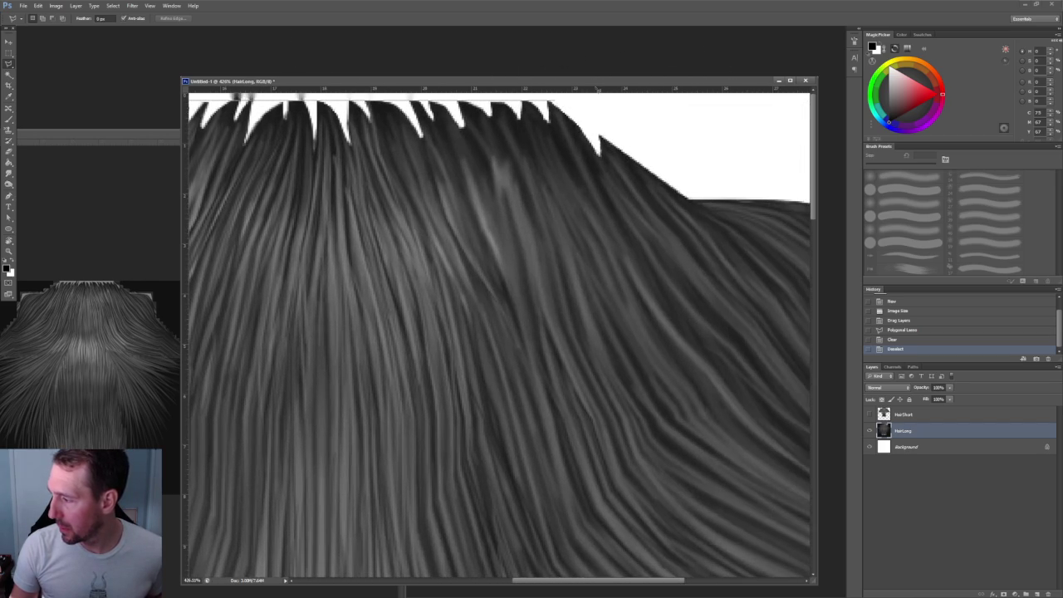
pyautogui.press('Return')
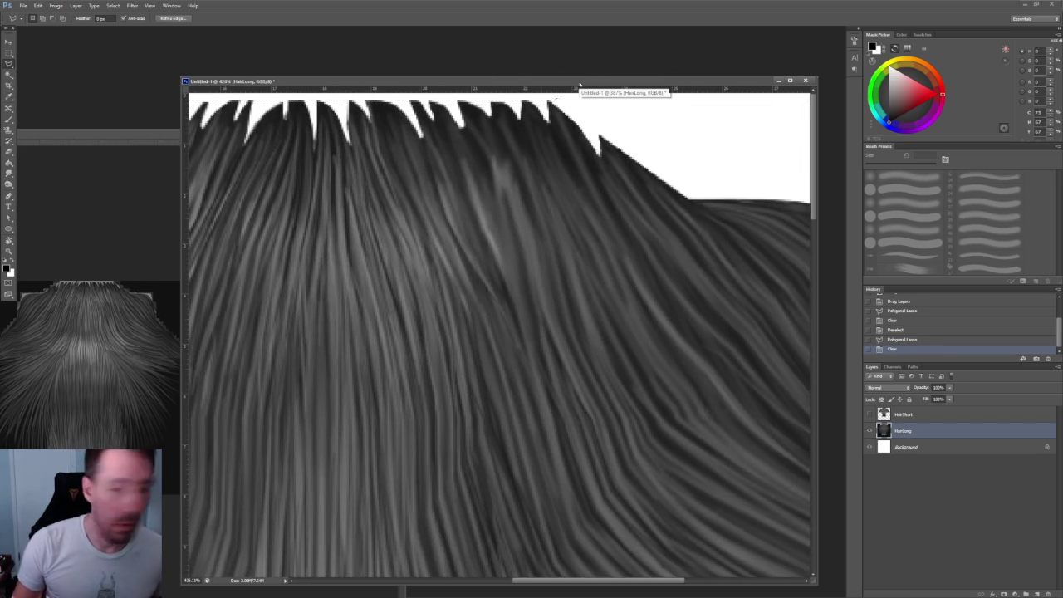
pyautogui.press('Delete')
pyautogui.hotkey('ctrl', 'd')
# Clear the stepped left side of the hair to white and deselect
pyautogui.keyDown('alt'); pyautogui.scroll(-3, 615, 183); pyautogui.keyUp('alt')
pyautogui.keyDown('alt'); pyautogui.scroll(-3, 615, 183); pyautogui.keyUp('alt')
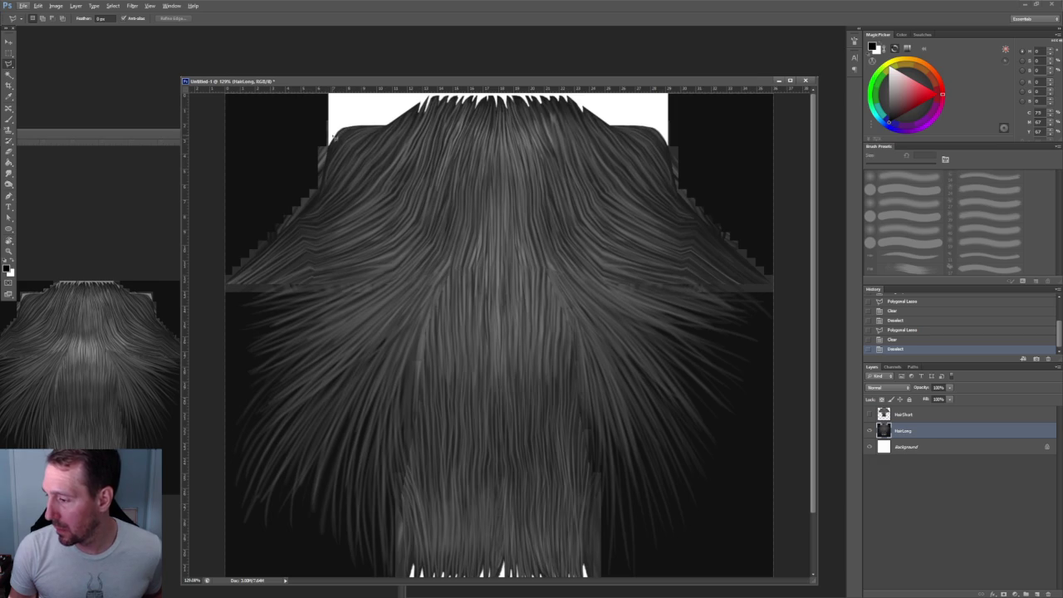
pyautogui.click(320, 192)
pyautogui.click(217, 287)
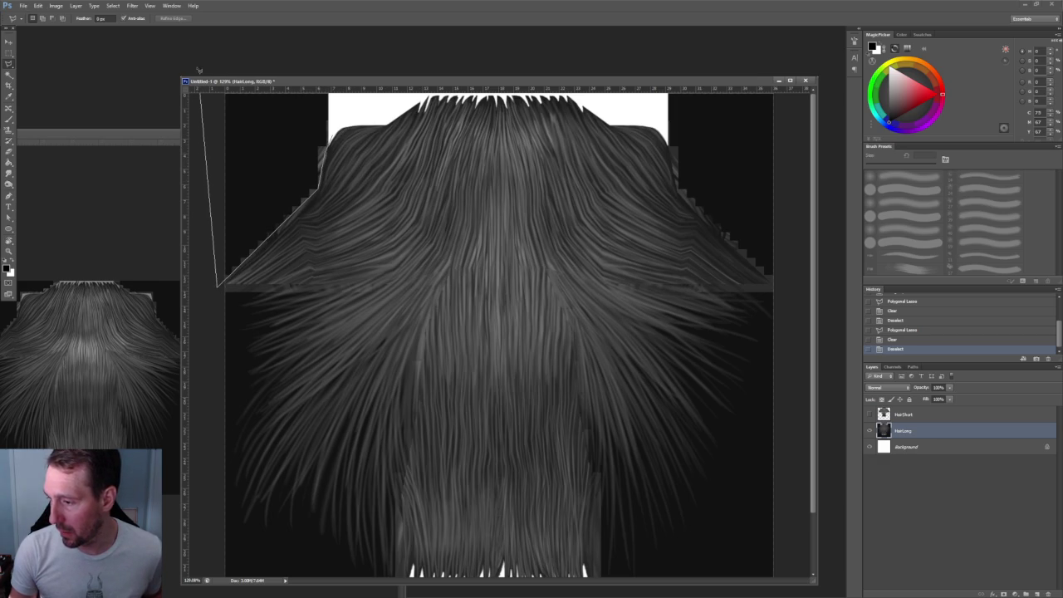
pyautogui.press('Return')
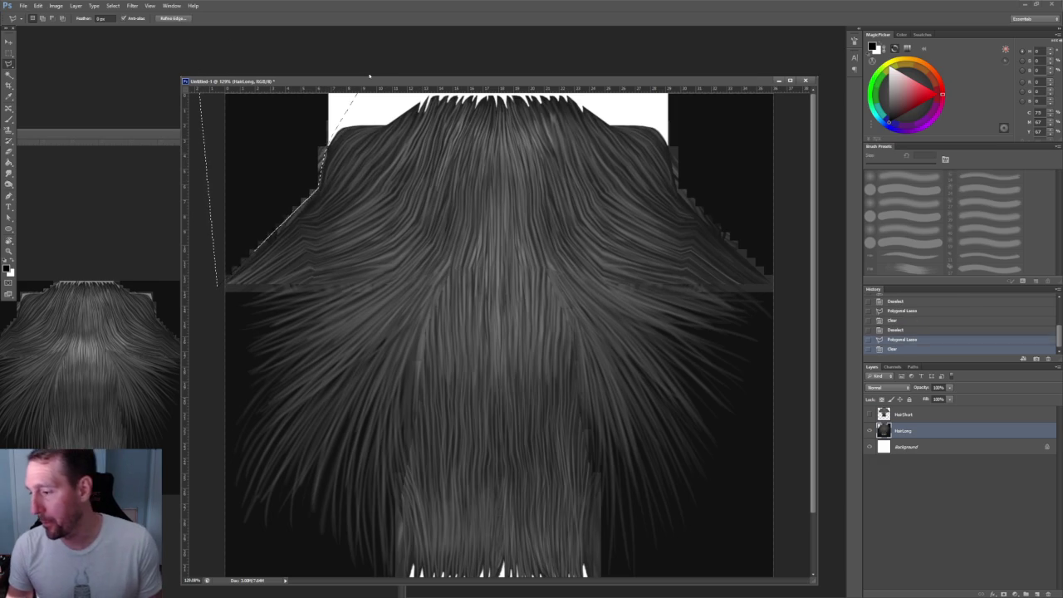
pyautogui.press('Delete')
pyautogui.hotkey('ctrl', 'd')
# Place another outline point on the hair edge, then bring Layers.psd to the front
pyautogui.keyDown('alt'); pyautogui.scroll(3, 707, 178); pyautogui.keyUp('alt')
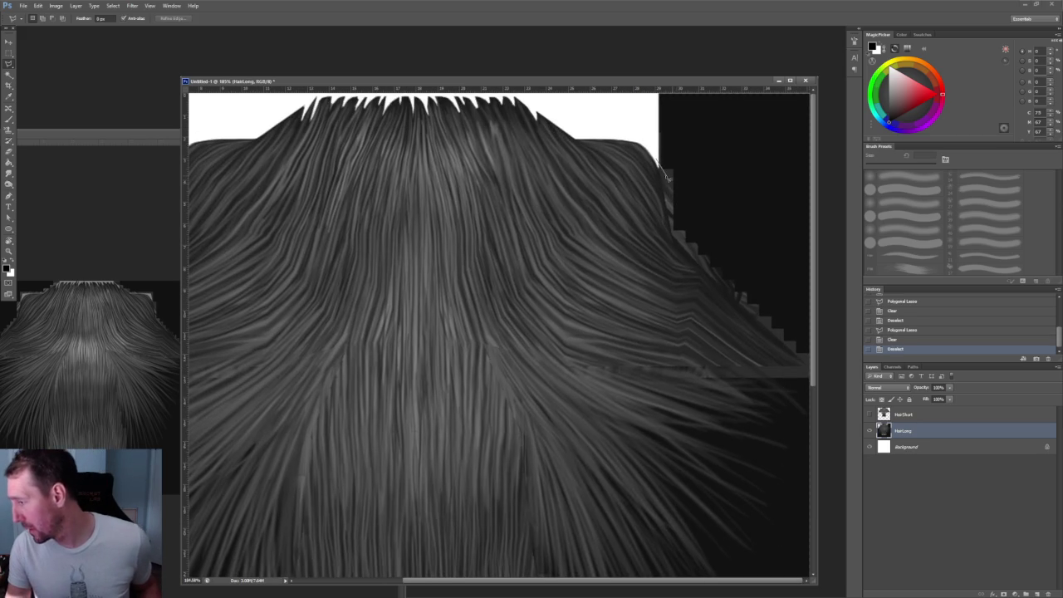
pyautogui.click(675, 237)
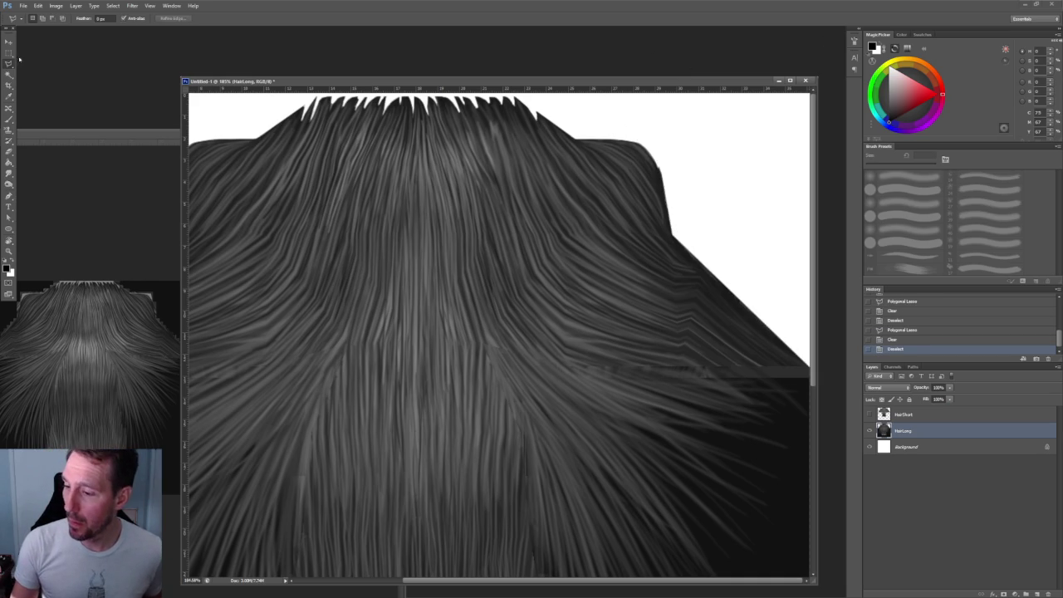
pyautogui.click(394, 133)
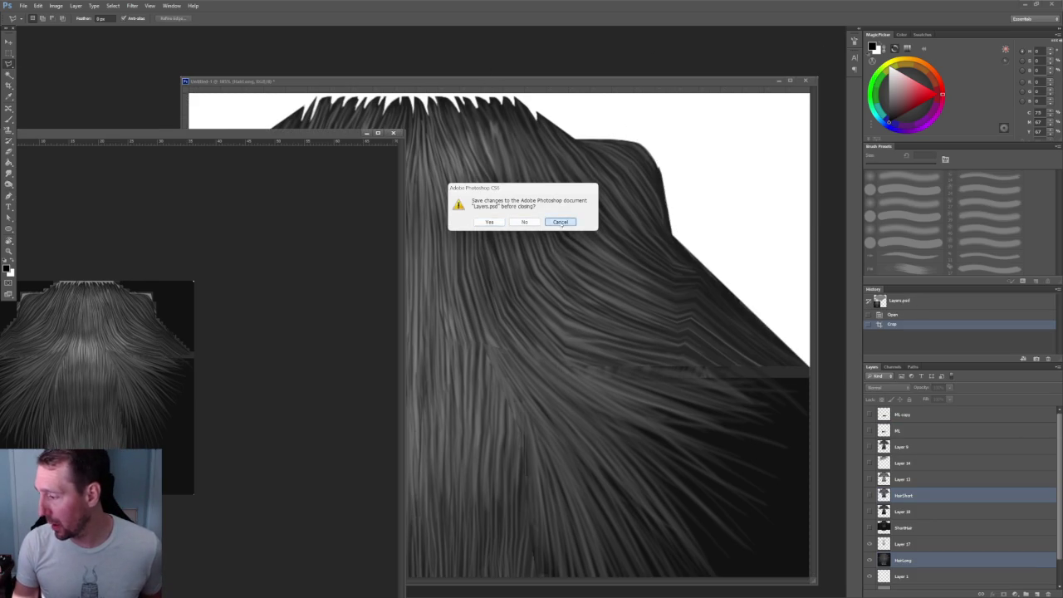
# Keep Layers.psd open and copy its ML copy HAIR swatch layer into Untitled-1
pyautogui.click(561, 222)
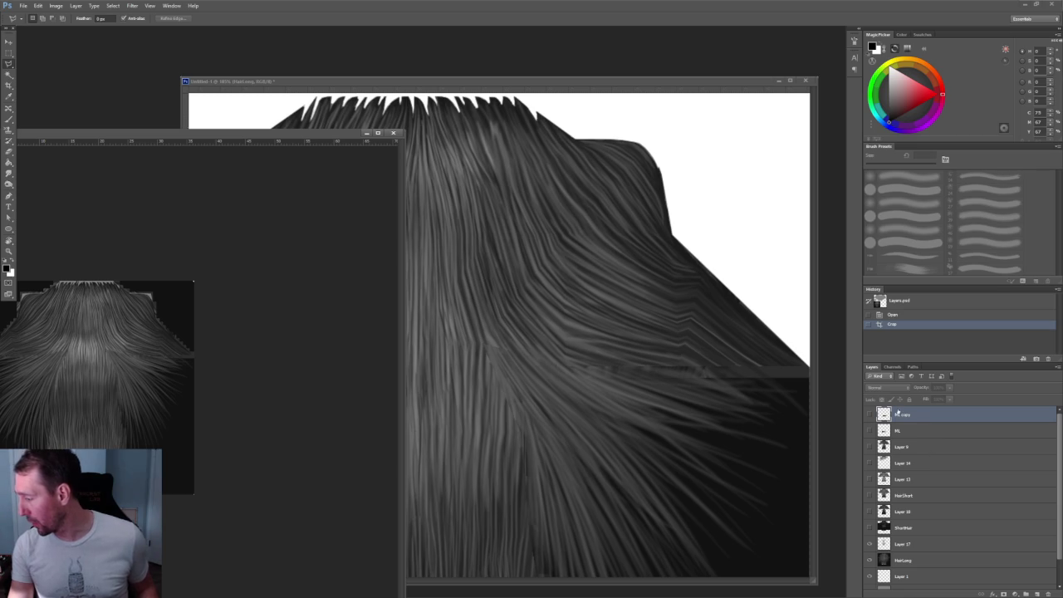
pyautogui.moveTo(901, 414); pyautogui.dragTo(685, 349)
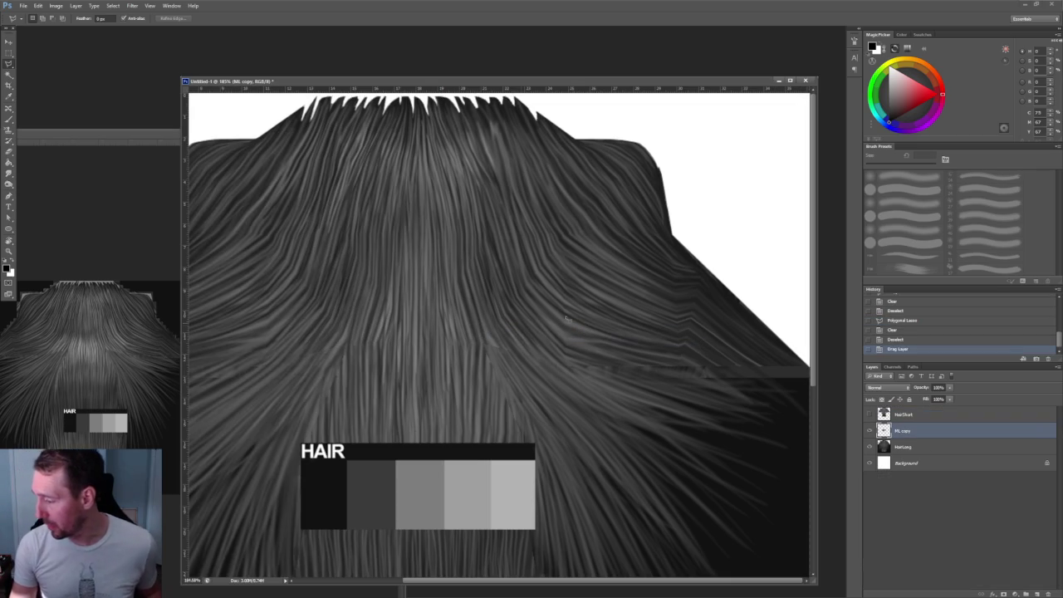
pyautogui.keyDown('alt'); pyautogui.scroll(-3, 653, 181); pyautogui.keyUp('alt')
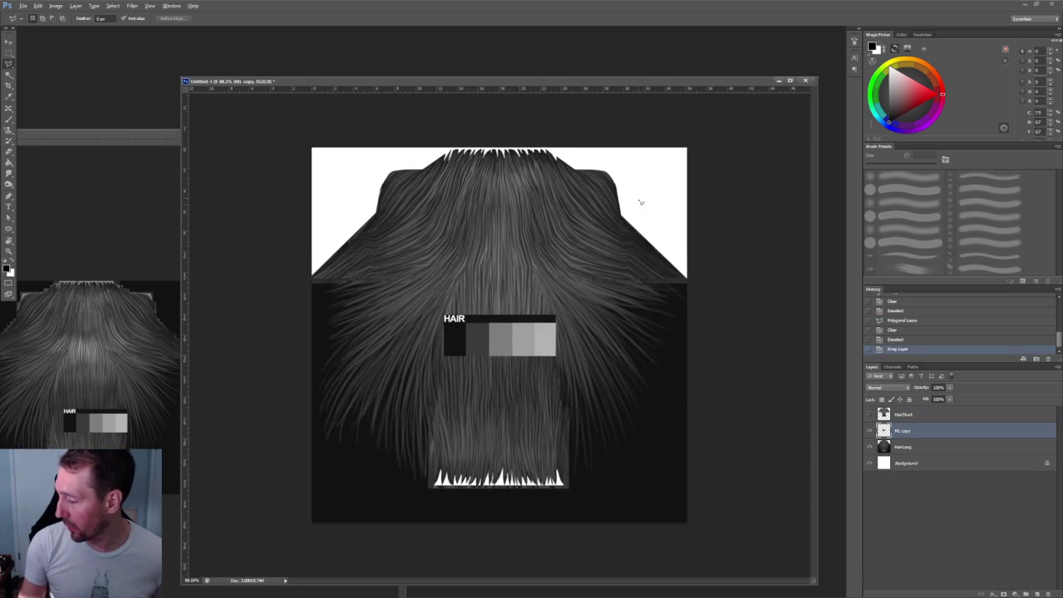
pyautogui.keyDown('alt'); pyautogui.scroll(2, 703, 315); pyautogui.keyUp('alt')
pyautogui.keyDown('alt'); pyautogui.scroll(1, 703, 316); pyautogui.keyUp('alt')
pyautogui.keyDown('alt'); pyautogui.scroll(-1, 756, 280); pyautogui.keyUp('alt')
pyautogui.keyDown('alt'); pyautogui.scroll(3, 751, 283); pyautogui.keyUp('alt')
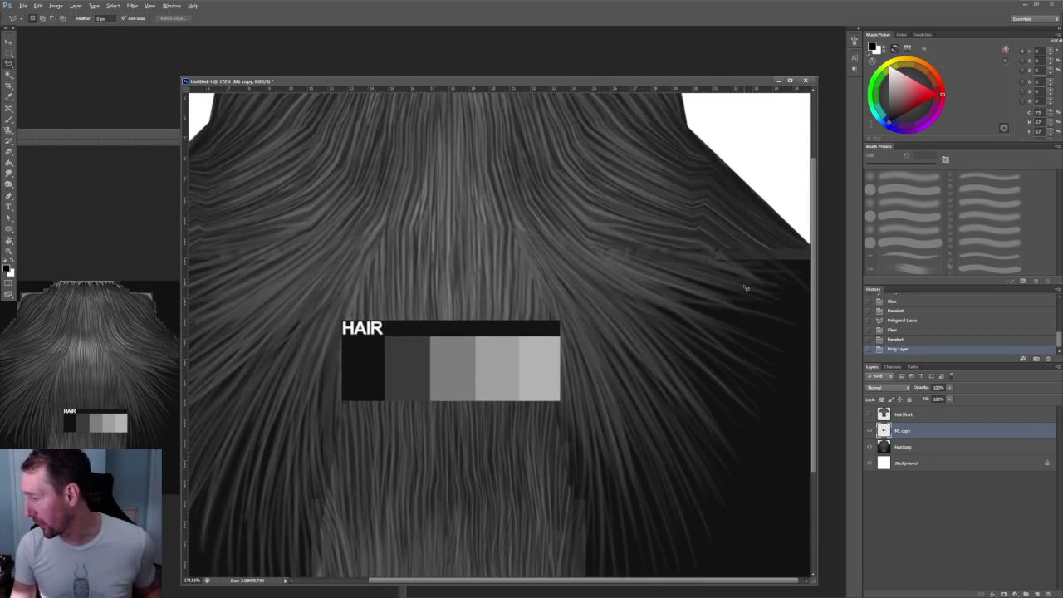
# Move ML copy to the top of the stack and lasso the area below the hair's bottom edge
pyautogui.keyDown('alt'); pyautogui.scroll(-2, 742, 292); pyautogui.keyUp('alt')
pyautogui.keyDown('alt'); pyautogui.scroll(-1, 772, 272); pyautogui.keyUp('alt')
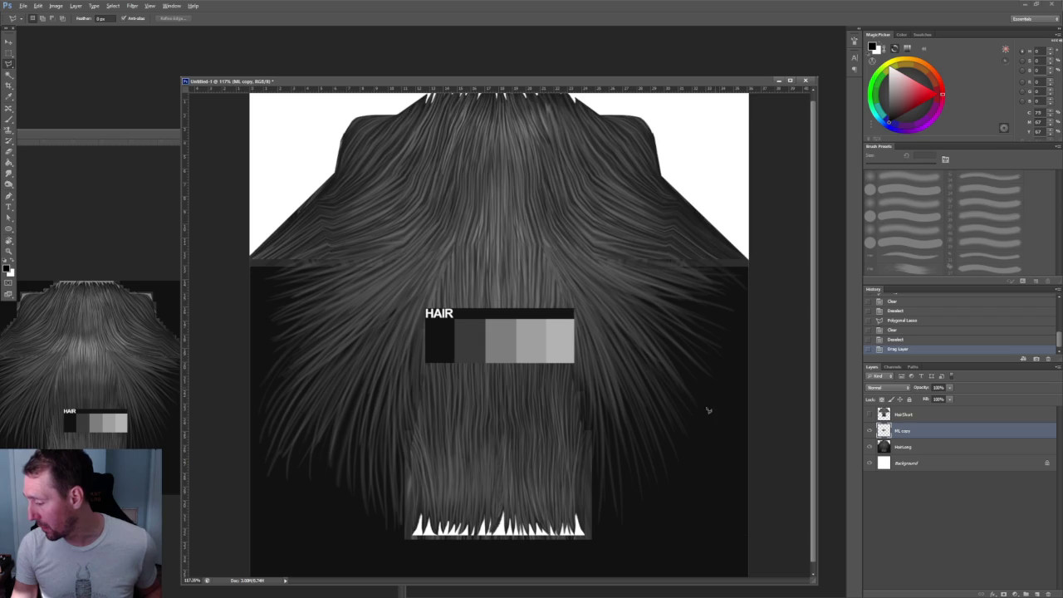
pyautogui.keyDown('alt'); pyautogui.scroll(2, 725, 371); pyautogui.keyUp('alt')
pyautogui.scroll(-1, 519, 253)
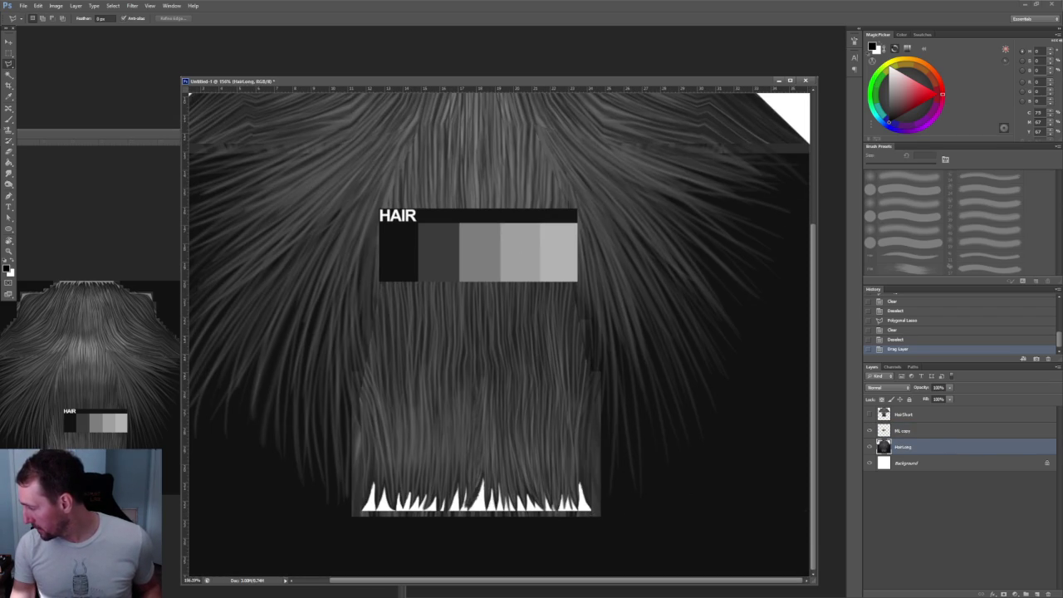
pyautogui.moveTo(947, 430); pyautogui.dragTo(946, 408)
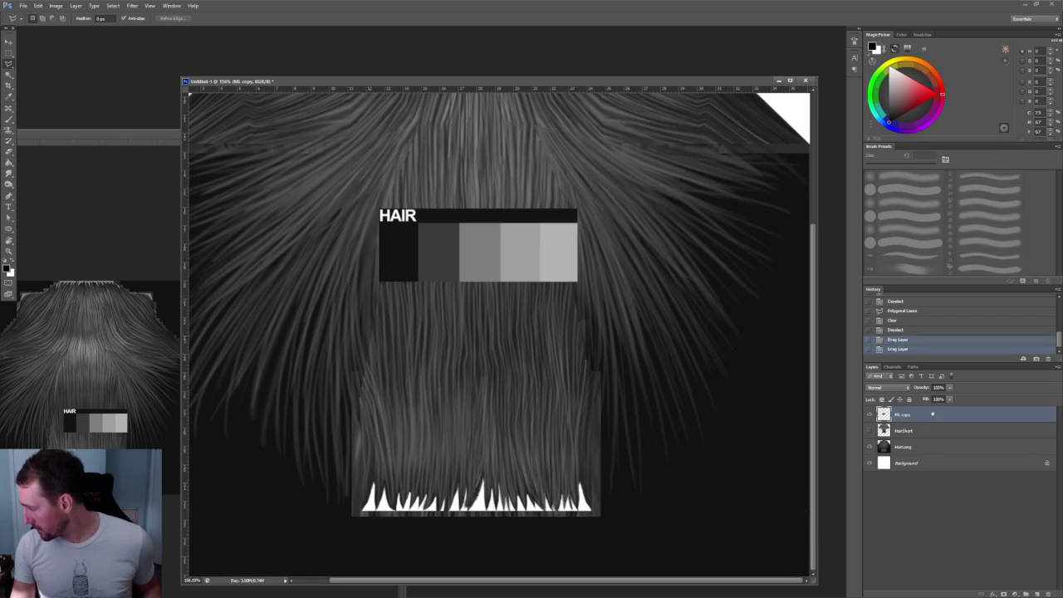
pyautogui.click(596, 514)
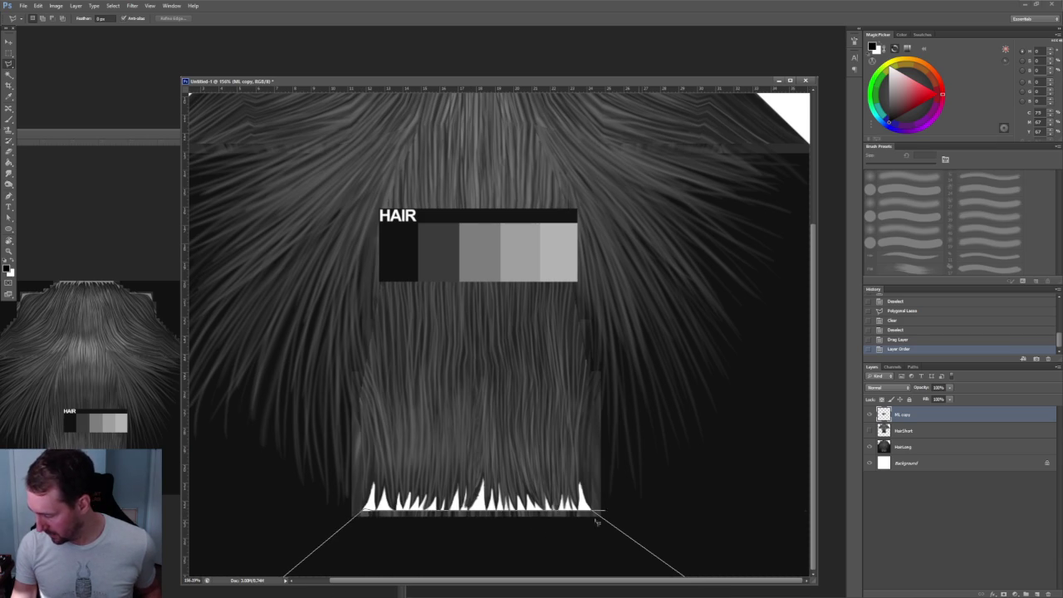
pyautogui.click(593, 513)
# Clear the lassoed strip below the hair's bottom edge on HairLong to white
pyautogui.press('Delete')
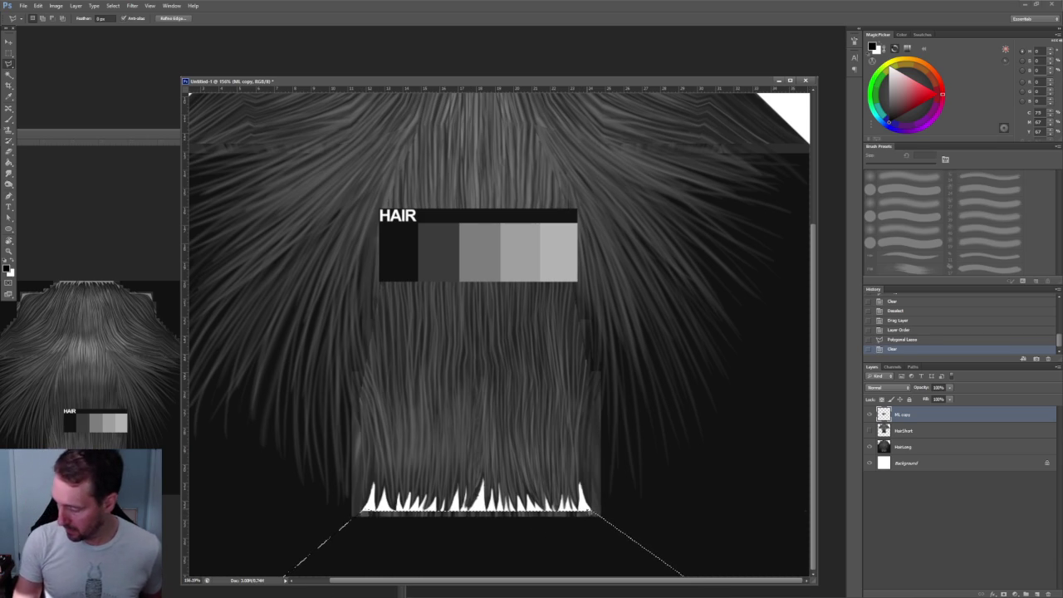
pyautogui.click(922, 446)
pyautogui.press('Delete')
pyautogui.hotkey('ctrl', 'd')
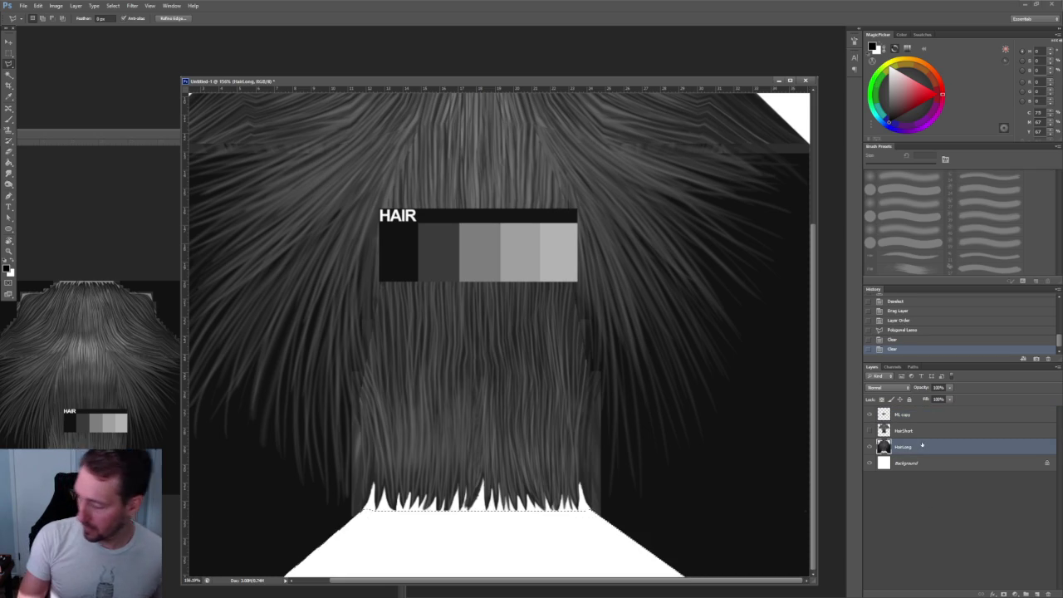
pyautogui.keyDown('alt'); pyautogui.scroll(2, 738, 444); pyautogui.keyUp('alt')
pyautogui.keyDown('alt'); pyautogui.scroll(2, 611, 495); pyautogui.keyUp('alt')
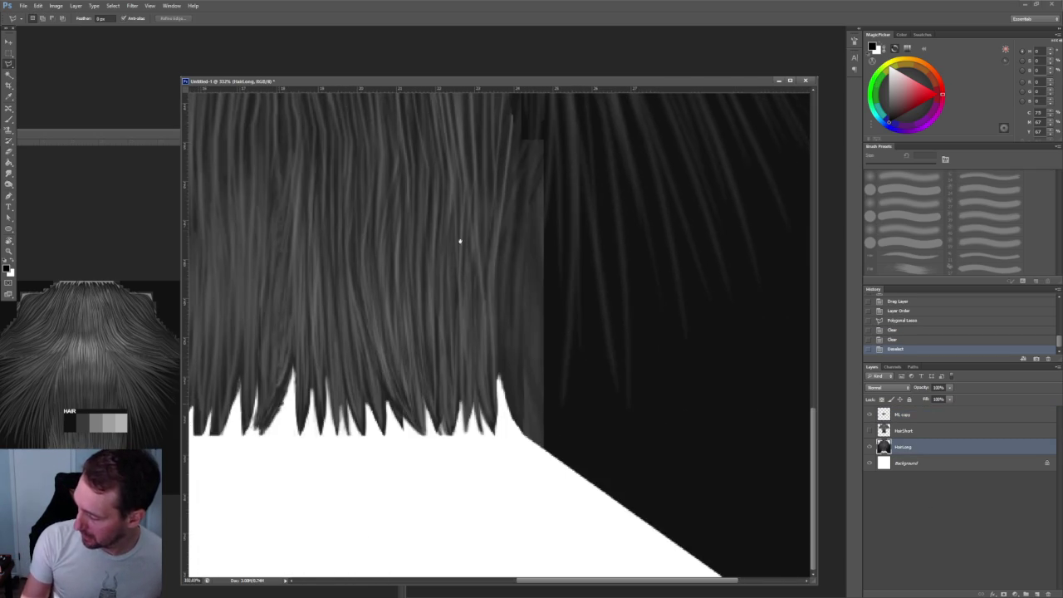
pyautogui.keyDown('alt'); pyautogui.scroll(1, 424, 417); pyautogui.keyUp('alt')
pyautogui.keyDown('alt'); pyautogui.scroll(-6, 428, 413); pyautogui.keyUp('alt')
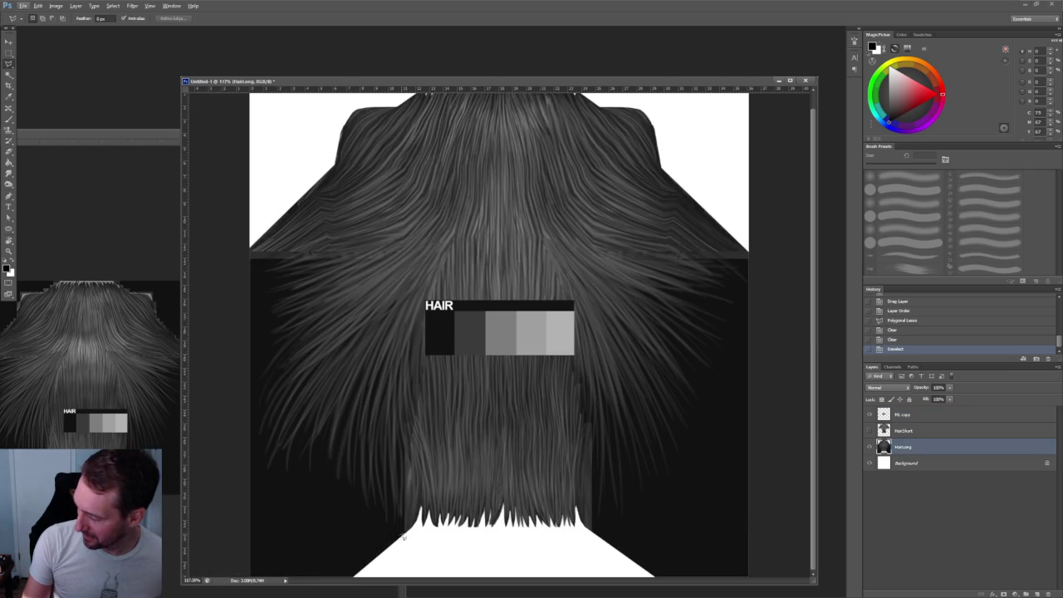
# Lasso the lower-left area beside the hair and clear it to white
pyautogui.click(240, 456)
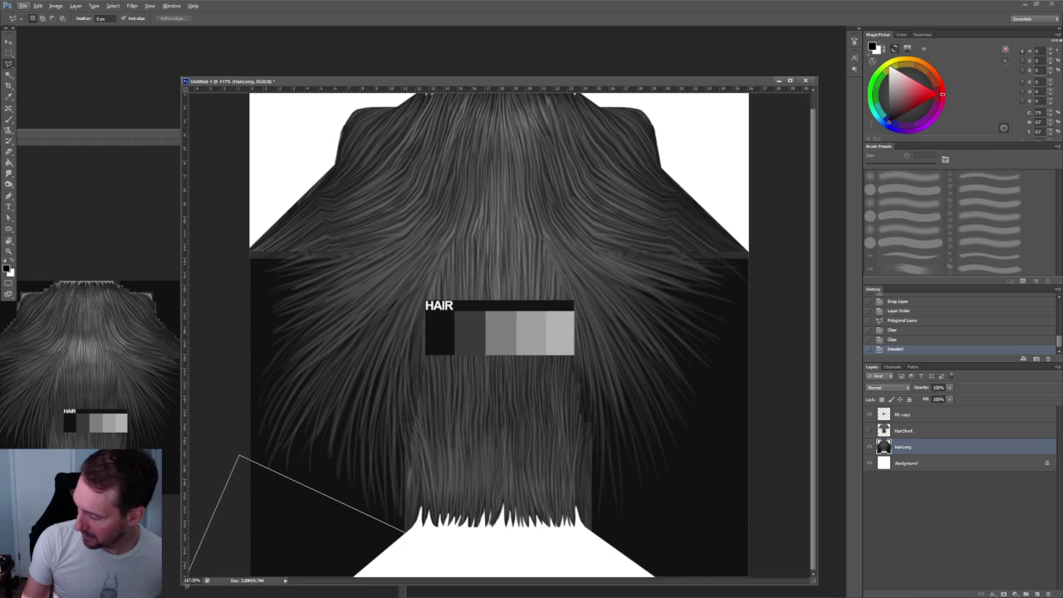
pyautogui.doubleClick(429, 564)
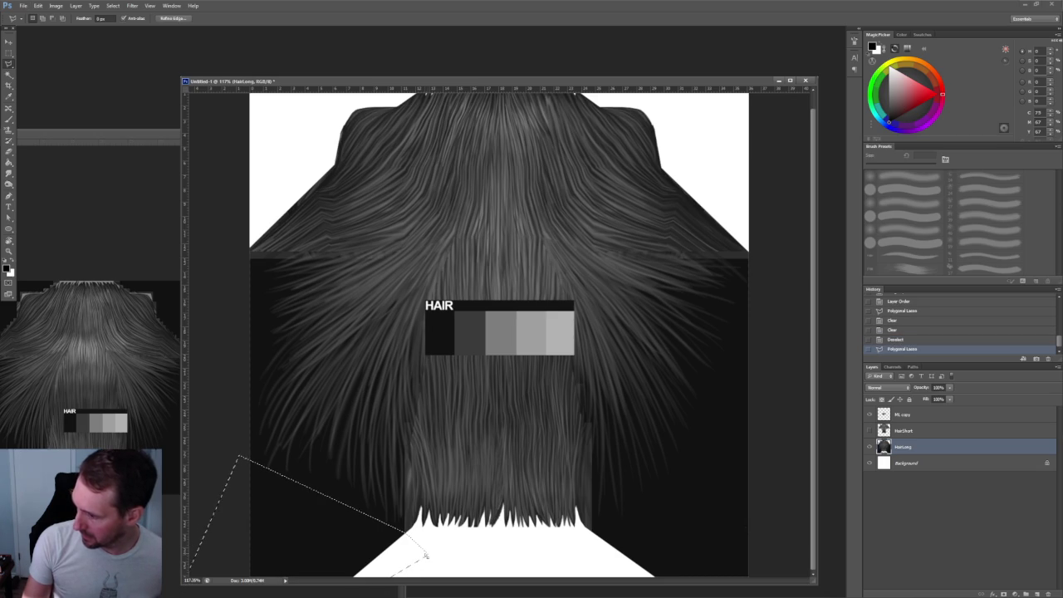
pyautogui.press('Delete')
pyautogui.hotkey('ctrl', 'd')
# Outline the area right of the hair tips to the canvas edge and clear it to white
pyautogui.click(590, 532)
pyautogui.click(630, 517)
pyautogui.click(687, 453)
pyautogui.click(748, 274)
pyautogui.click(767, 268)
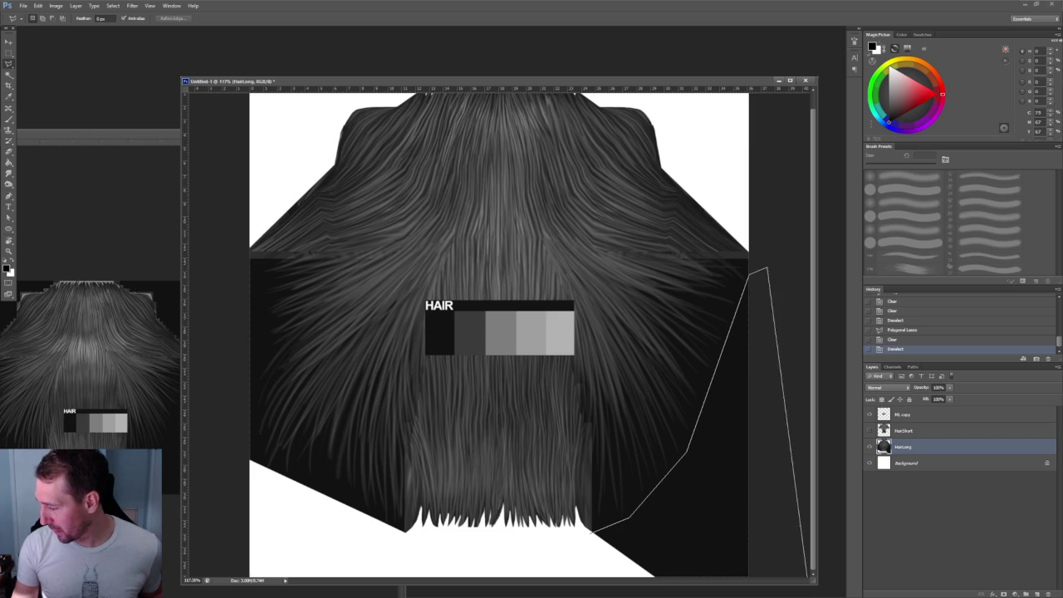
pyautogui.click(768, 575)
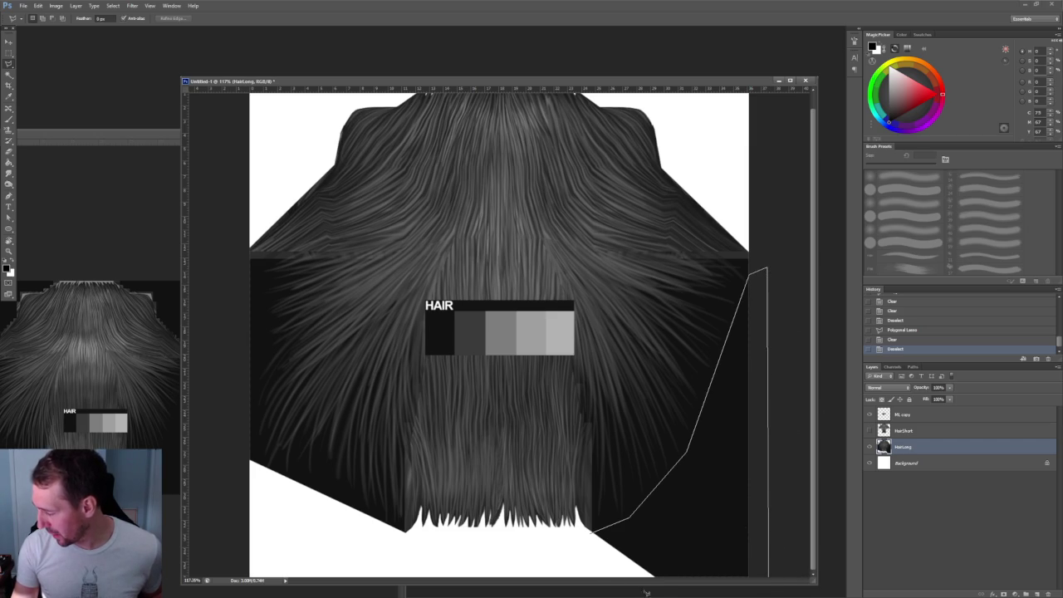
pyautogui.doubleClick(579, 554)
pyautogui.press('Delete')
pyautogui.hotkey('ctrl', 'd')
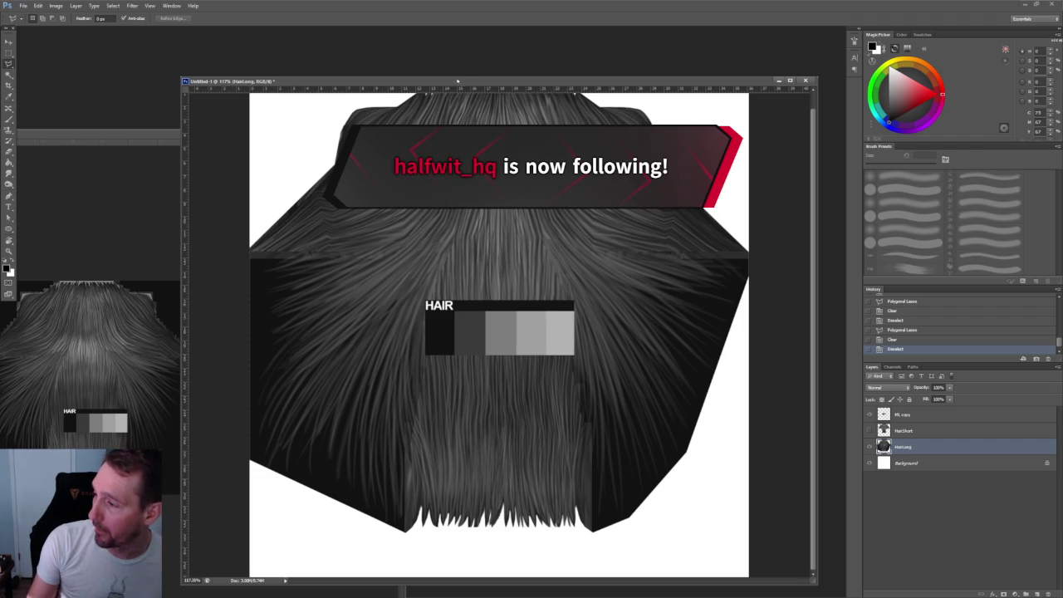
# Shift the document window up and left and set the foreground colour to red
pyautogui.moveTo(456, 82); pyautogui.dragTo(365, 51)
pyautogui.click(942, 93)
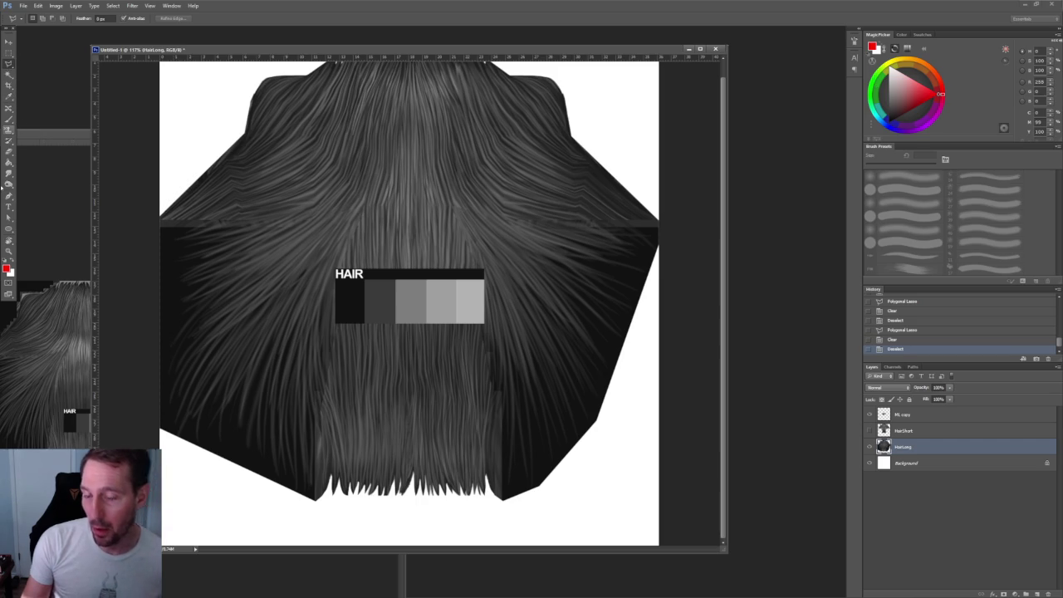
pyautogui.press('b')
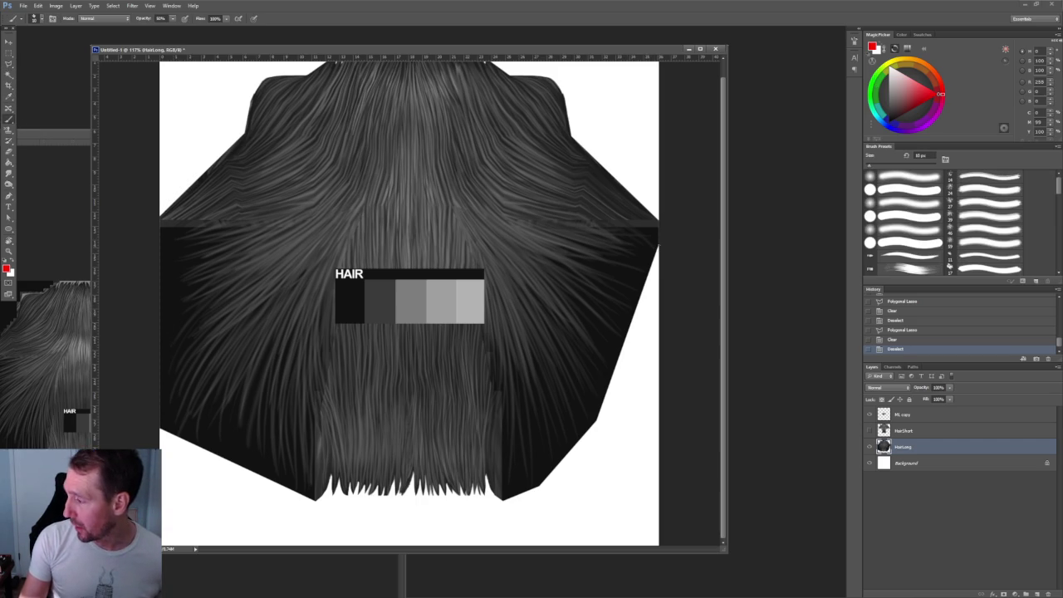
# Sketch red outline strokes along the hair's bottom and top, undoing each one
pyautogui.moveTo(628, 371); pyautogui.dragTo(141, 339)
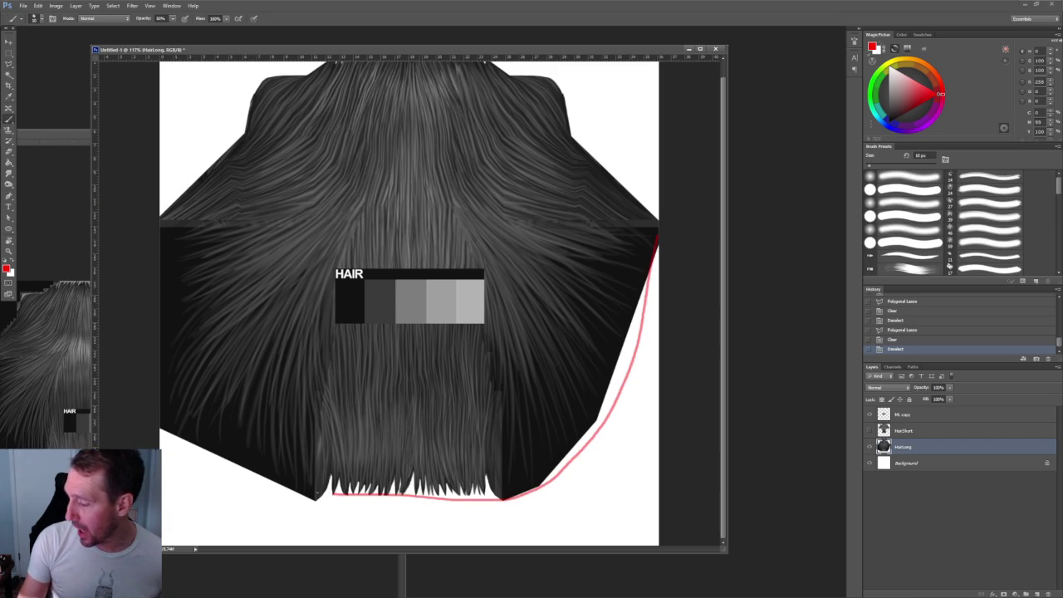
pyautogui.hotkey('ctrl', 'z')
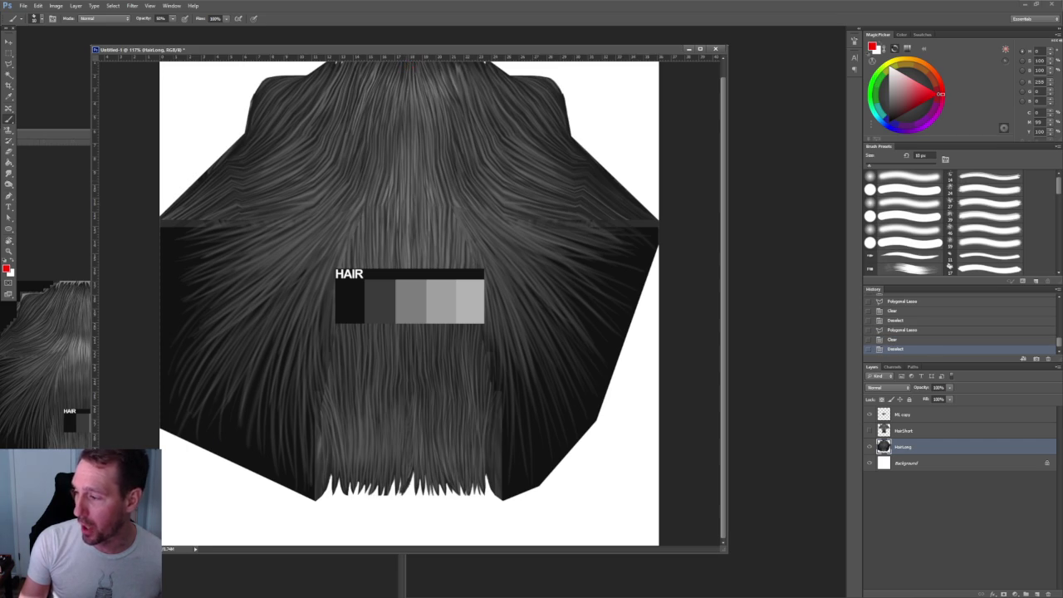
pyautogui.moveTo(656, 245)
pyautogui.mouseDown()
pyautogui.moveTo(170, 274)
pyautogui.moveTo(189, 236)
pyautogui.mouseUp()
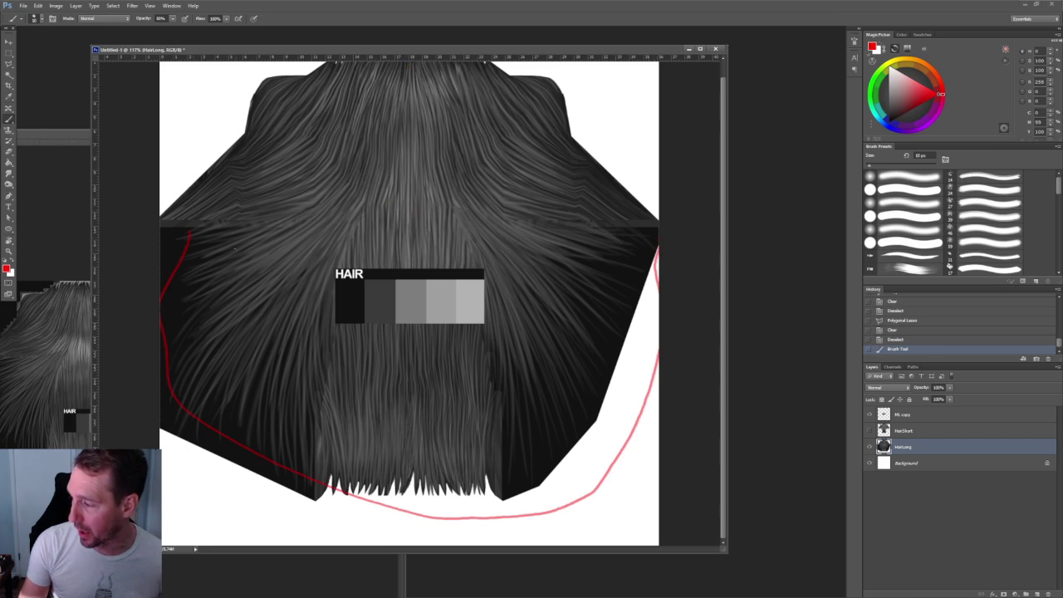
pyautogui.hotkey('ctrl', 'z')
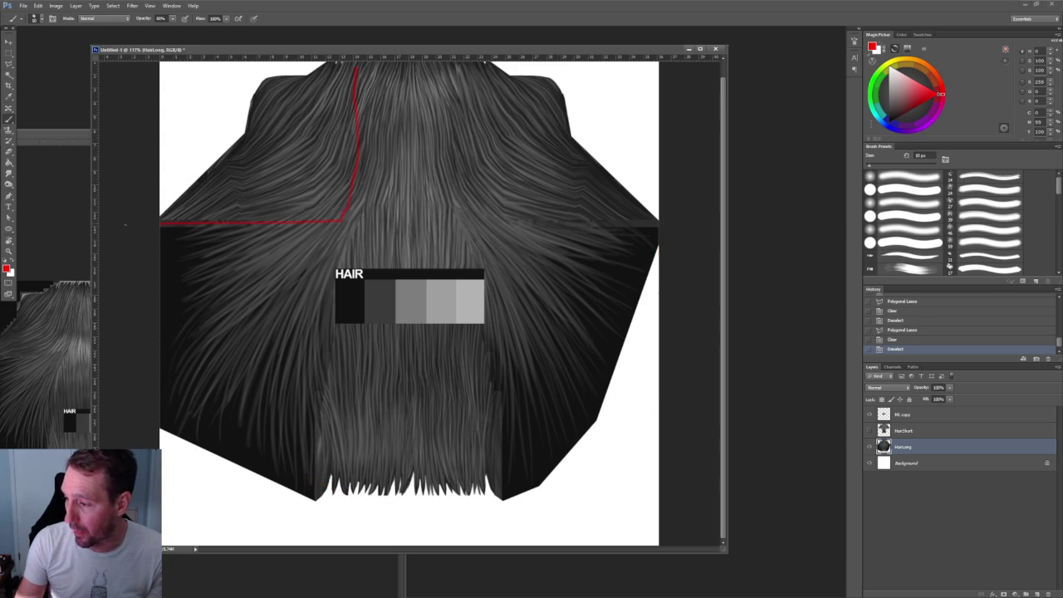
# Draw a red straight guide line, centre mark and loop, then undo them all
pyautogui.click(117, 224)
pyautogui.keyDown('shift'); pyautogui.click(688, 216); pyautogui.keyUp('shift')
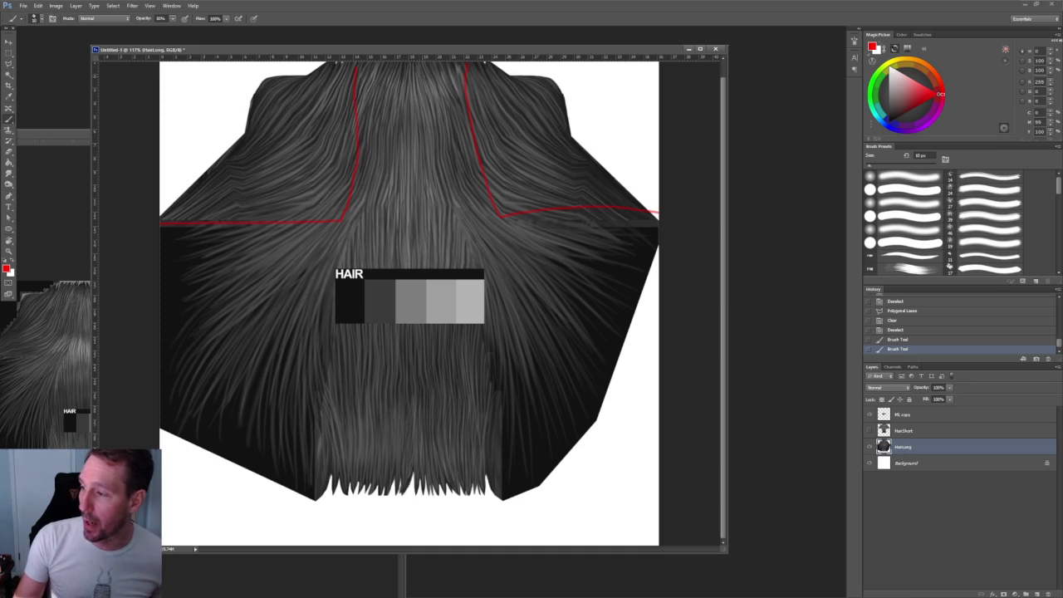
pyautogui.moveTo(421, 219); pyautogui.dragTo(432, 243)
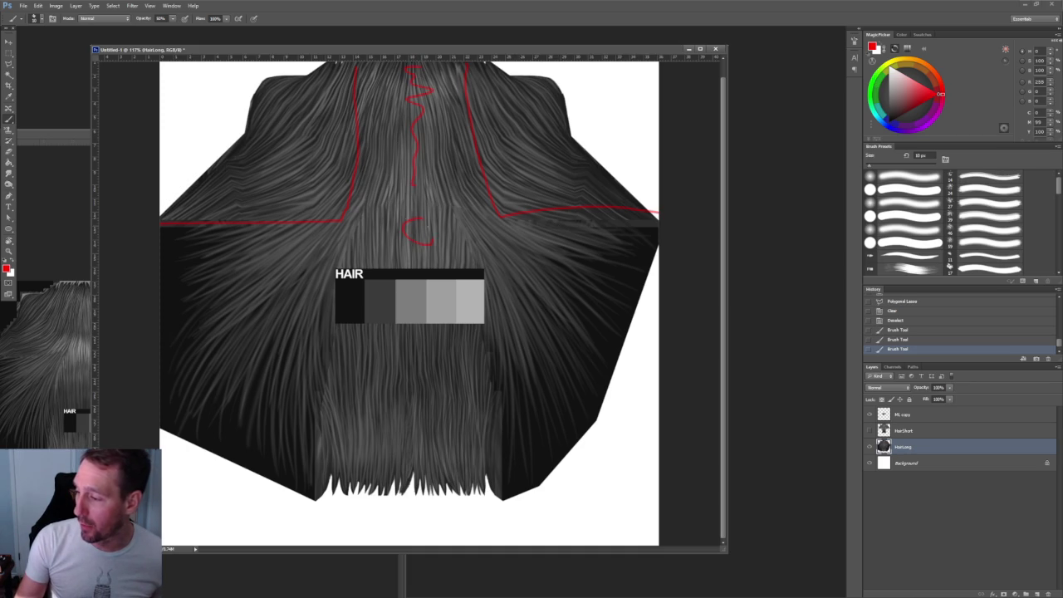
pyautogui.moveTo(303, 245); pyautogui.dragTo(664, 486)
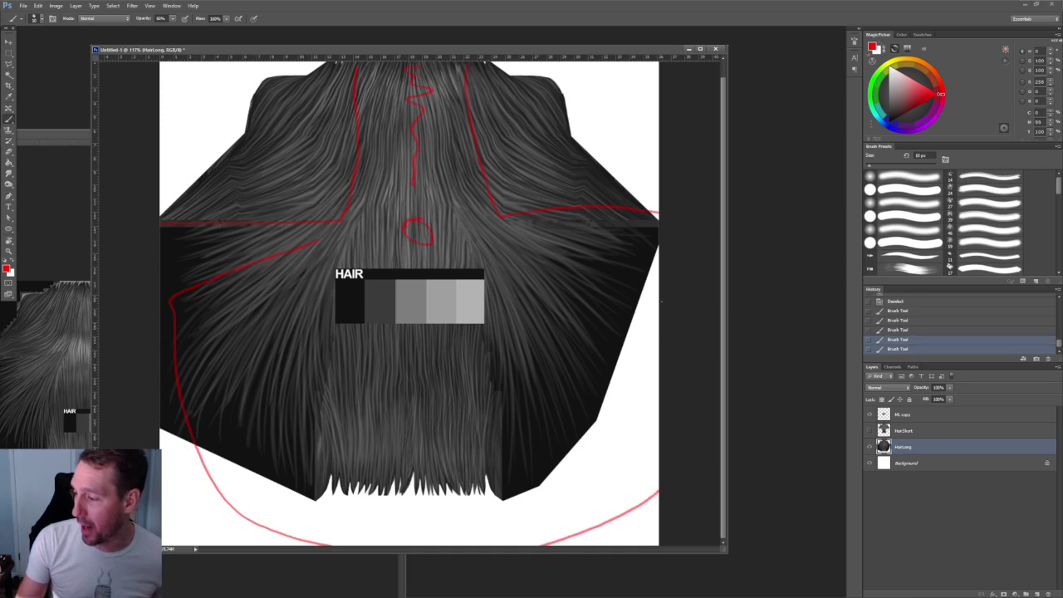
pyautogui.hotkey('ctrl', 'alt', 'z')
pyautogui.hotkey('ctrl', 'alt', 'z')
pyautogui.hotkey('ctrl', 'alt', 'z')
pyautogui.hotkey('ctrl', 'alt', 'z')
pyautogui.hotkey('ctrl', 'alt', 'z')
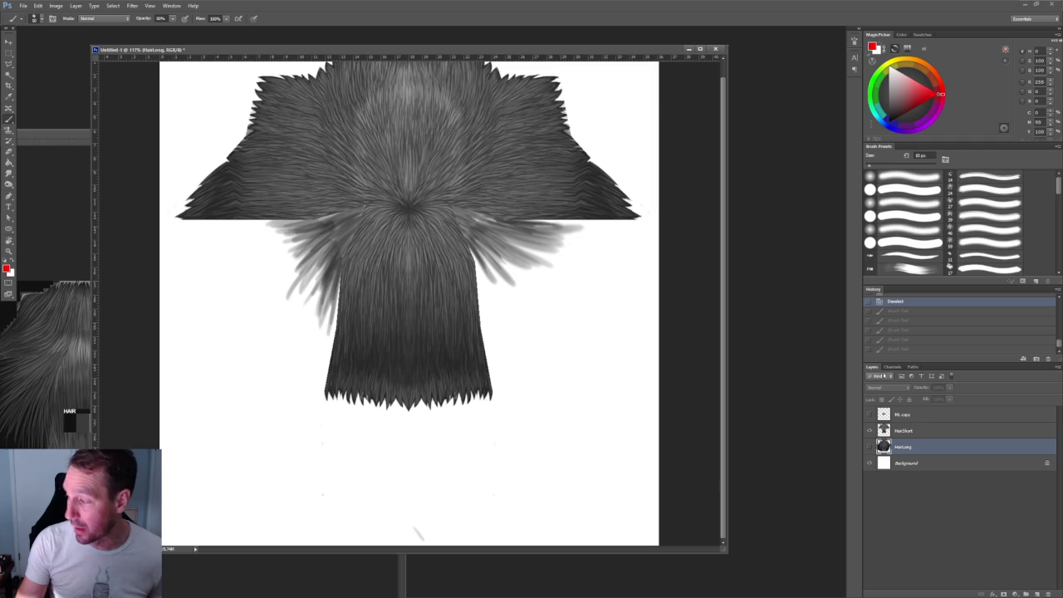
# On HairShort, try a red curve and a red circle at the centre, undoing both
pyautogui.click(909, 432)
pyautogui.moveTo(639, 221); pyautogui.dragTo(540, 408)
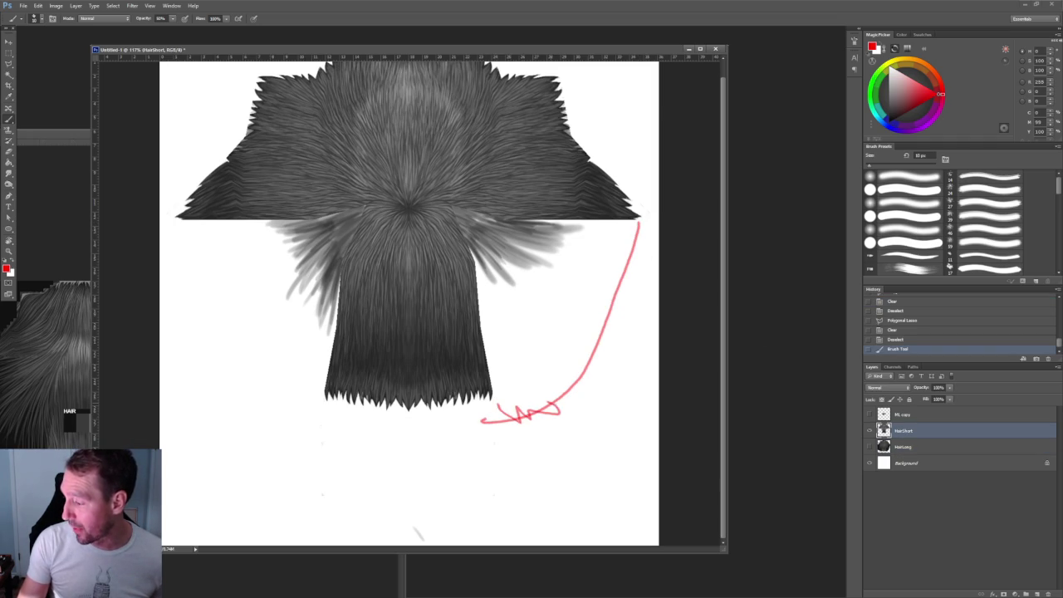
pyautogui.hotkey('ctrl', 'z')
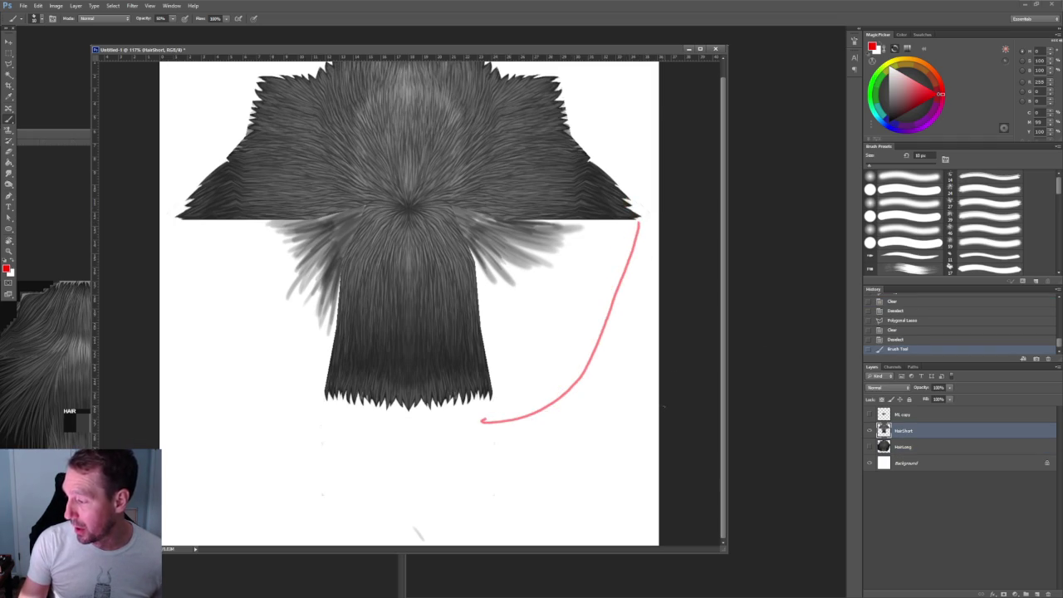
pyautogui.hotkey('alt', ']')
pyautogui.moveTo(409, 196); pyautogui.dragTo(405, 199)
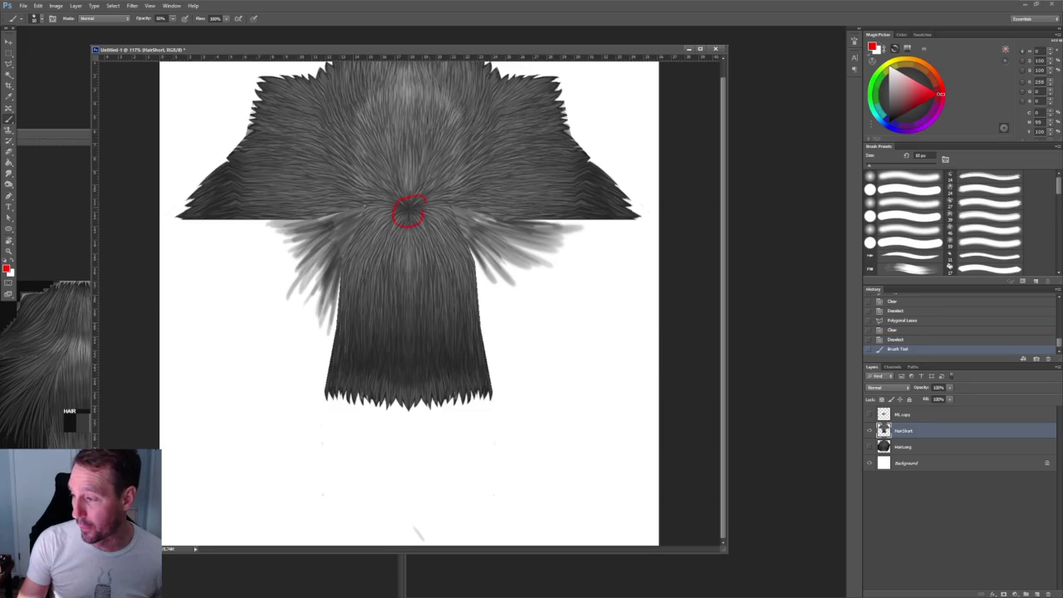
pyautogui.hotkey('ctrl', 'z')
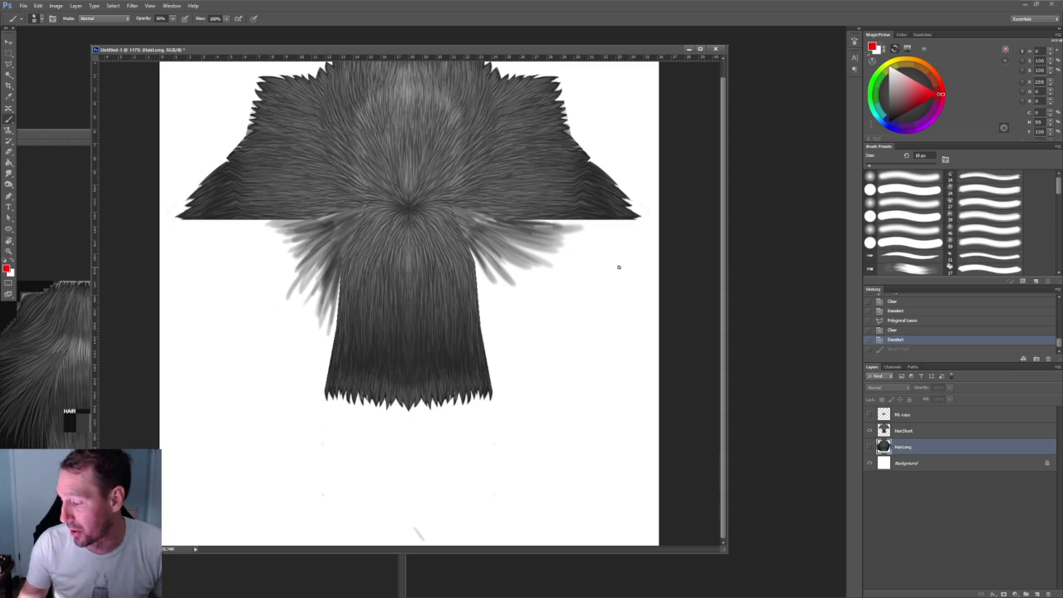
pyautogui.click(8, 52)
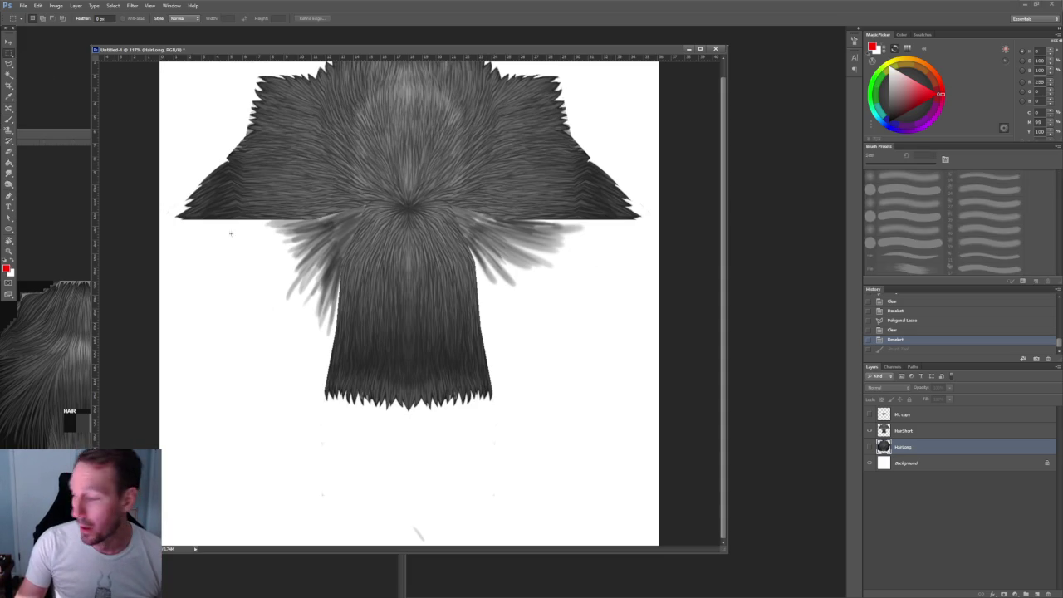
# Clear the stray strokes in the strip below the hair tips on HairShort
pyautogui.moveTo(196, 435)
pyautogui.mouseDown()
pyautogui.moveTo(343, 513)
pyautogui.moveTo(661, 548)
pyautogui.mouseUp()
pyautogui.click(905, 430)
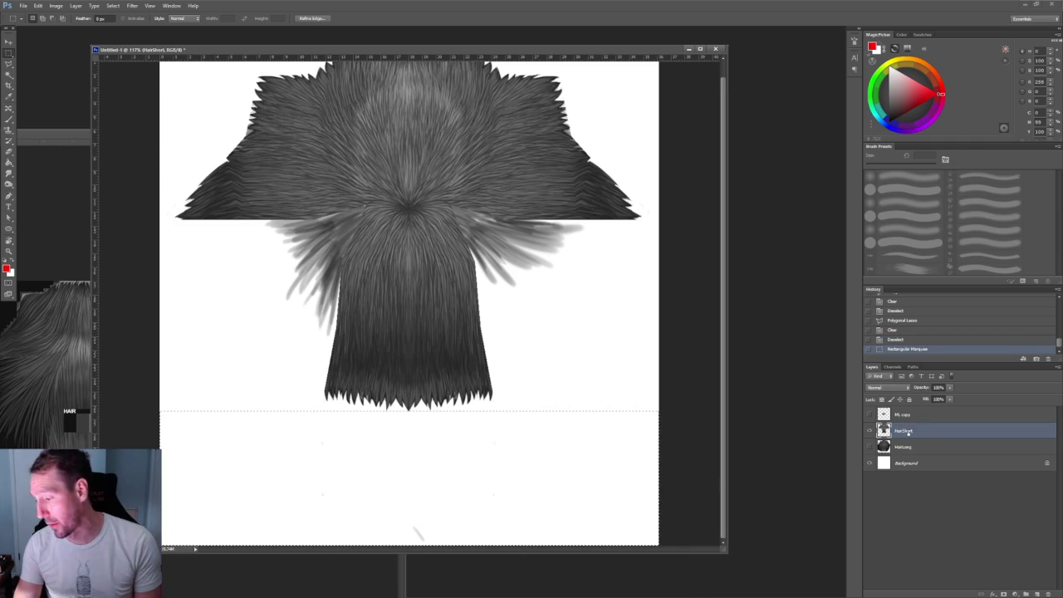
pyautogui.moveTo(415, 451); pyautogui.dragTo(416, 456)
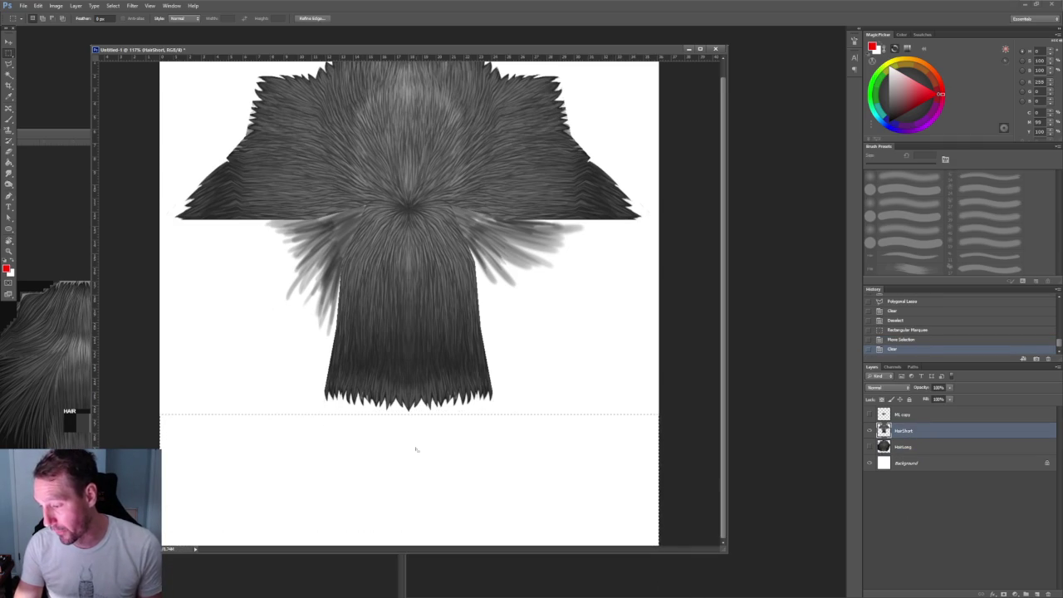
pyautogui.press('Delete')
pyautogui.hotkey('ctrl', 'd')
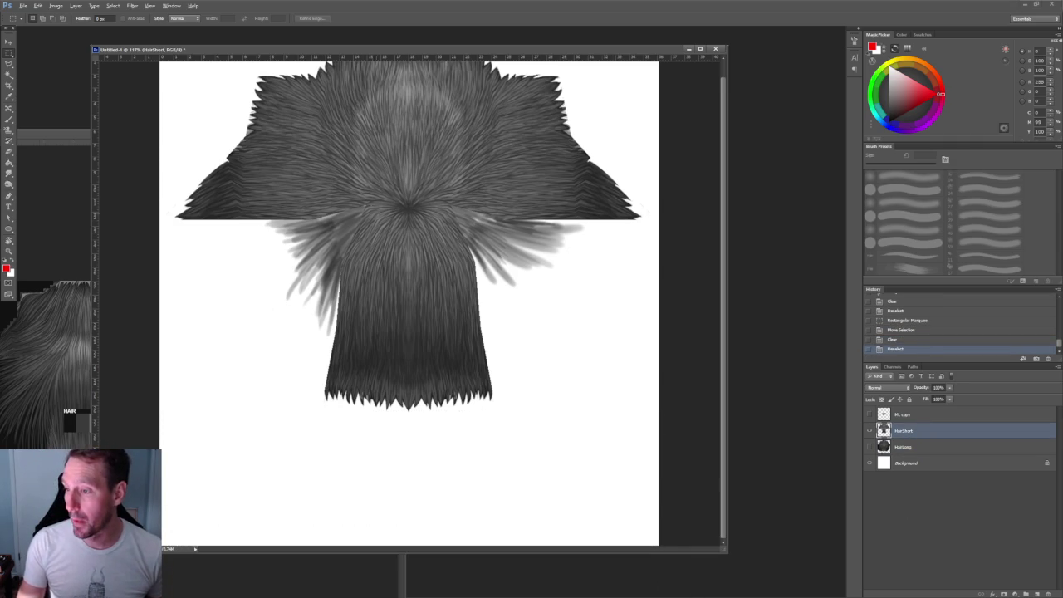
# Hide the Background and HairShort layers so only HairLong is visible
pyautogui.keyDown('alt'); pyautogui.scroll(-2, 428, 291); pyautogui.keyUp('alt')
pyautogui.keyDown('alt'); pyautogui.scroll(1, 379, 291); pyautogui.keyUp('alt')
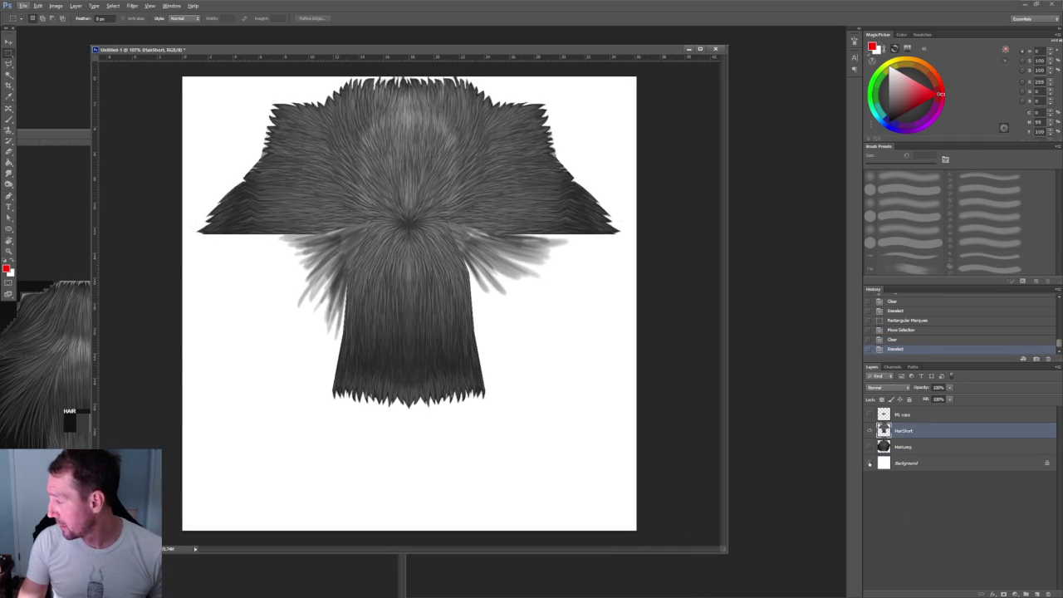
pyautogui.click(869, 462)
pyautogui.click(870, 430)
pyautogui.click(869, 447)
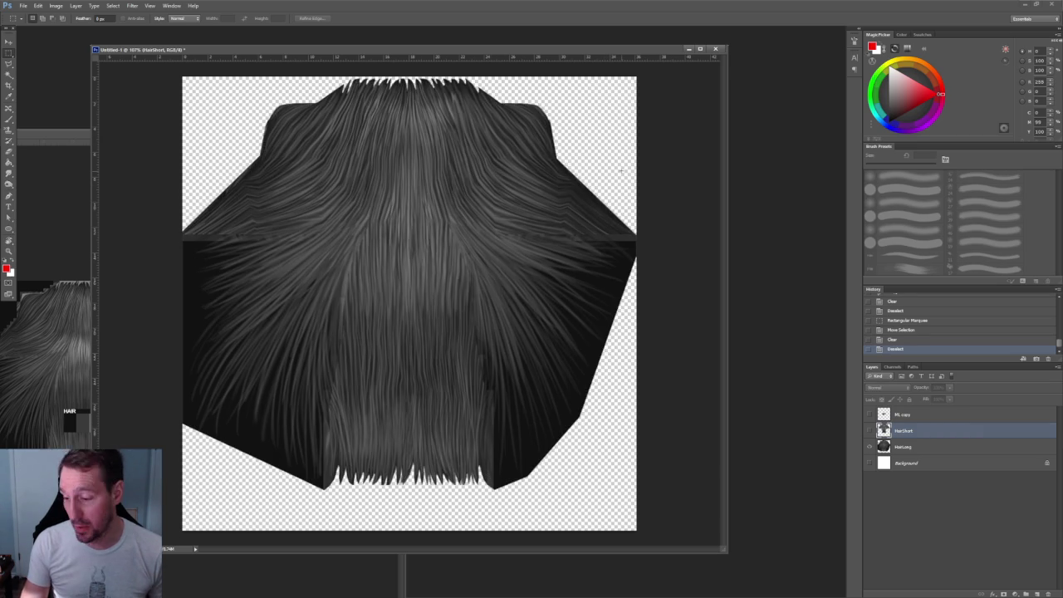
# Inspect the long hair's tips up close and nudge the document window slightly right
pyautogui.keyDown('alt'); pyautogui.scroll(1, 384, 447); pyautogui.keyUp('alt')
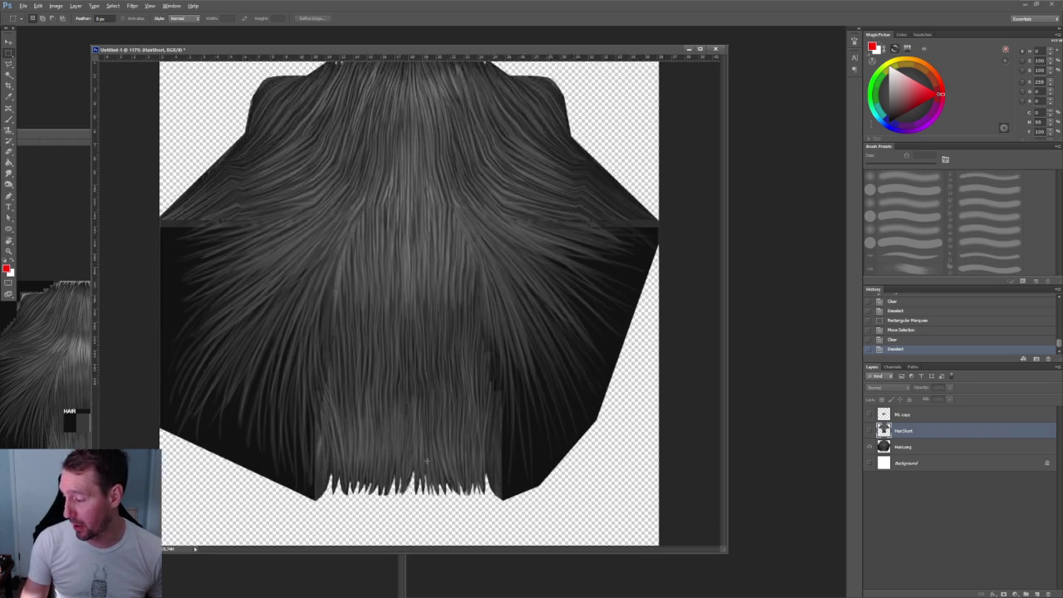
pyautogui.keyDown('alt'); pyautogui.scroll(3, 384, 447); pyautogui.keyUp('alt')
pyautogui.keyDown('alt'); pyautogui.scroll(-1, 424, 241); pyautogui.keyUp('alt')
pyautogui.moveTo(424, 241); pyautogui.dragTo(465, 375)
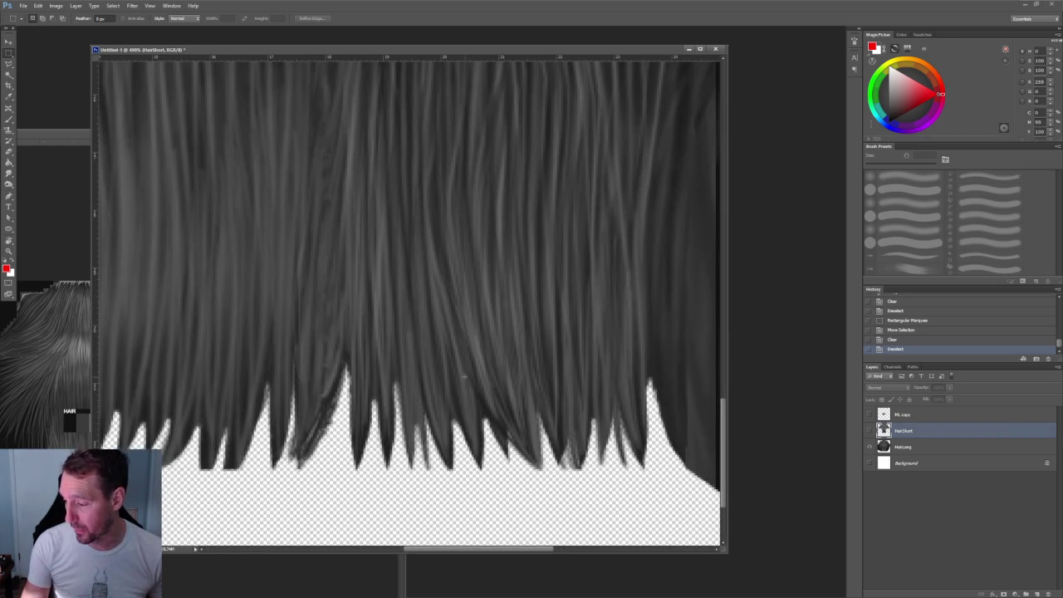
pyautogui.scroll(-1, 322, 425)
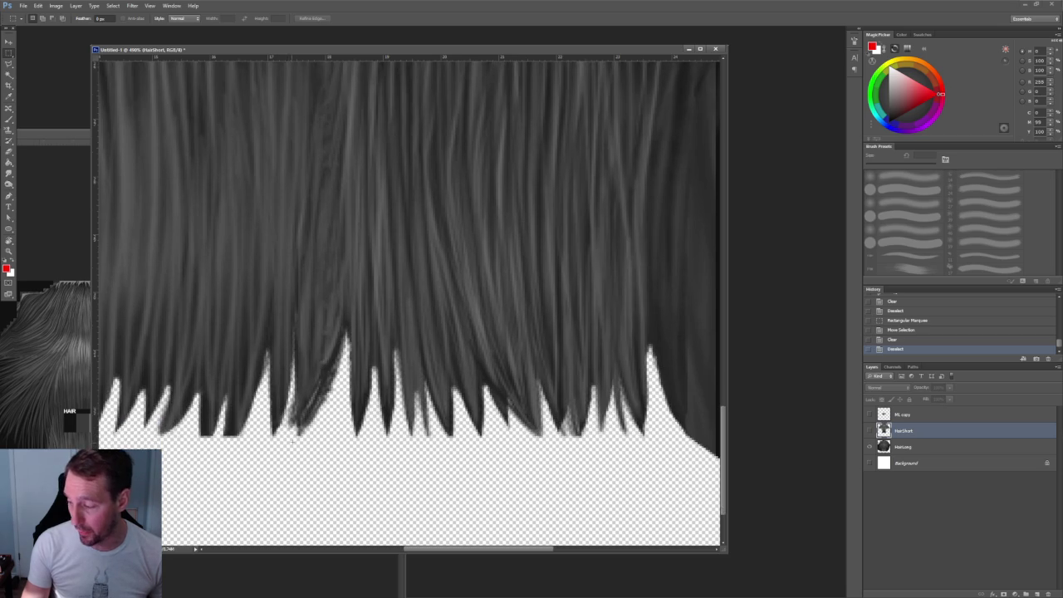
pyautogui.keyDown('alt'); pyautogui.scroll(-3, 323, 425); pyautogui.keyUp('alt')
pyautogui.keyDown('alt'); pyautogui.scroll(-2, 322, 425); pyautogui.keyUp('alt')
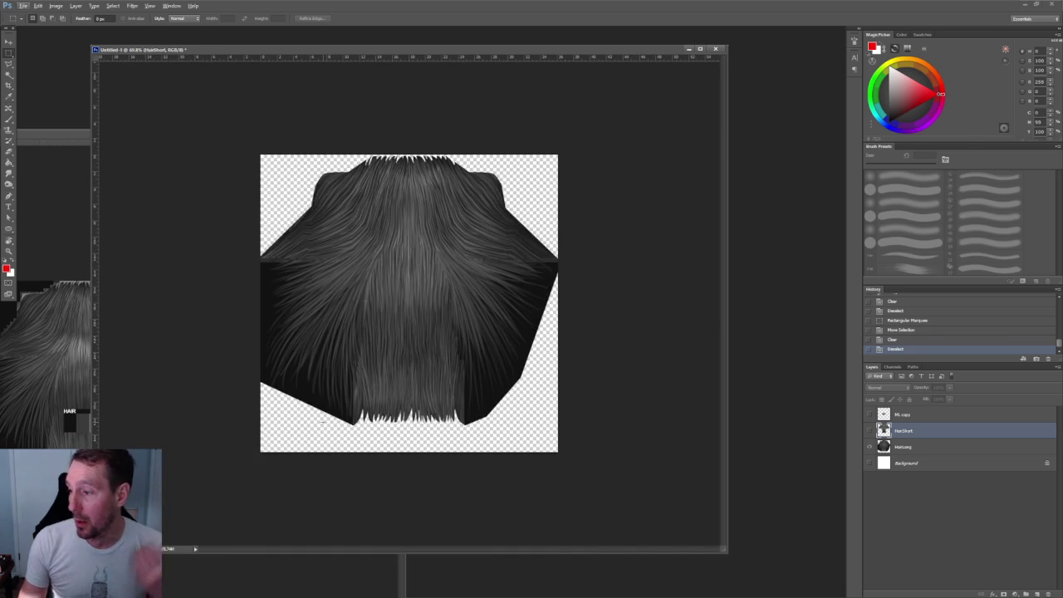
pyautogui.keyDown('alt'); pyautogui.scroll(1, 413, 159); pyautogui.keyUp('alt')
pyautogui.keyDown('alt'); pyautogui.scroll(2, 413, 159); pyautogui.keyUp('alt')
pyautogui.keyDown('alt'); pyautogui.scroll(-2, 413, 160); pyautogui.keyUp('alt')
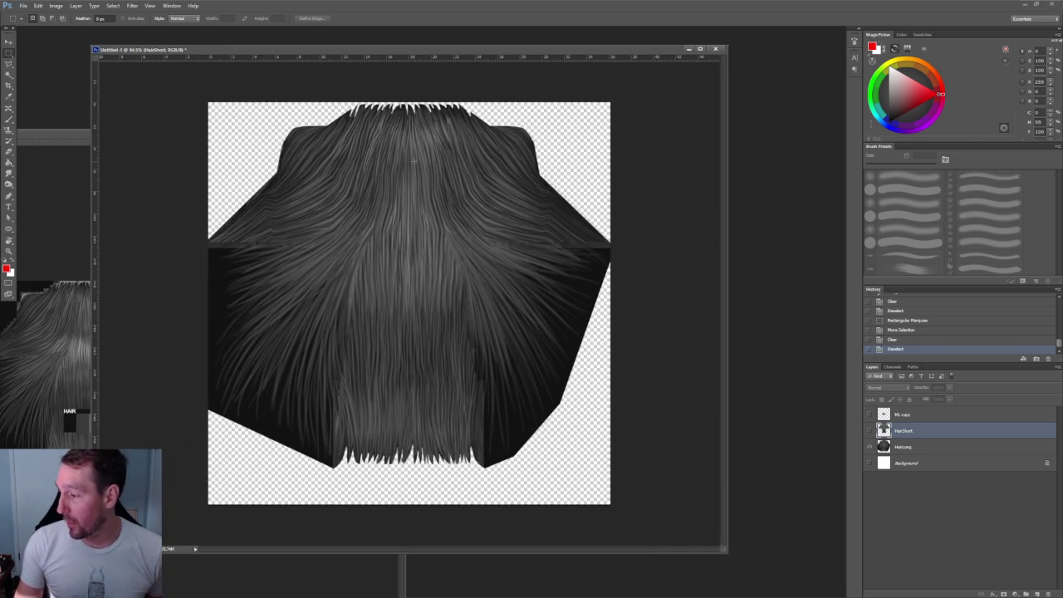
pyautogui.moveTo(230, 49); pyautogui.dragTo(277, 50)
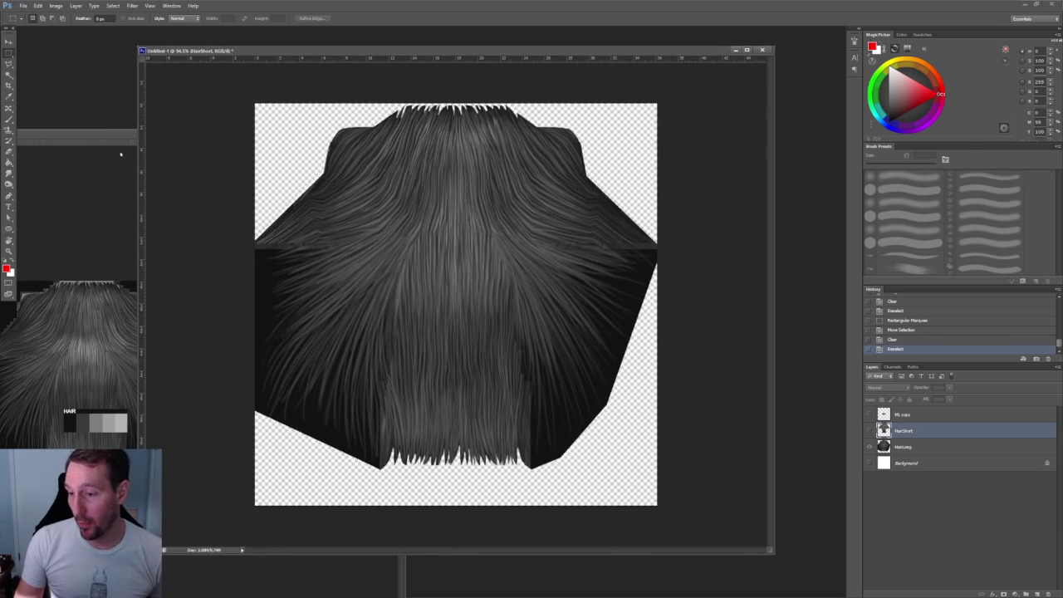
# Close Layers.psd without saving and place the huddle screen share over the right half
pyautogui.click(109, 161)
pyautogui.click(393, 132)
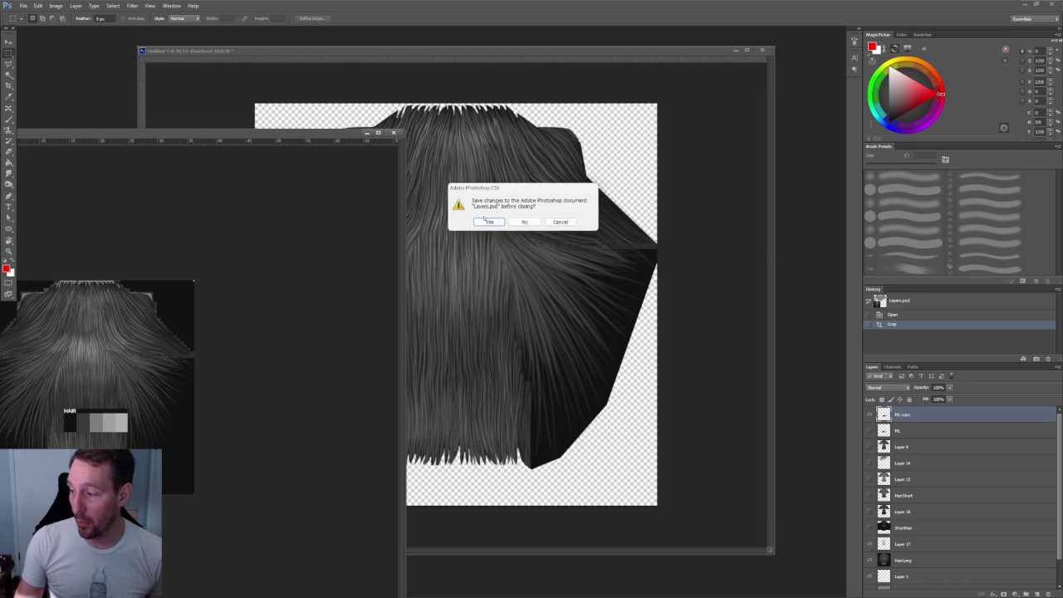
pyautogui.click(526, 222)
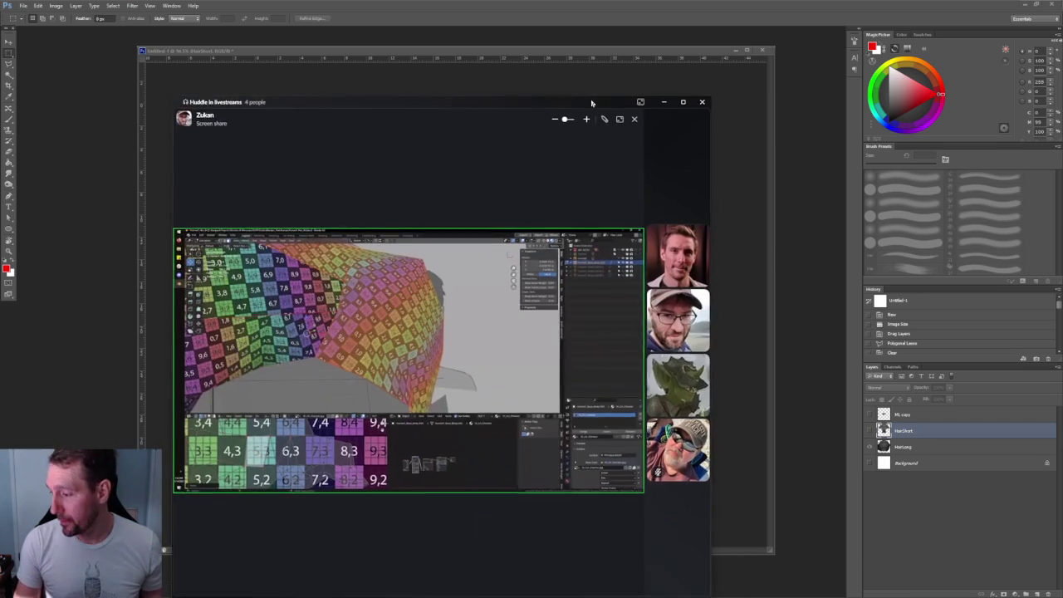
pyautogui.moveTo(593, 102); pyautogui.dragTo(1015, 53)
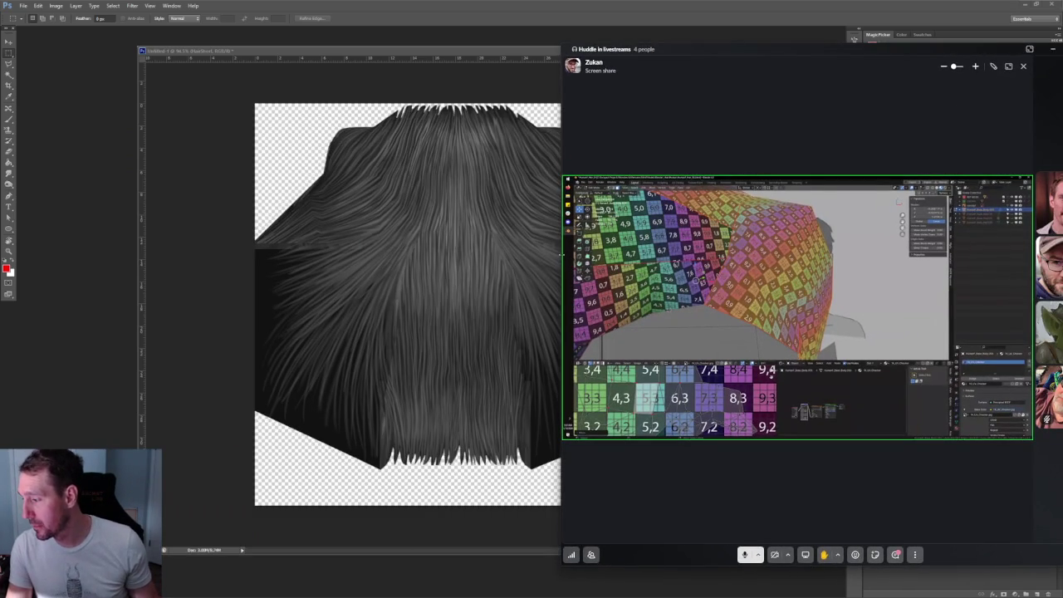
# Expand the Slack huddle screen share to nearly full screen
pyautogui.doubleClick(747, 49)
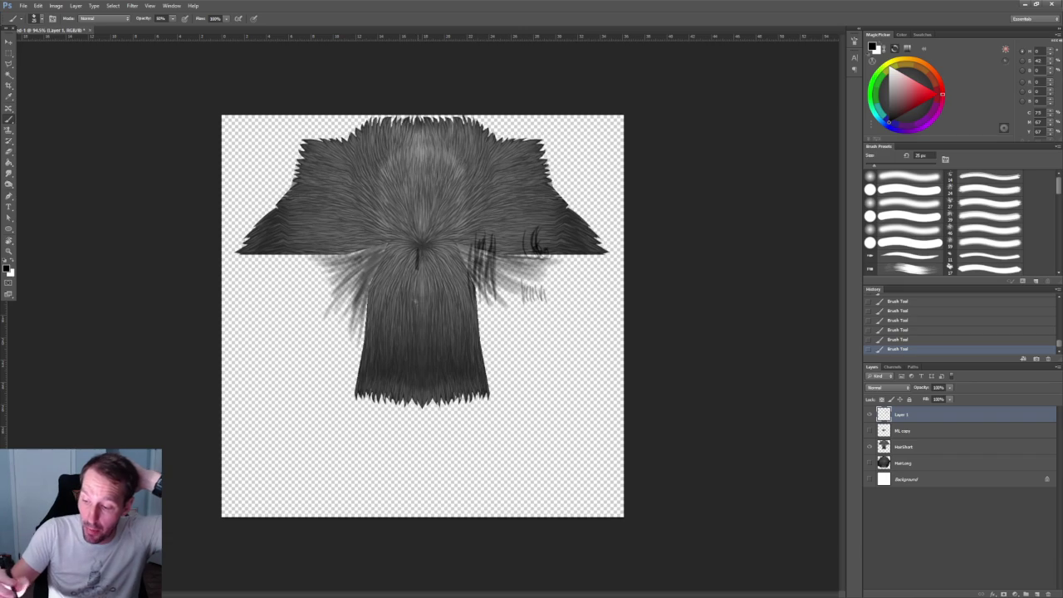
# Paint dark hair strands on Layer 1 and duplicate a rectangular selection of them
pyautogui.moveTo(406, 235)
pyautogui.mouseDown()
pyautogui.moveTo(408, 382)
pyautogui.moveTo(420, 336)
pyautogui.moveTo(430, 385)
pyautogui.mouseUp()
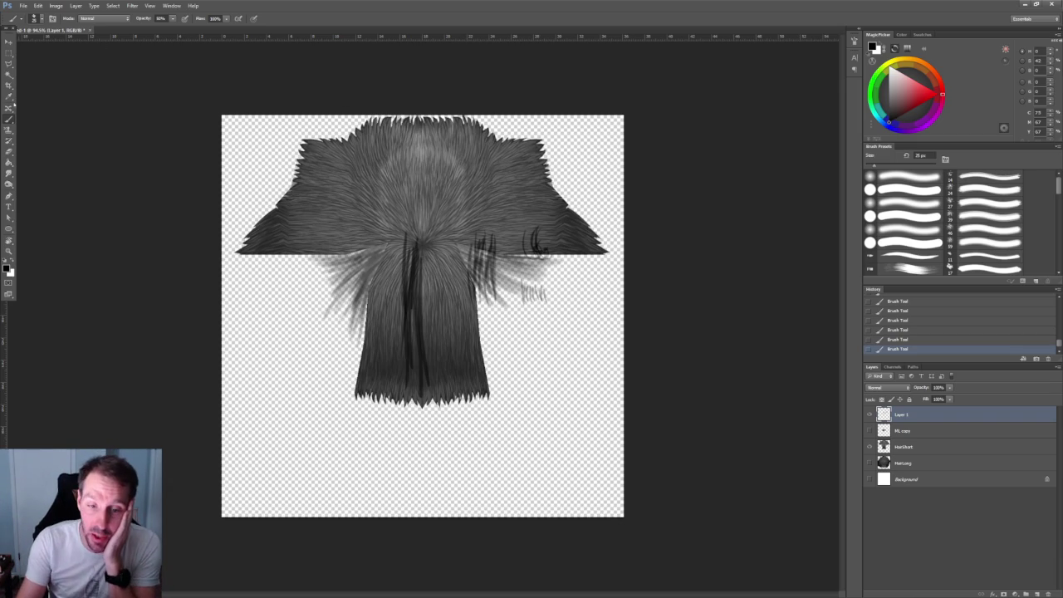
pyautogui.click(9, 41)
pyautogui.click(8, 53)
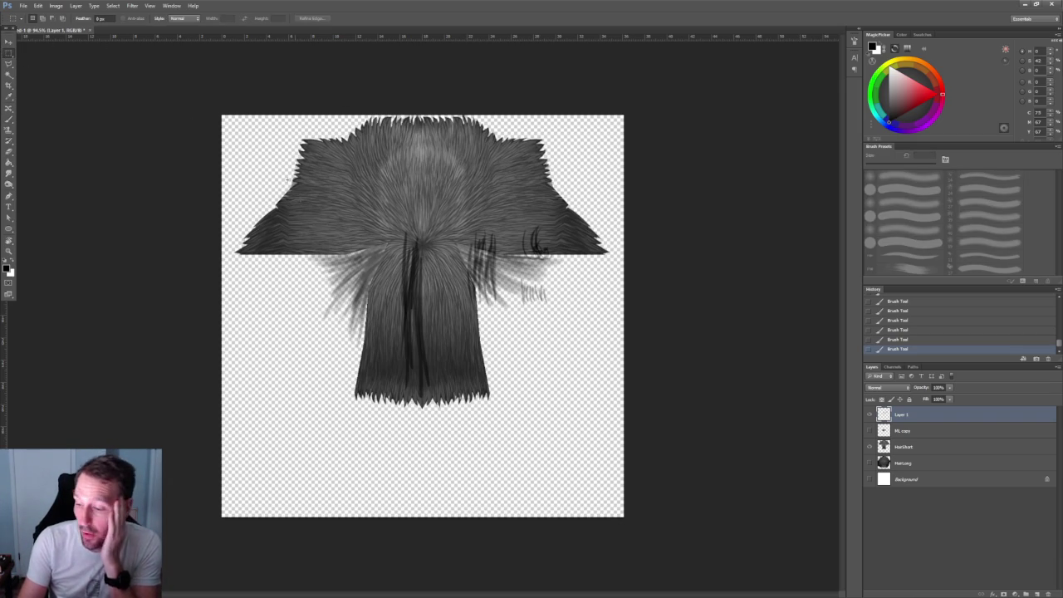
pyautogui.moveTo(281, 174); pyautogui.dragTo(447, 440)
pyautogui.click(8, 42)
pyautogui.moveTo(421, 274)
pyautogui.keyDown('alt'); pyautogui.mouseDown()
pyautogui.moveTo(406, 281)
pyautogui.moveTo(478, 278)
pyautogui.moveTo(645, 473)
pyautogui.mouseUp(); pyautogui.keyUp('alt')
# Reposition the duplicated strands onto the centre of the hair
pyautogui.rightClick(422, 270)
pyautogui.moveTo(636, 399)
pyautogui.mouseDown()
pyautogui.moveTo(603, 398)
pyautogui.moveTo(374, 207)
pyautogui.mouseUp()
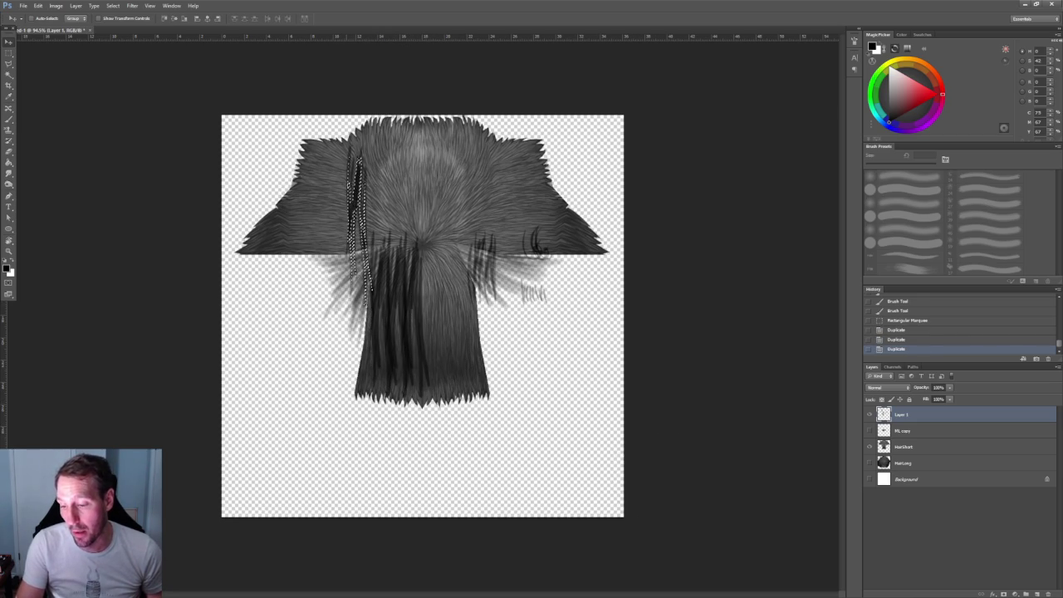
pyautogui.hotkey('ctrl', 'z')
pyautogui.rightClick(420, 288)
pyautogui.click(440, 292)
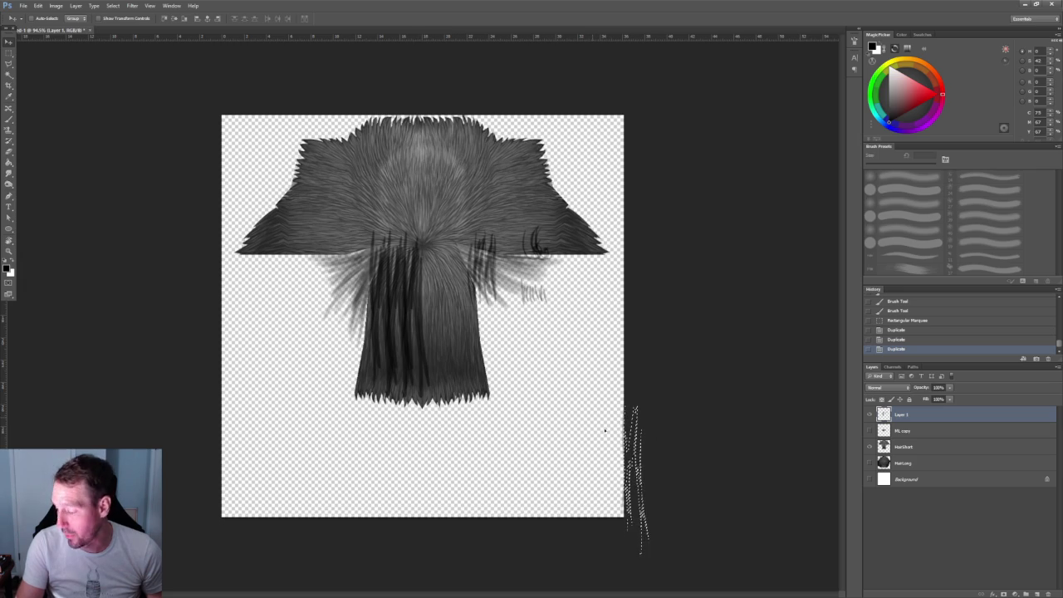
pyautogui.moveTo(636, 440); pyautogui.dragTo(446, 251)
pyautogui.rightClick(452, 268)
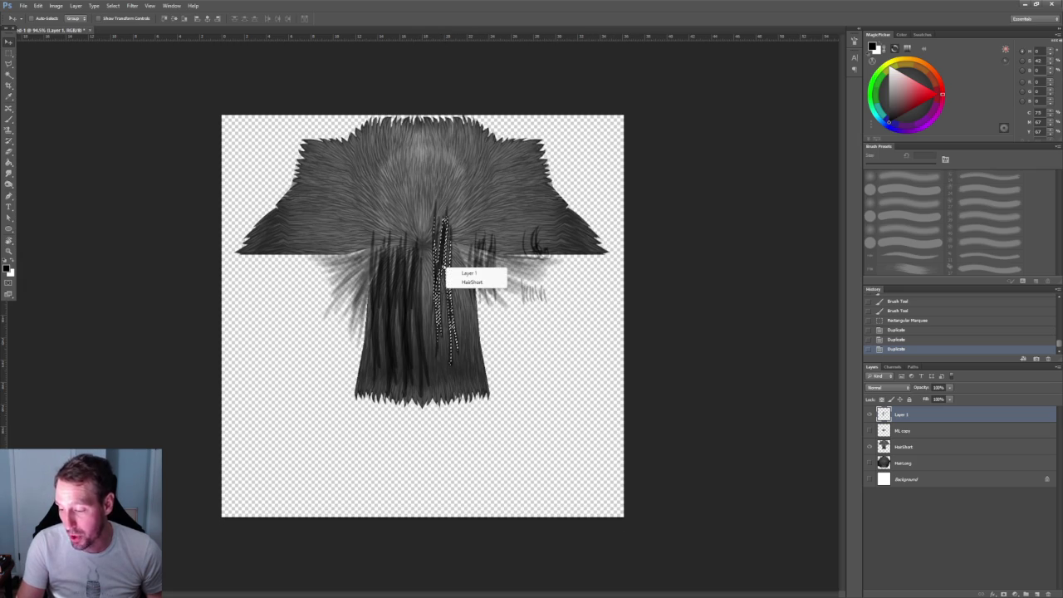
pyautogui.click(56, 6)
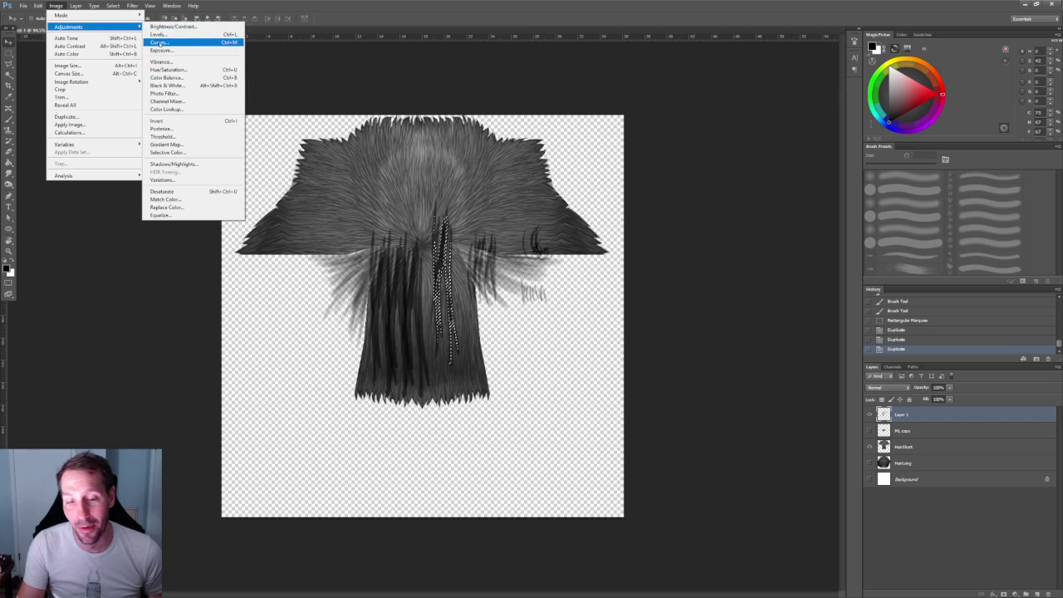
pyautogui.moveTo(69, 27)
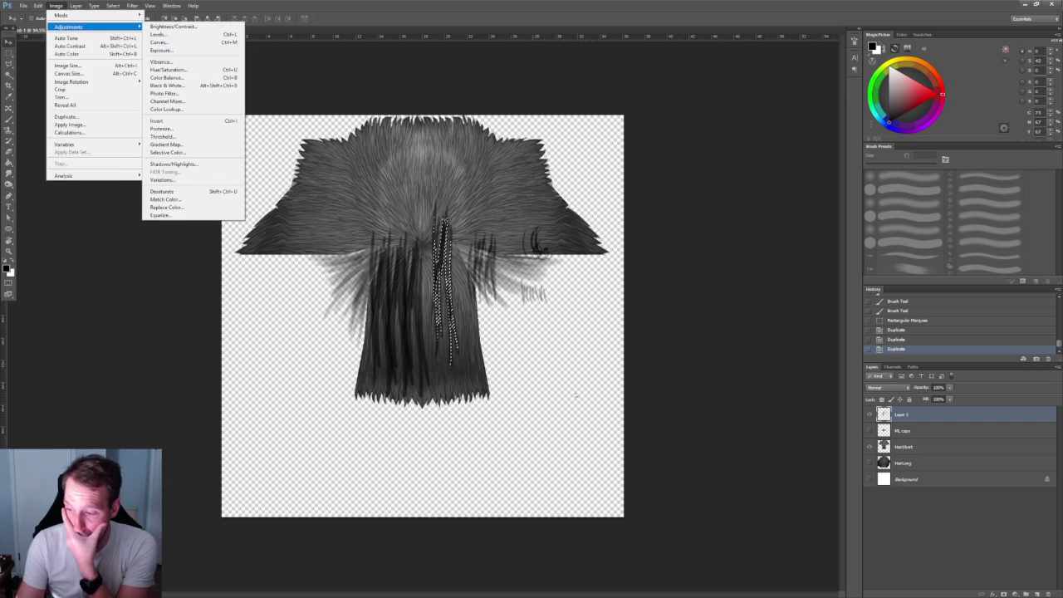
# Zoom in to inspect the painted strands, then drag Layer 1 to the trash
pyautogui.click(563, 399)
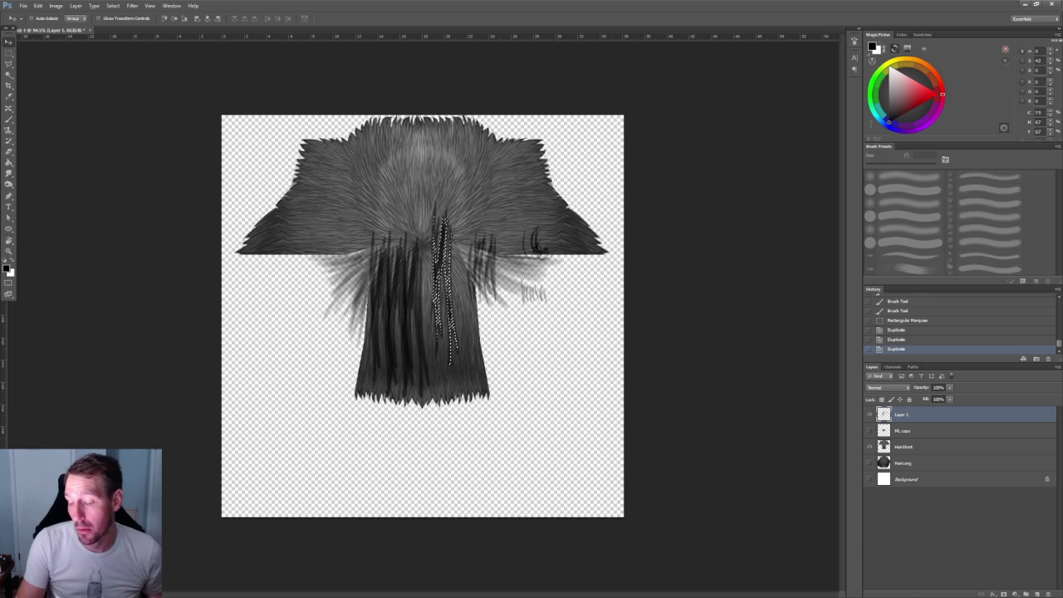
pyautogui.keyDown('alt'); pyautogui.scroll(3, 455, 235); pyautogui.keyUp('alt')
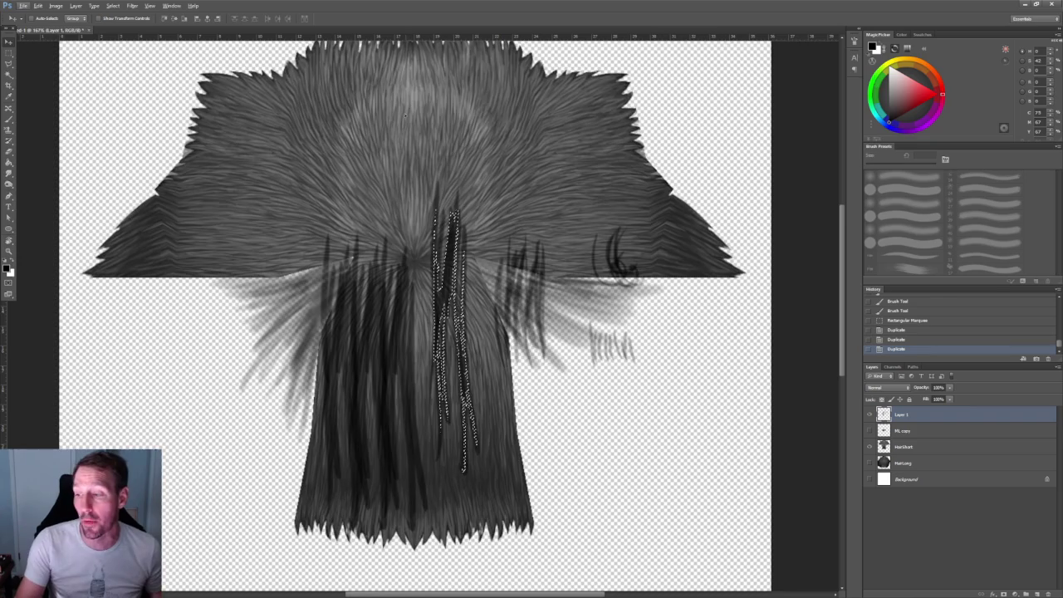
pyautogui.keyDown('alt'); pyautogui.scroll(2, 419, 249); pyautogui.keyUp('alt')
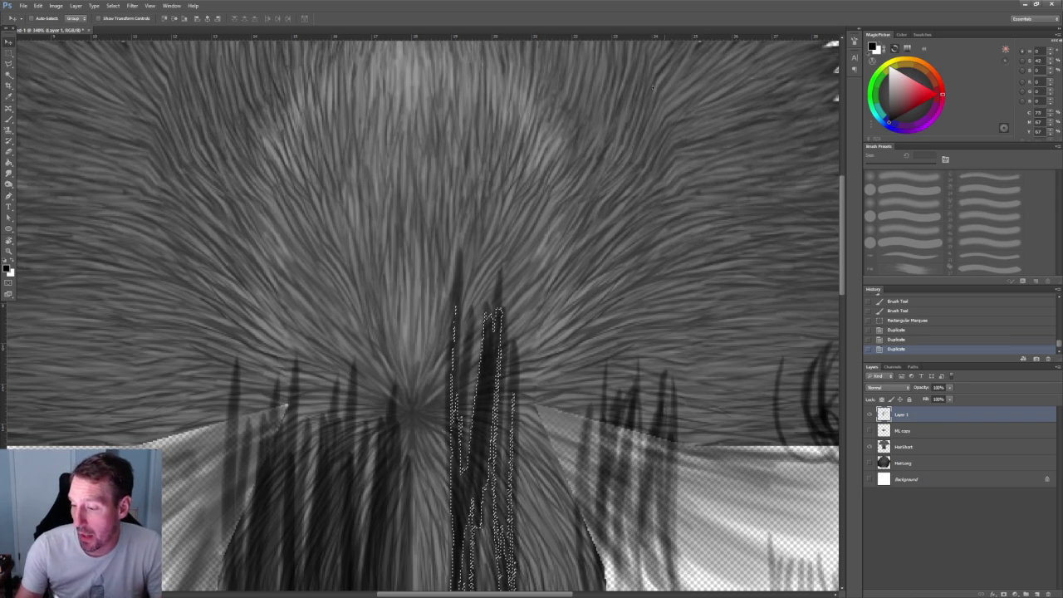
pyautogui.keyDown('alt'); pyautogui.scroll(-3, 540, 205); pyautogui.keyUp('alt')
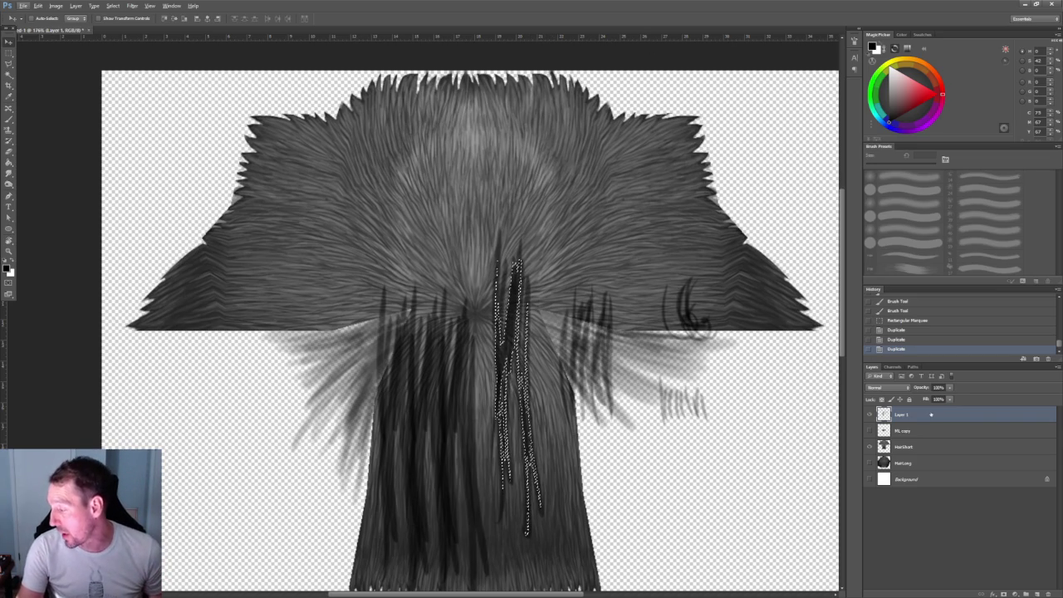
pyautogui.moveTo(901, 414); pyautogui.dragTo(1048, 595)
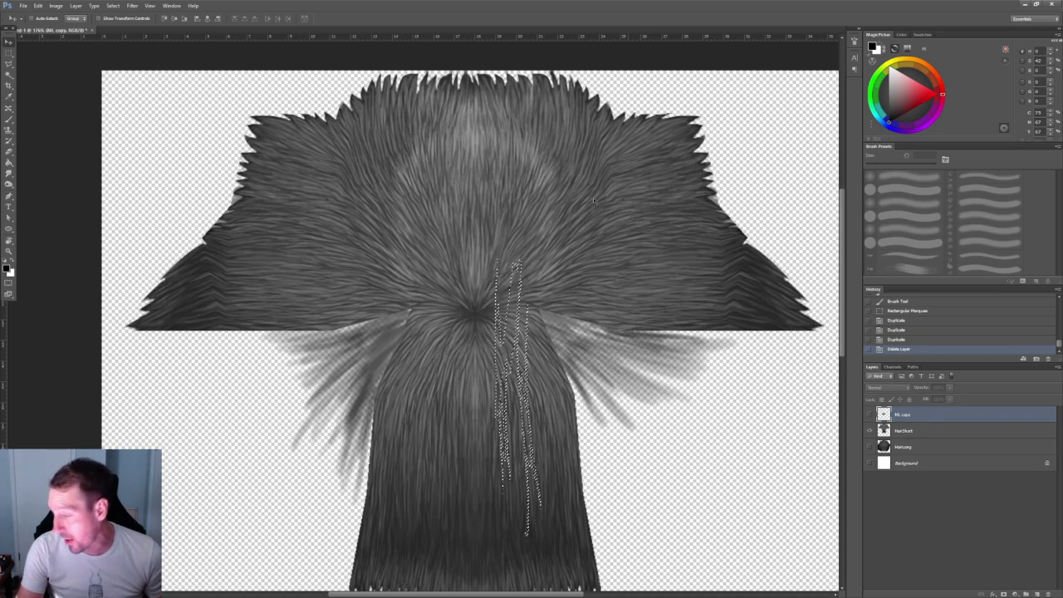
# On the HairShort layer, lasso and delete the first stray bits along the hair edge
pyautogui.hotkey('ctrl', 'd')
pyautogui.keyDown('alt'); pyautogui.scroll(1, 581, 249); pyautogui.keyUp('alt')
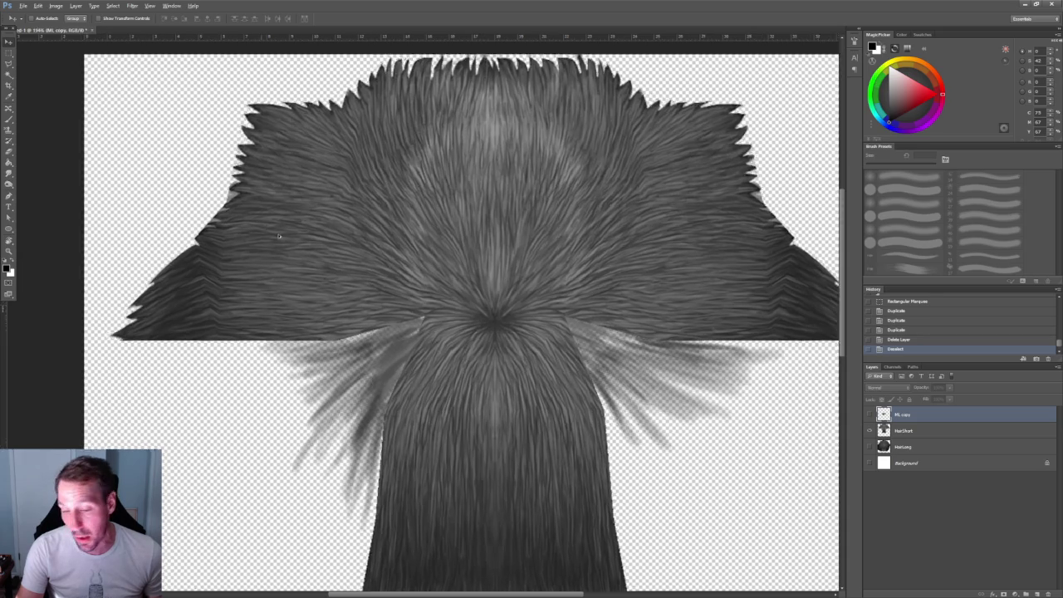
pyautogui.keyDown('alt'); pyautogui.scroll(2, 415, 208); pyautogui.keyUp('alt')
pyautogui.keyDown('alt'); pyautogui.scroll(2, 291, 183); pyautogui.keyUp('alt')
pyautogui.keyDown('alt'); pyautogui.scroll(1, 185, 158); pyautogui.keyUp('alt')
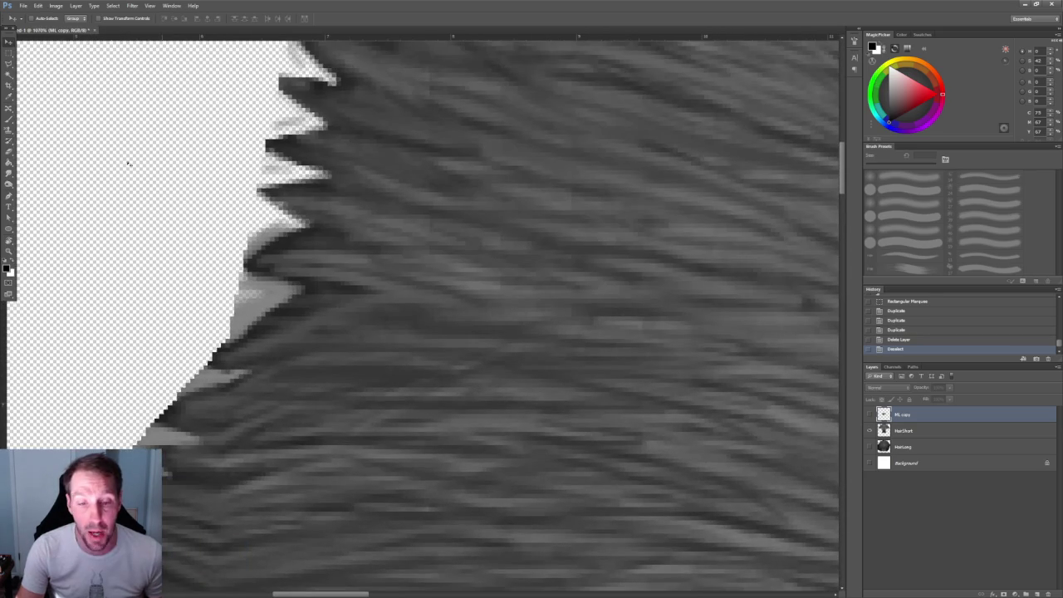
pyautogui.press('l')
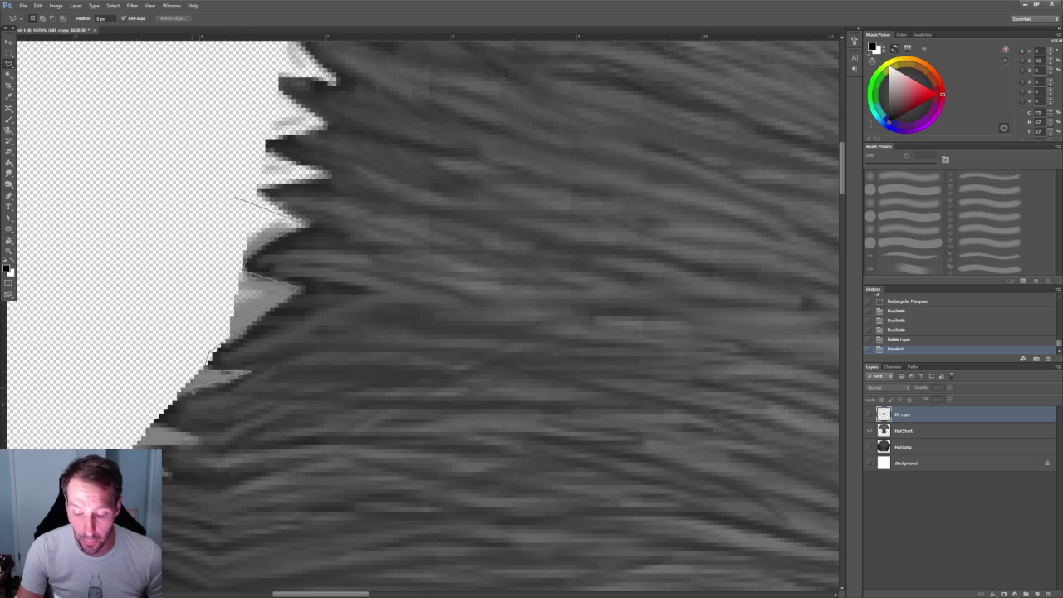
pyautogui.click(93, 262)
pyautogui.doubleClick(112, 208)
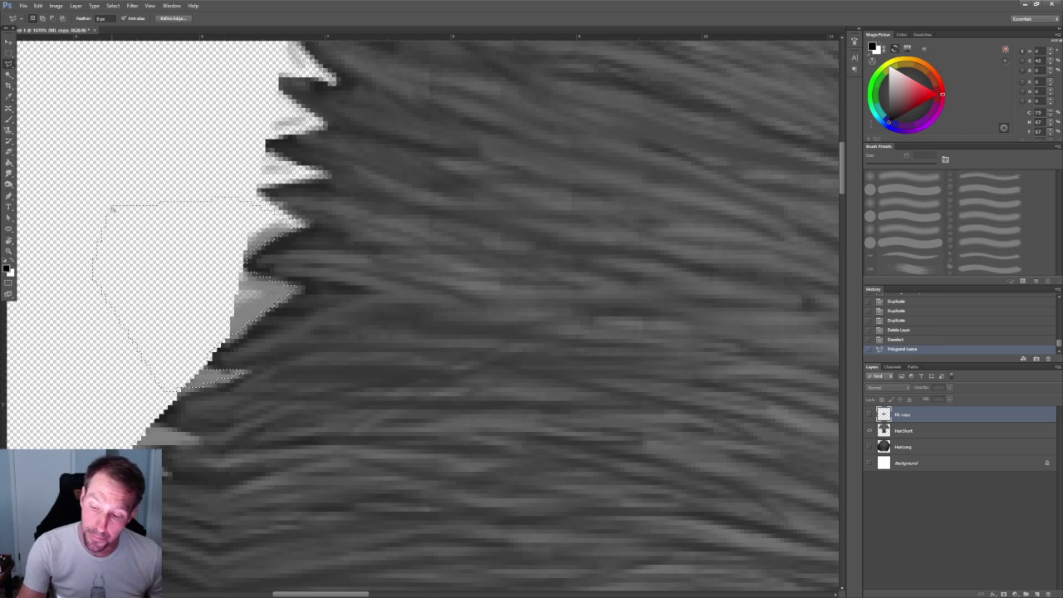
pyautogui.click(913, 431)
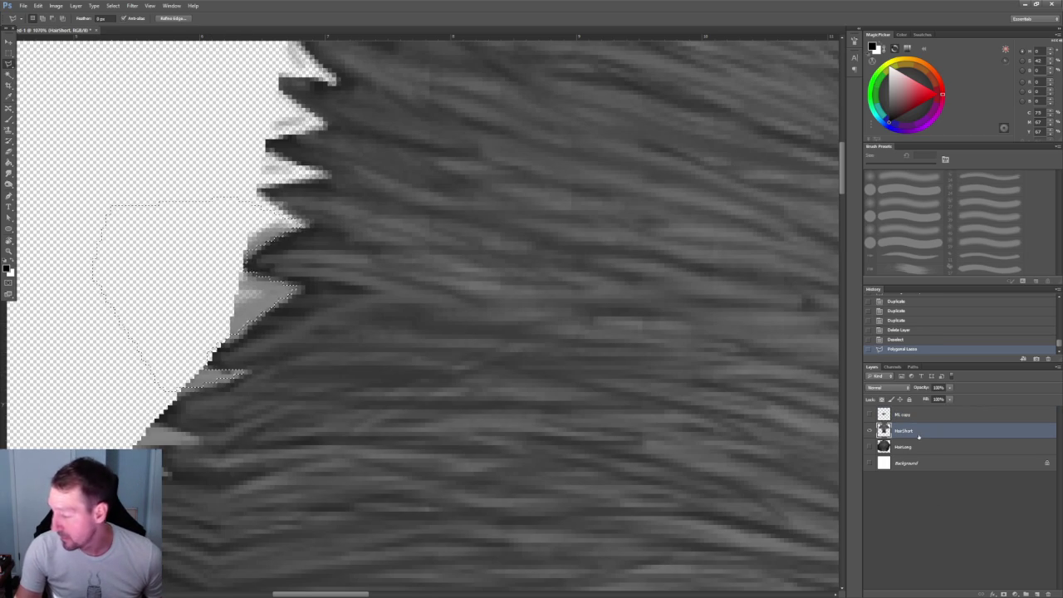
pyautogui.press('Delete')
pyautogui.hotkey('ctrl', 'd')
# Lasso and delete more stray pixels further along the hair edge
pyautogui.moveTo(320, 220); pyautogui.dragTo(356, 261)
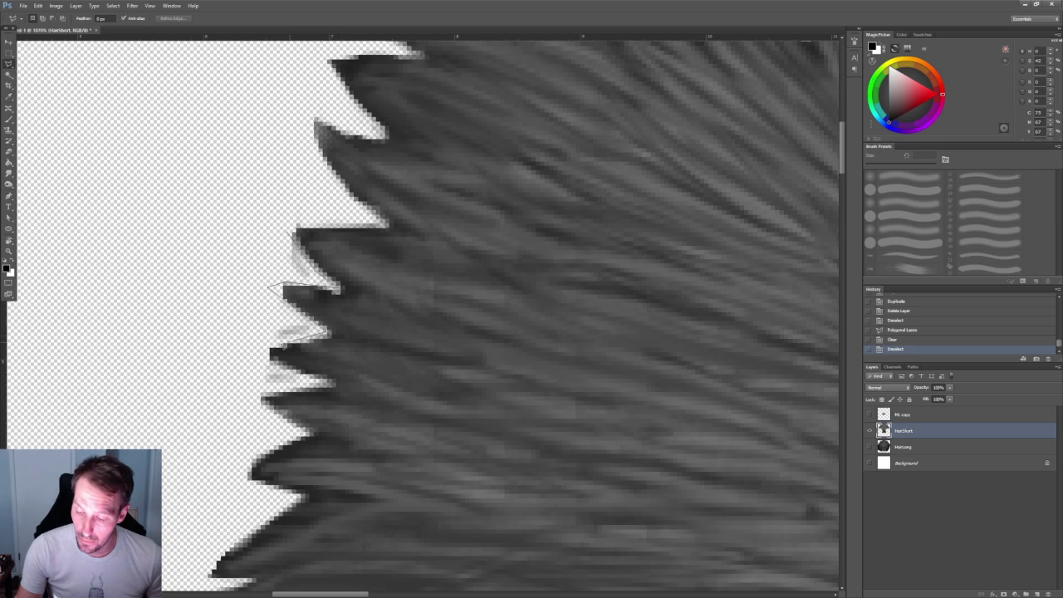
pyautogui.click(202, 390)
pyautogui.doubleClick(170, 258)
pyautogui.press('Delete')
pyautogui.hotkey('ctrl', 'd')
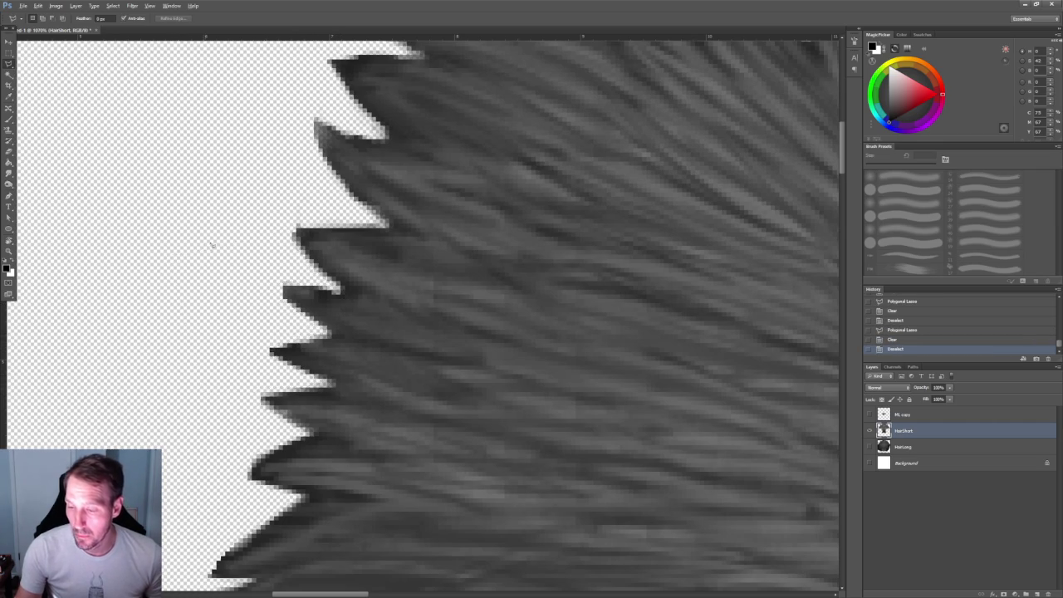
# Outline and delete the jagged grey bits along the right hair edge
pyautogui.keyDown('alt'); pyautogui.scroll(-3, 208, 249); pyautogui.keyUp('alt')
pyautogui.keyDown('alt'); pyautogui.scroll(-3, 207, 249); pyautogui.keyUp('alt')
pyautogui.keyDown('alt'); pyautogui.scroll(-2, 208, 249); pyautogui.keyUp('alt')
pyautogui.keyDown('alt'); pyautogui.scroll(3, 702, 266); pyautogui.keyUp('alt')
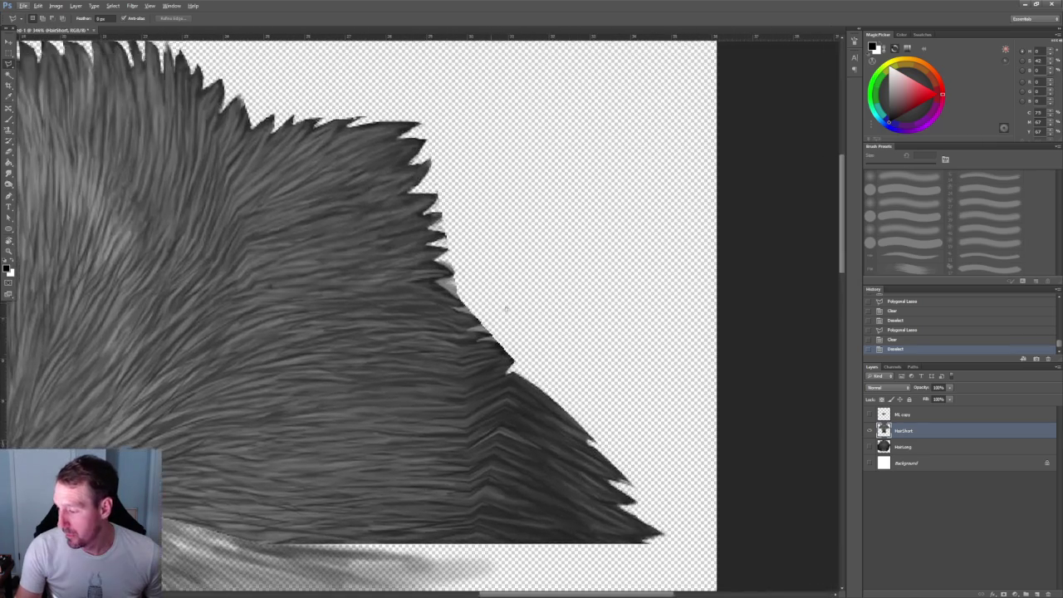
pyautogui.keyDown('alt'); pyautogui.scroll(3, 581, 249); pyautogui.keyUp('alt')
pyautogui.keyDown('alt'); pyautogui.scroll(1, 454, 240); pyautogui.keyUp('alt')
pyautogui.keyDown('alt'); pyautogui.scroll(2, 453, 240); pyautogui.keyUp('alt')
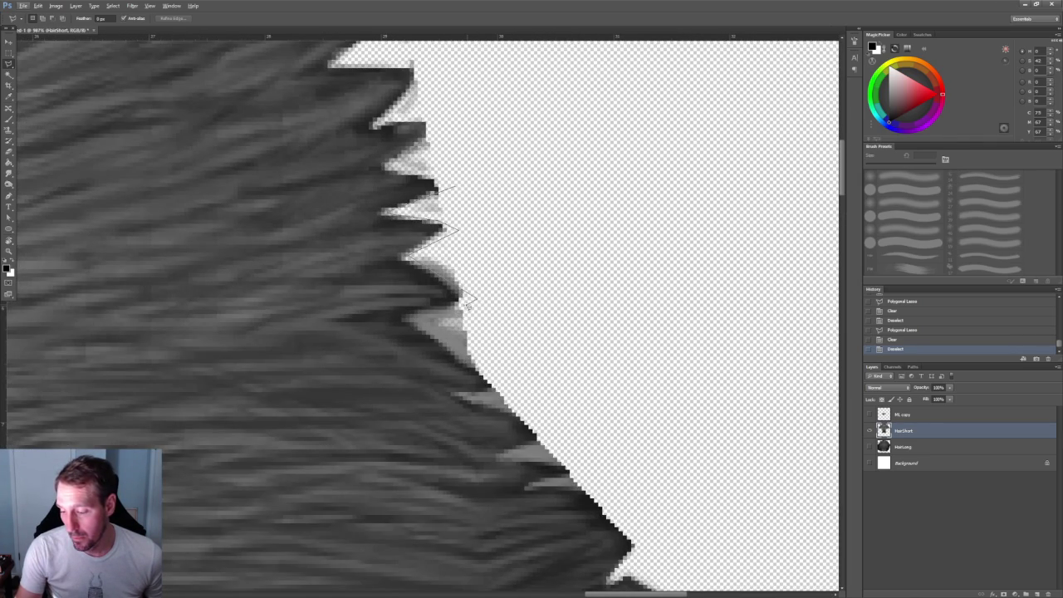
pyautogui.click(492, 387)
pyautogui.click(601, 361)
pyautogui.doubleClick(557, 197)
pyautogui.press('Delete')
pyautogui.hotkey('ctrl', 'd')
# Clear the upper-right stray tips and the patch beside them with rectangular selections
pyautogui.keyDown('alt'); pyautogui.scroll(-2, 561, 197); pyautogui.keyUp('alt')
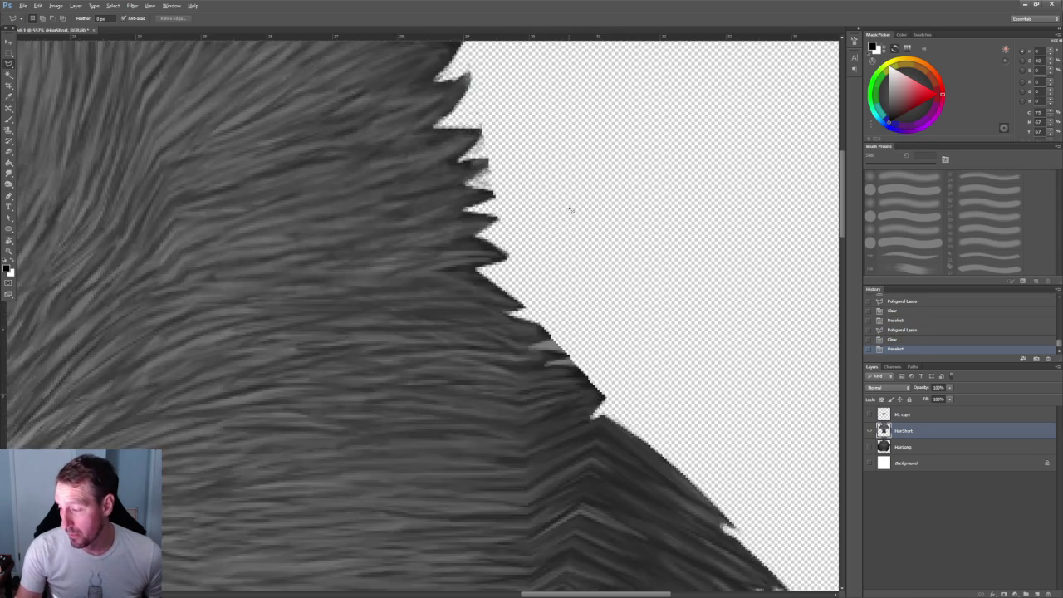
pyautogui.keyDown('alt'); pyautogui.scroll(-2, 565, 203); pyautogui.keyUp('alt')
pyautogui.keyDown('alt'); pyautogui.scroll(-1, 571, 215); pyautogui.keyUp('alt')
pyautogui.keyDown('alt'); pyautogui.scroll(-1, 571, 215); pyautogui.keyUp('alt')
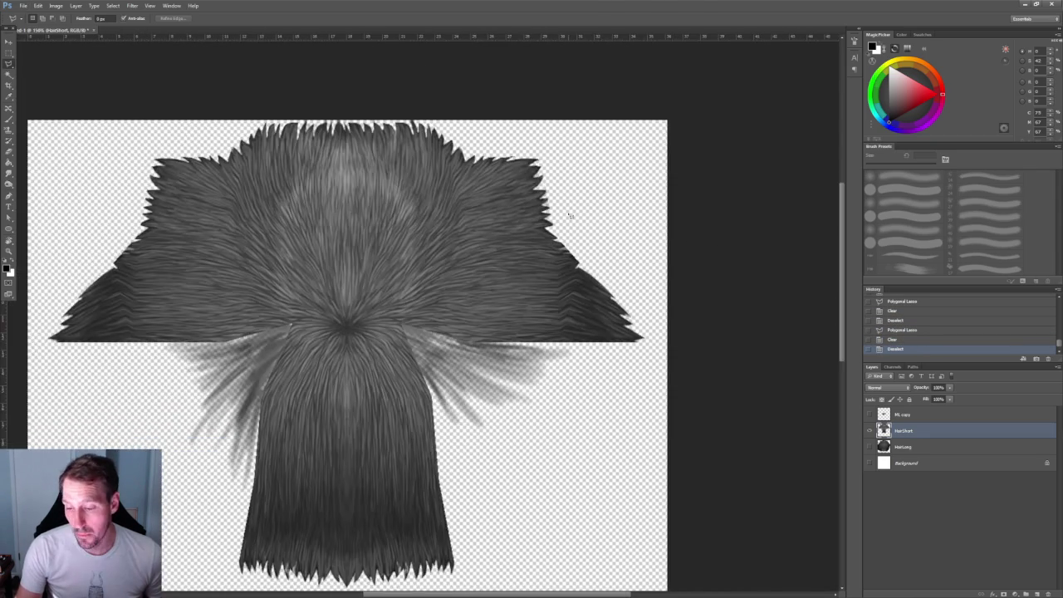
pyautogui.keyDown('alt'); pyautogui.scroll(2, 275, 263); pyautogui.keyUp('alt')
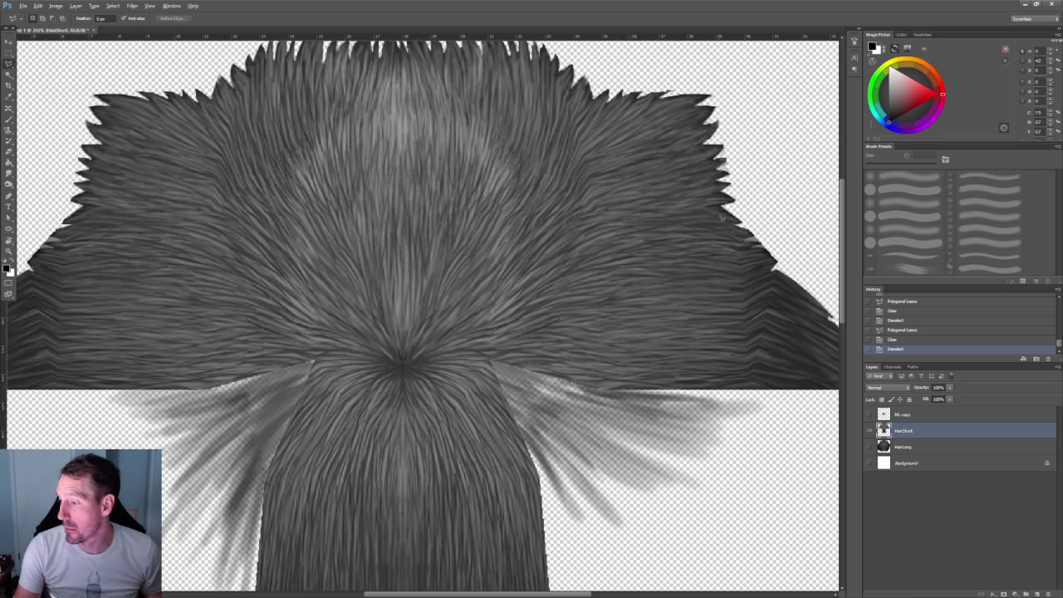
pyautogui.keyDown('alt'); pyautogui.scroll(3, 527, 288); pyautogui.keyUp('alt')
pyautogui.keyDown('alt'); pyautogui.scroll(2, 526, 287); pyautogui.keyUp('alt')
pyautogui.keyDown('alt'); pyautogui.scroll(2, 338, 263); pyautogui.keyUp('alt')
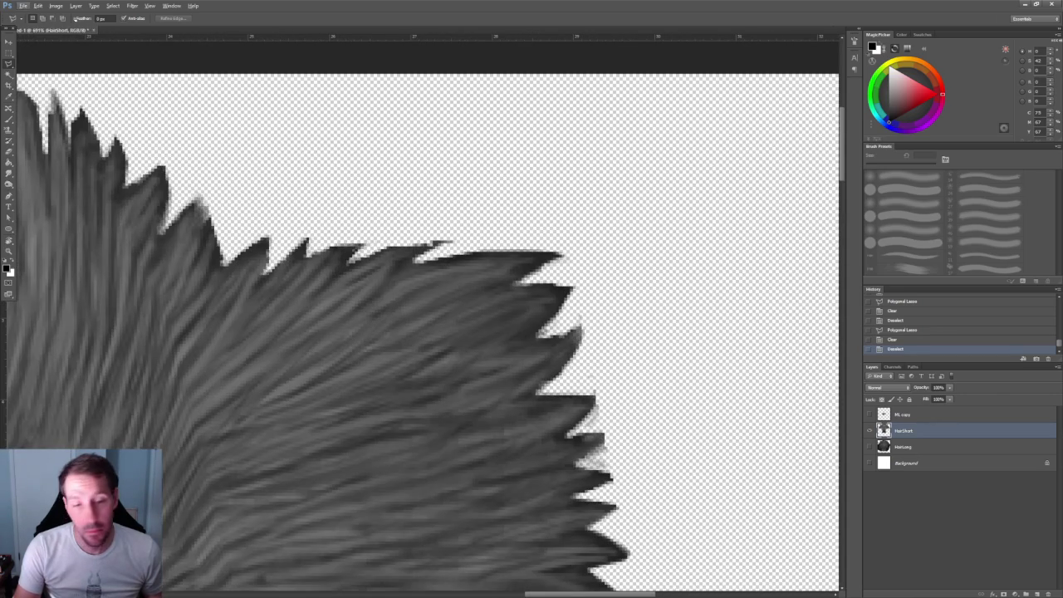
pyautogui.press('m')
pyautogui.moveTo(496, 211); pyautogui.dragTo(389, 248)
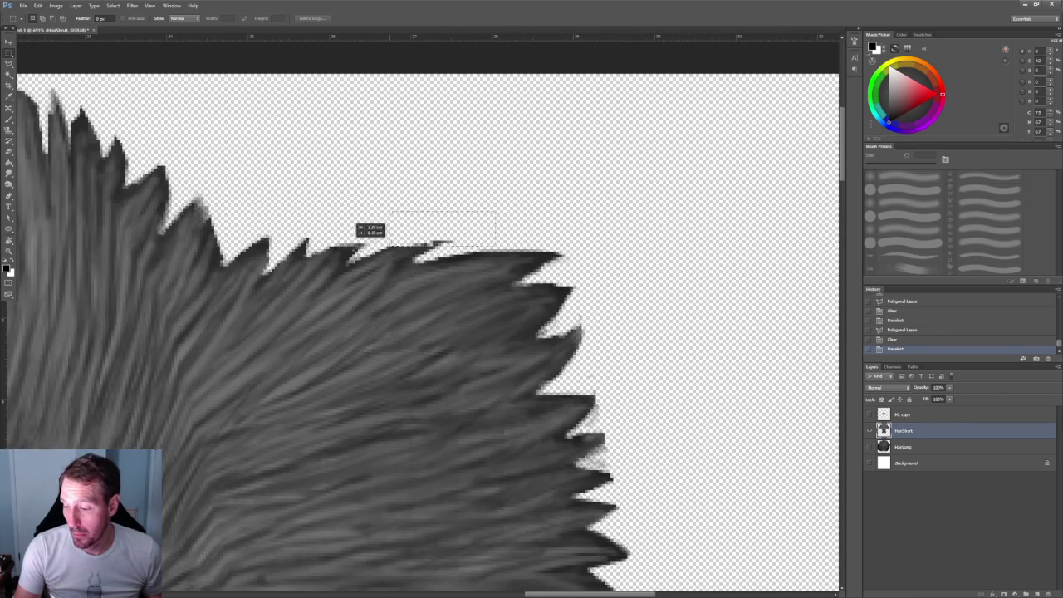
pyautogui.press('Delete')
pyautogui.moveTo(795, 242)
pyautogui.mouseDown()
pyautogui.moveTo(655, 357)
pyautogui.moveTo(657, 387)
pyautogui.mouseUp()
pyautogui.press('Delete')
pyautogui.hotkey('ctrl', 'd')
# Scroll around the canvas to inspect the trimmed upper-right edge
pyautogui.keyDown('alt'); pyautogui.scroll(-3, 594, 368); pyautogui.keyUp('alt')
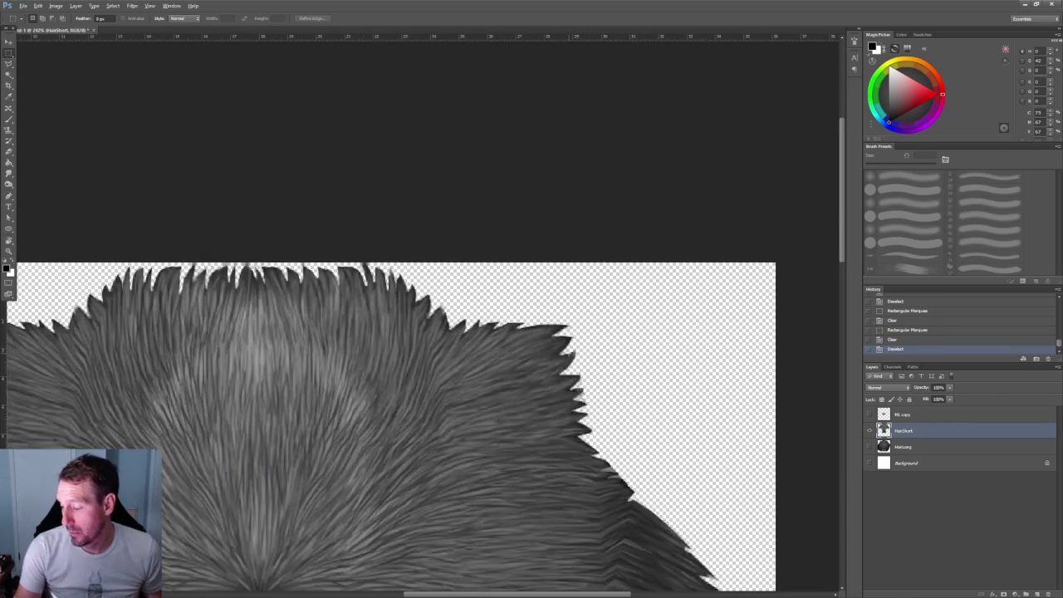
pyautogui.keyDown('alt'); pyautogui.scroll(-1, 594, 368); pyautogui.keyUp('alt')
pyautogui.keyDown('alt'); pyautogui.scroll(-1, 594, 369); pyautogui.keyUp('alt')
pyautogui.keyDown('alt'); pyautogui.scroll(4, 131, 343); pyautogui.keyUp('alt')
pyautogui.keyDown('alt'); pyautogui.scroll(1, 131, 343); pyautogui.keyUp('alt')
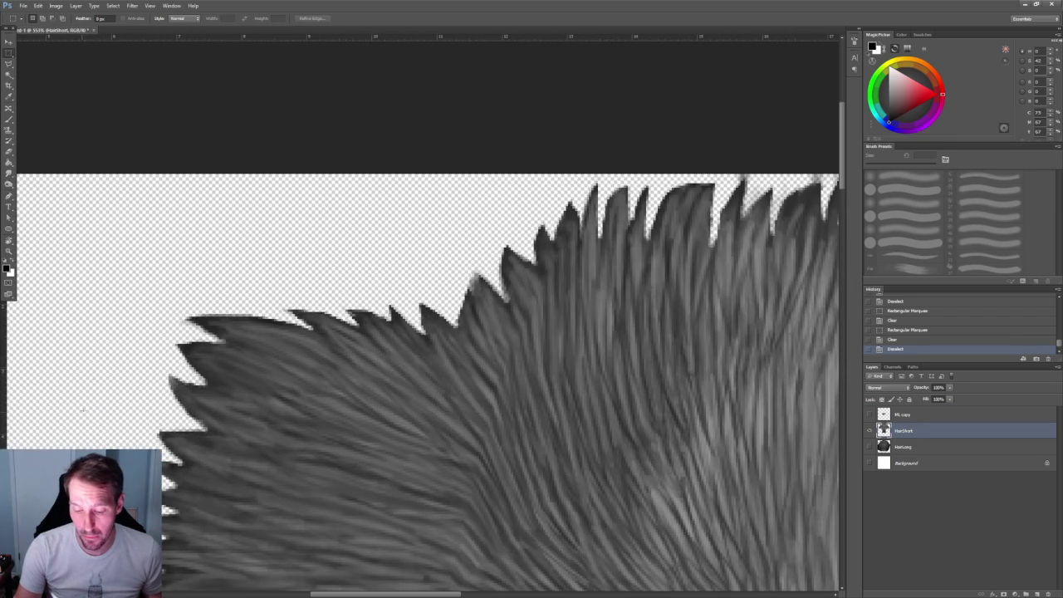
pyautogui.keyDown('alt'); pyautogui.scroll(-1, 131, 343); pyautogui.keyUp('alt')
pyautogui.keyDown('alt'); pyautogui.scroll(-2, 132, 343); pyautogui.keyUp('alt')
pyautogui.keyDown('alt'); pyautogui.scroll(-2, 131, 343); pyautogui.keyUp('alt')
pyautogui.keyDown('alt'); pyautogui.scroll(-1, 131, 343); pyautogui.keyUp('alt')
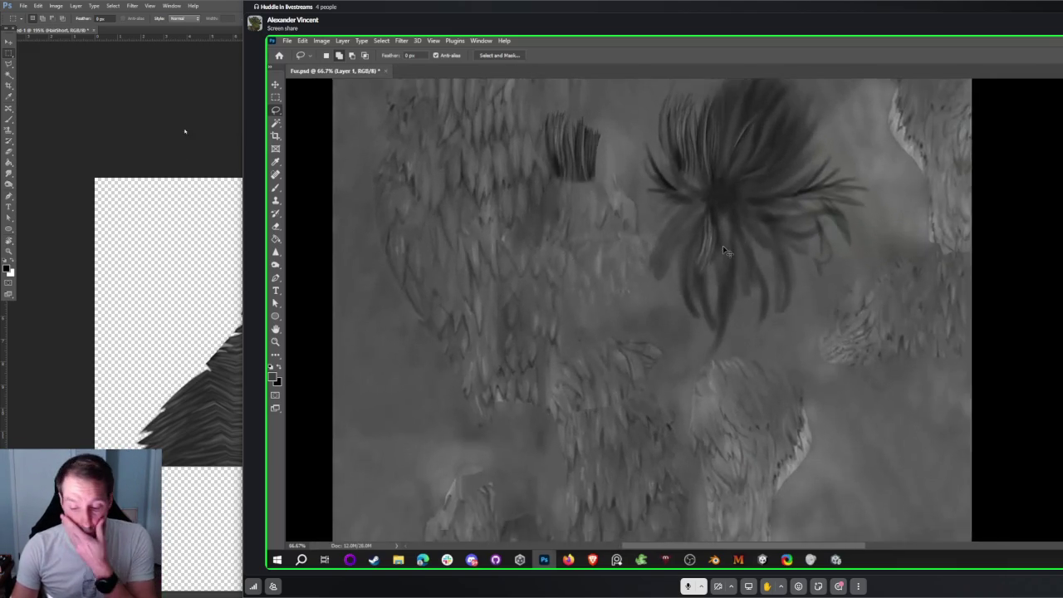
# Float the hair document in its own window, then resize and reposition it
pyautogui.scroll(-1, 452, 193)
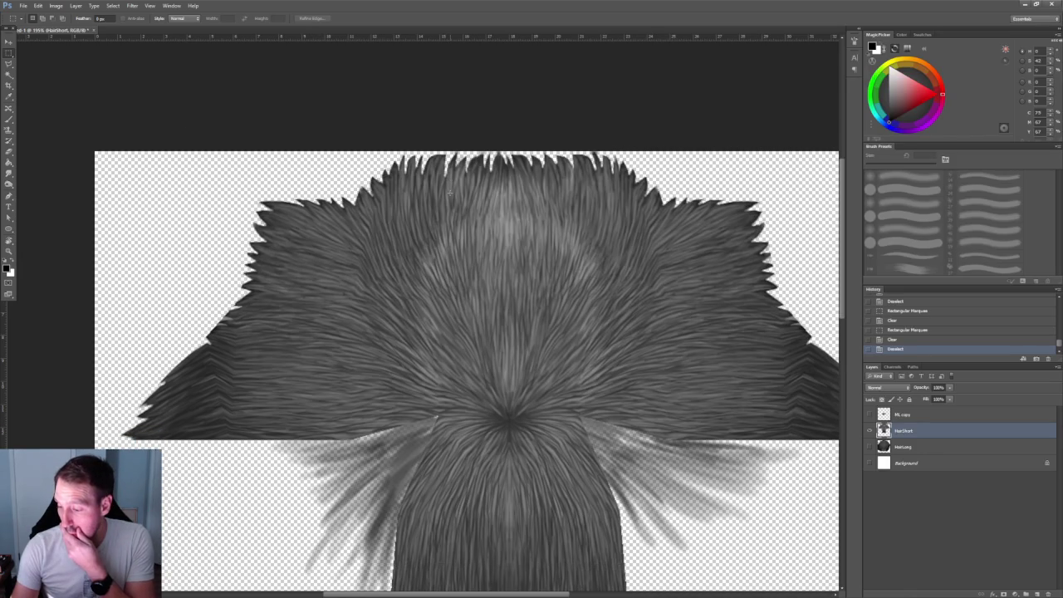
pyautogui.keyDown('alt'); pyautogui.scroll(-1, 453, 193); pyautogui.keyUp('alt')
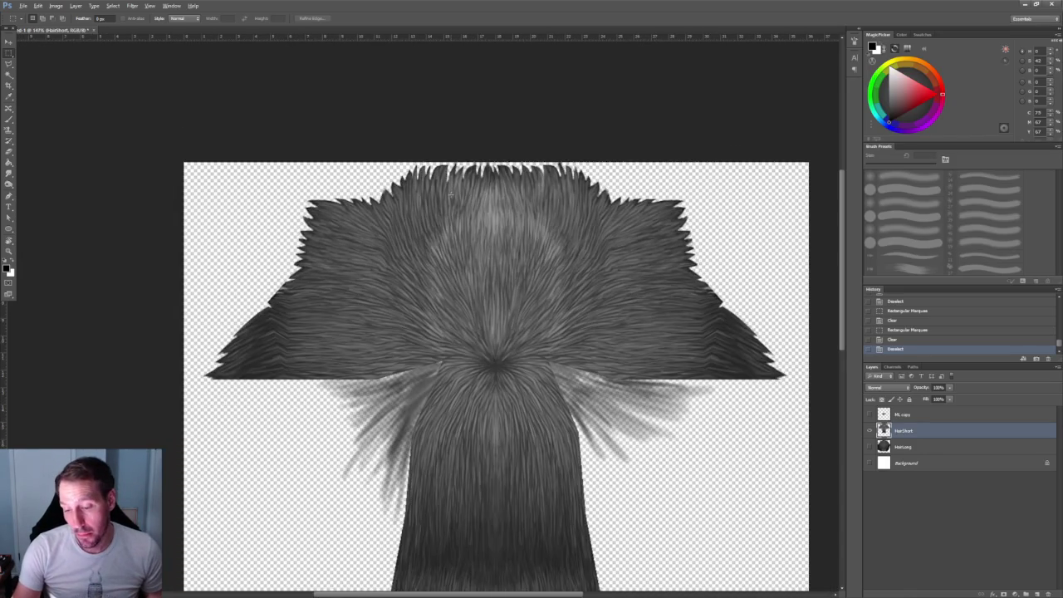
pyautogui.keyDown('alt'); pyautogui.scroll(-2, 453, 193); pyautogui.keyUp('alt')
pyautogui.keyDown('alt'); pyautogui.scroll(2, 449, 197); pyautogui.keyUp('alt')
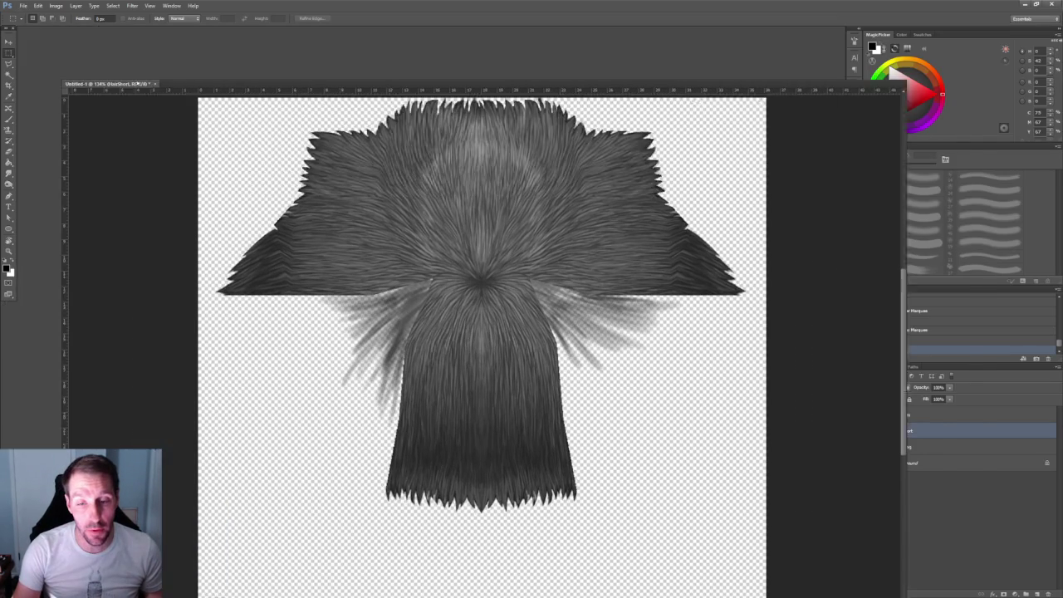
pyautogui.moveTo(90, 30); pyautogui.dragTo(202, 69)
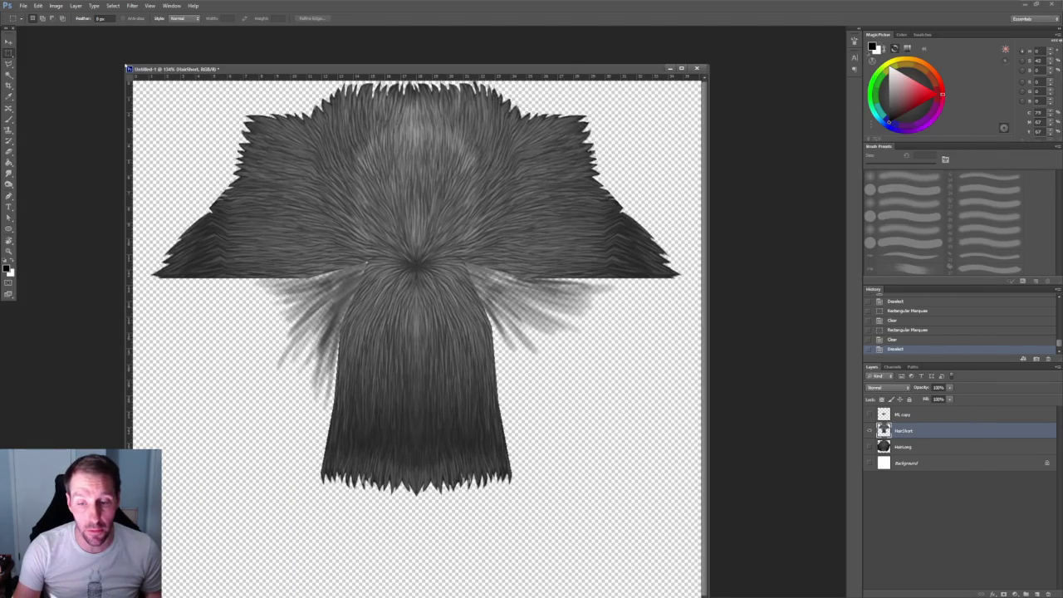
pyautogui.moveTo(126, 65); pyautogui.dragTo(254, 154)
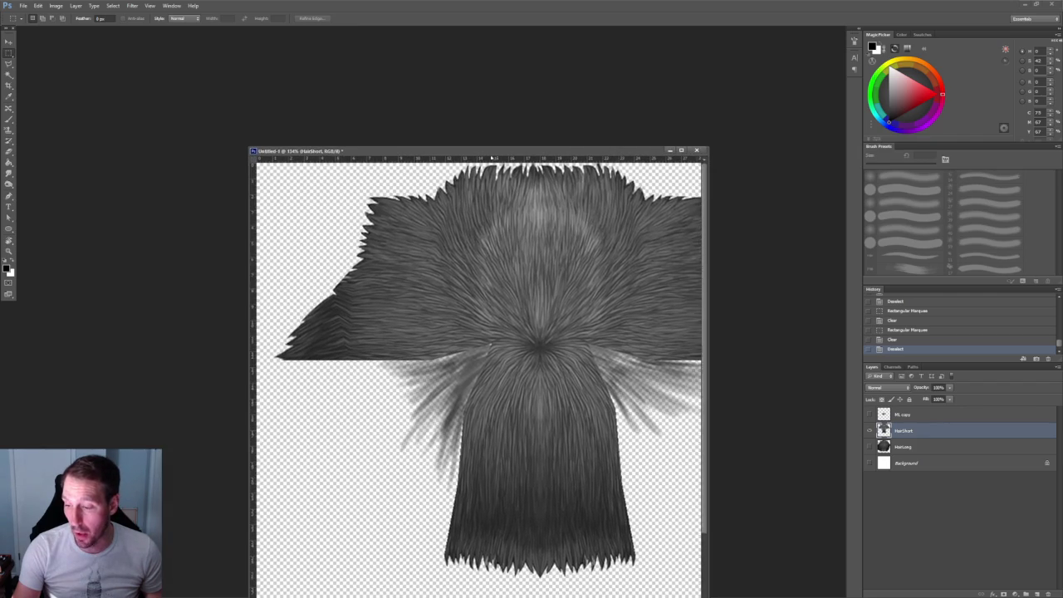
pyautogui.moveTo(485, 155); pyautogui.dragTo(306, 96)
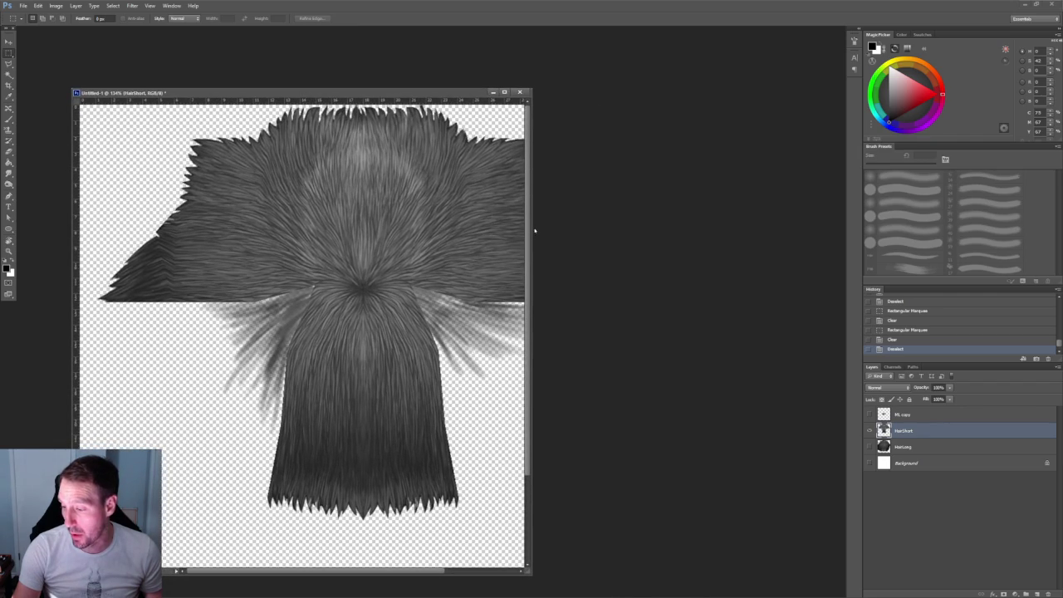
pyautogui.moveTo(531, 227); pyautogui.dragTo(694, 243)
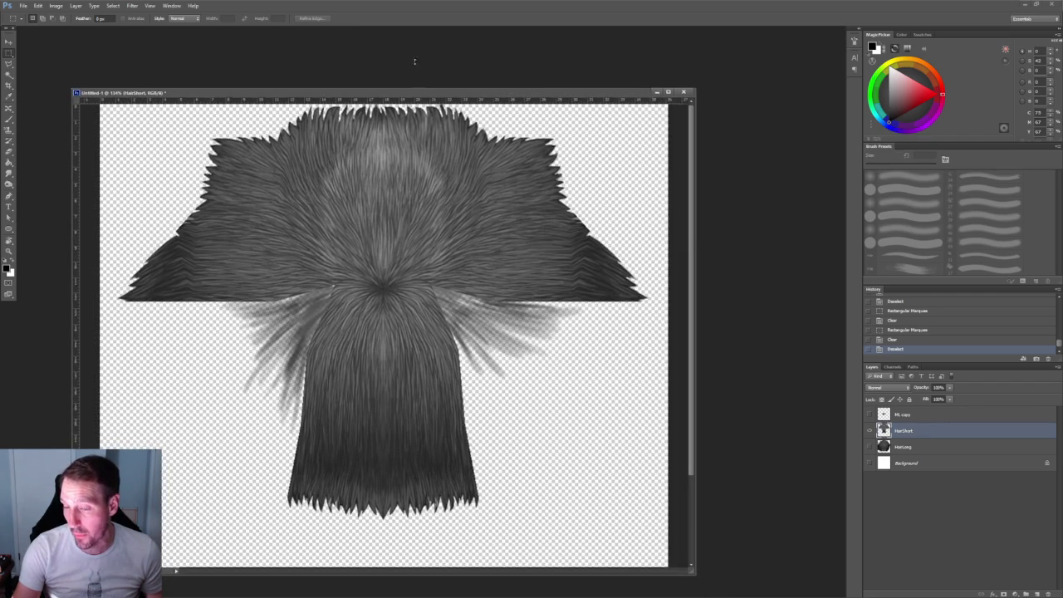
pyautogui.moveTo(422, 92); pyautogui.dragTo(422, 53)
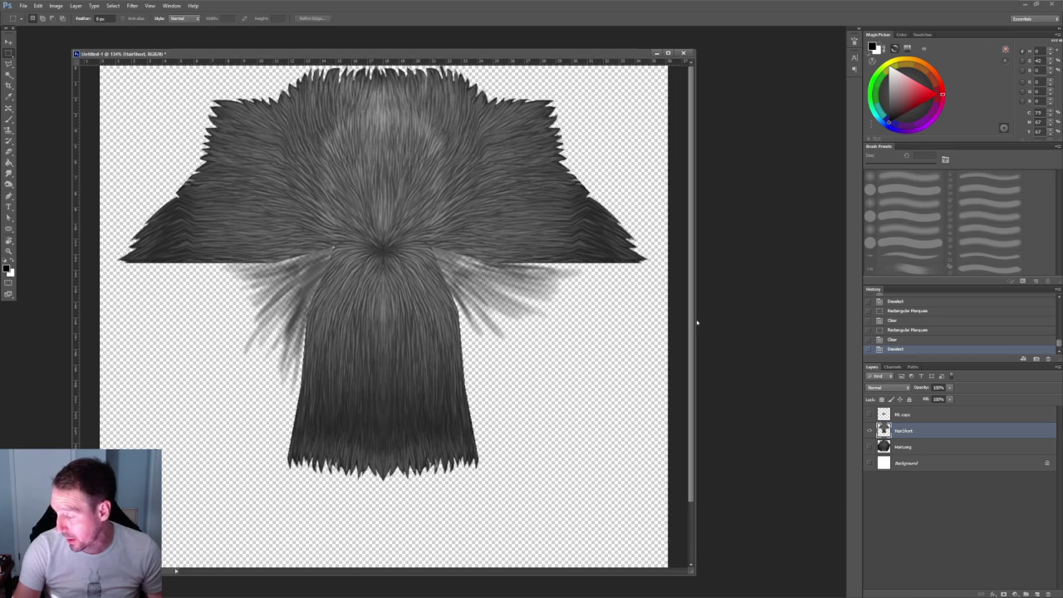
# Compare the HairShort and HairLong layers, ending with only HairShort visible
pyautogui.click(870, 430)
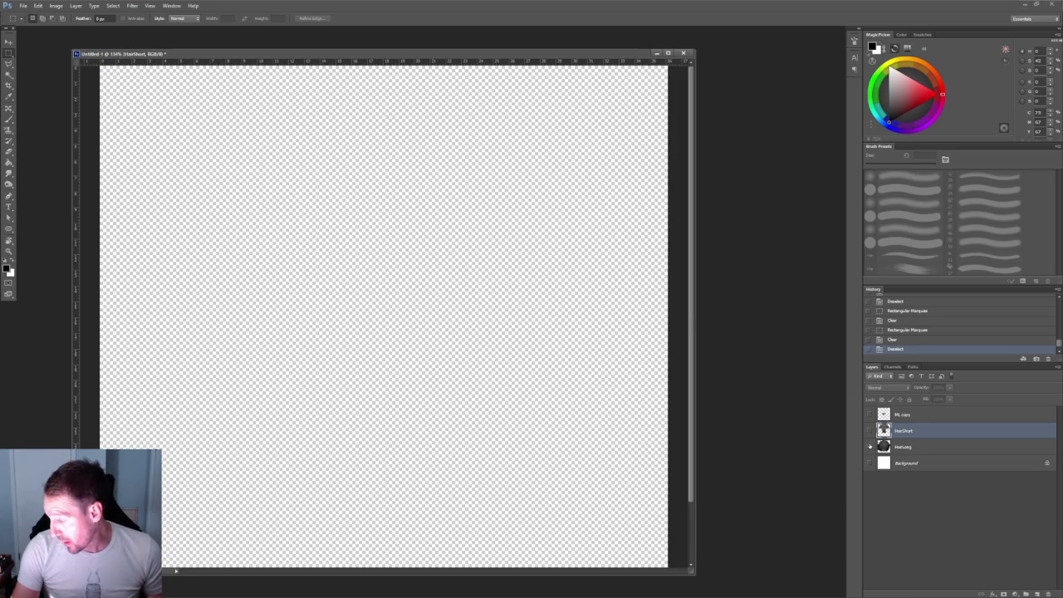
pyautogui.click(870, 447)
pyautogui.keyDown('alt'); pyautogui.scroll(-1, 361, 264); pyautogui.keyUp('alt')
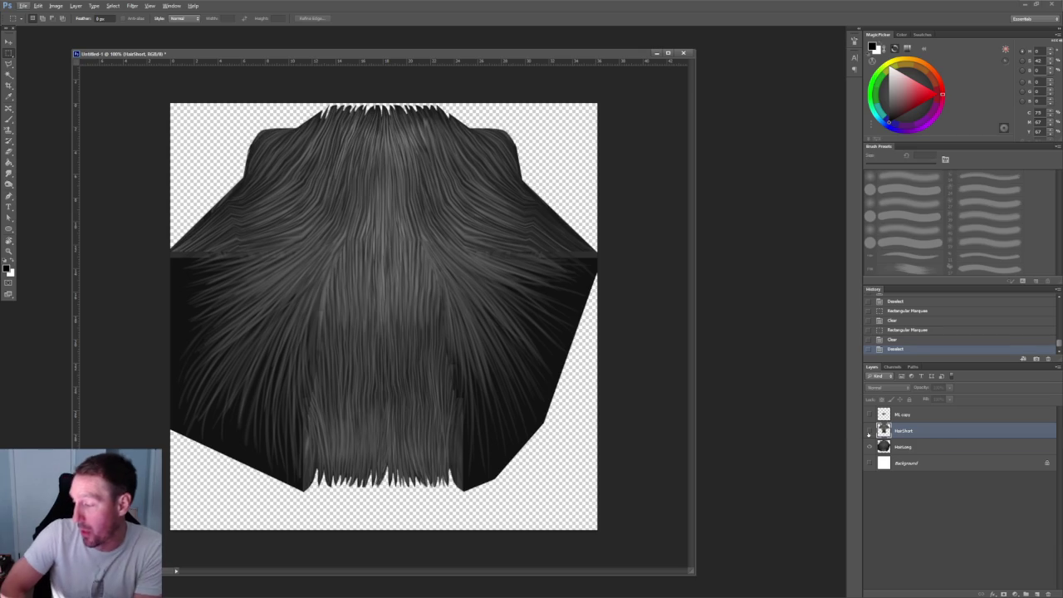
pyautogui.click(869, 431)
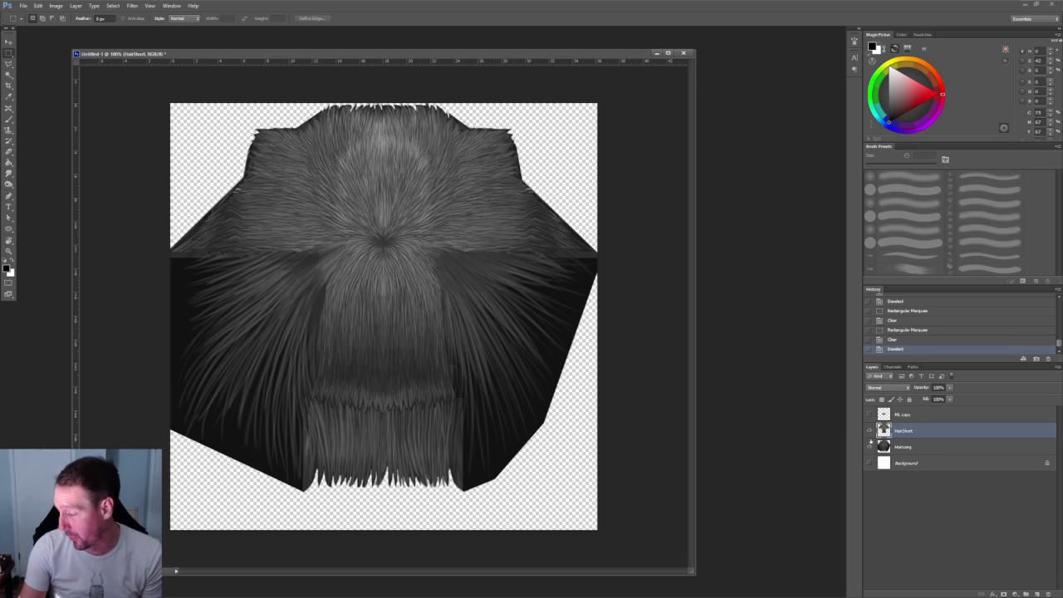
pyautogui.click(869, 447)
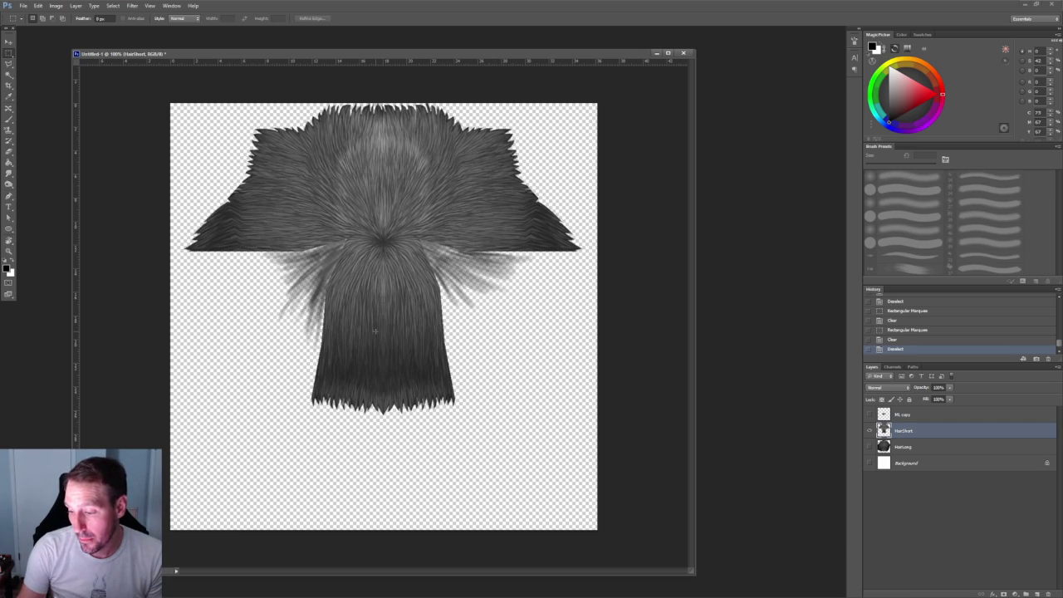
pyautogui.click(24, 6)
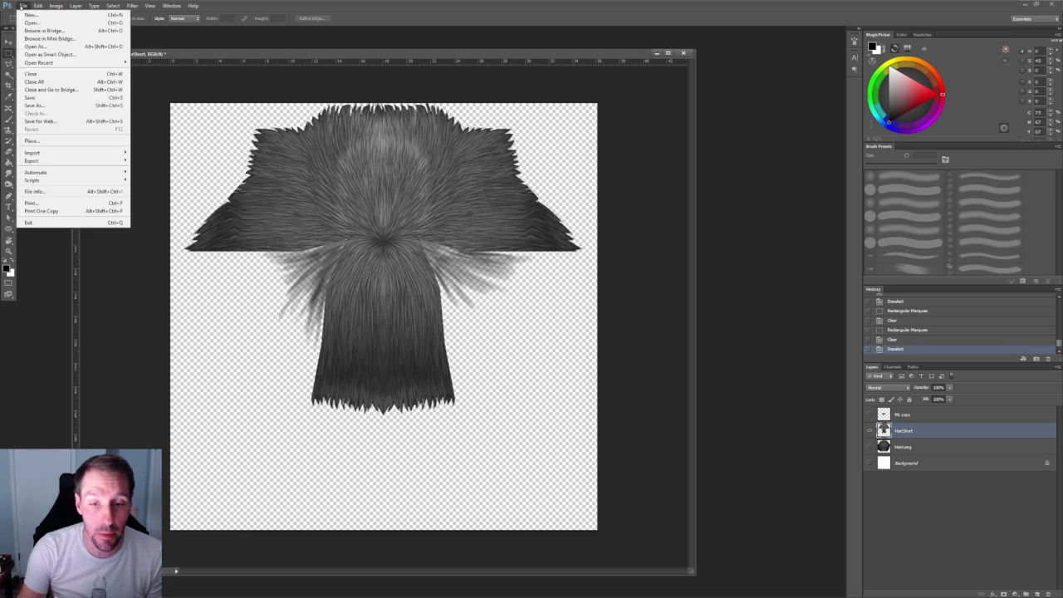
# In the Open dialog, browse from Home into Monsters&Memories > Characters
pyautogui.press('Escape')
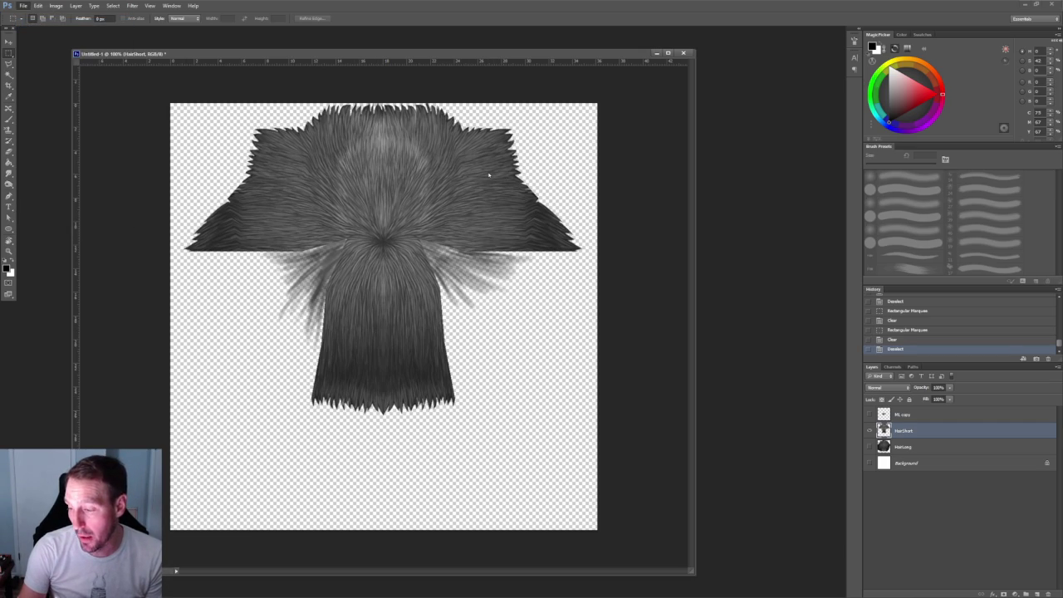
pyautogui.hotkey('ctrl', 'o')
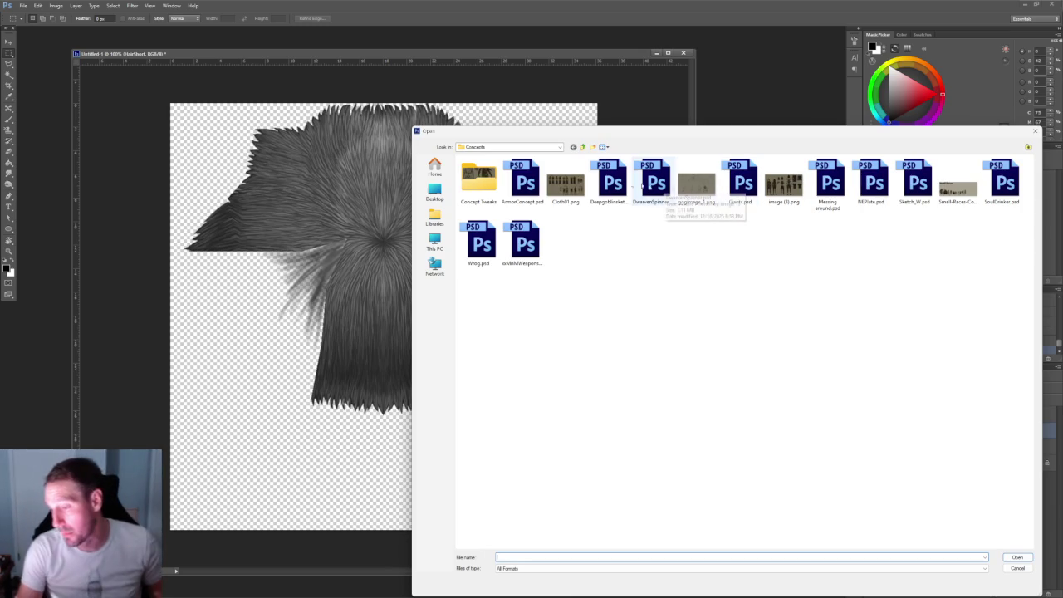
pyautogui.click(434, 168)
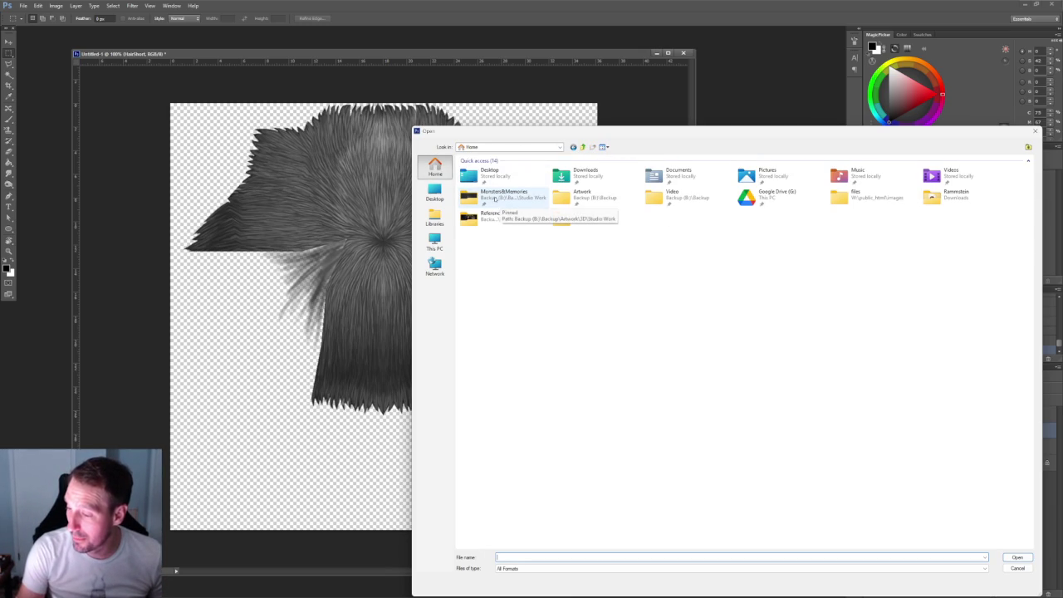
pyautogui.doubleClick(494, 199)
pyautogui.doubleClick(479, 169)
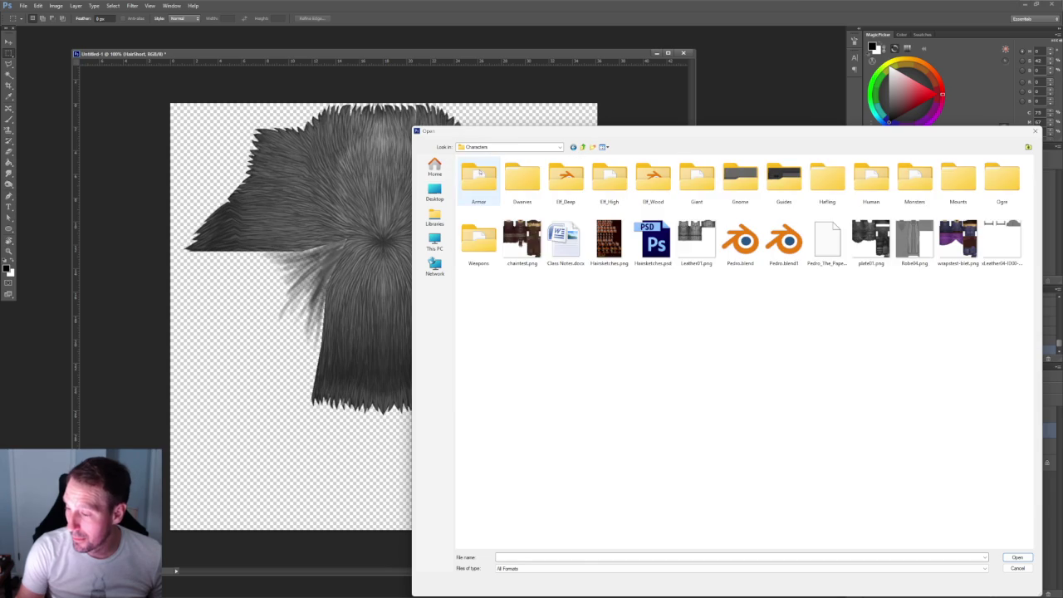
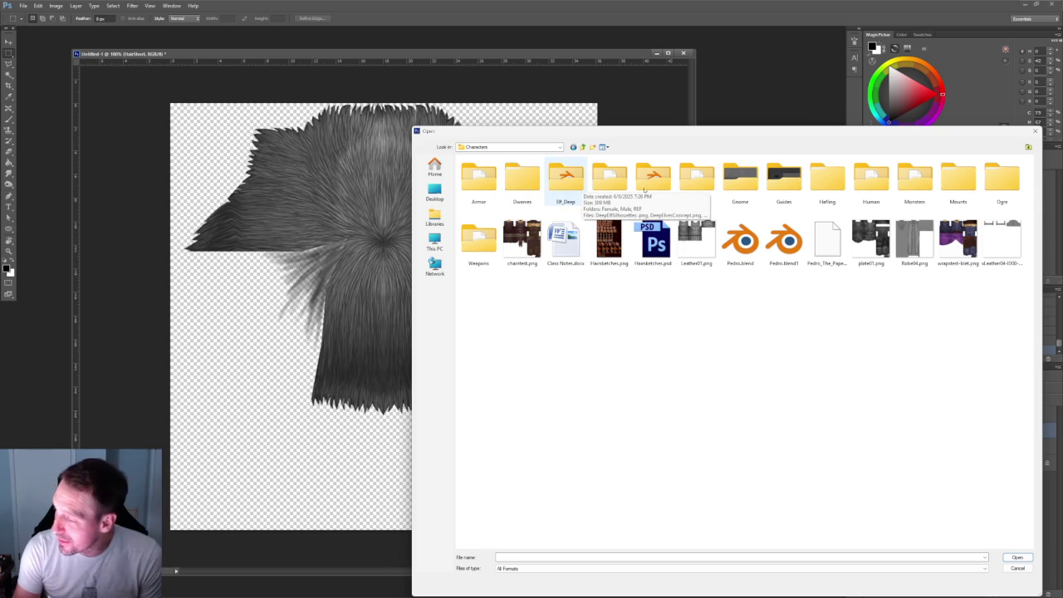
# Open Tarantula_01.psd from the Monsters > Spider folder
pyautogui.doubleClick(915, 176)
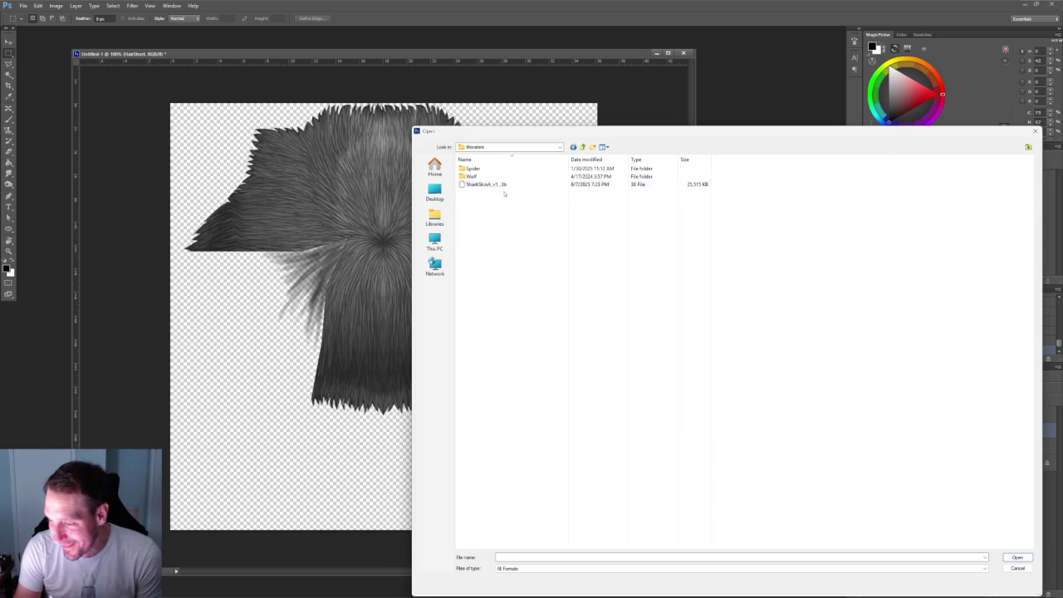
pyautogui.doubleClick(486, 168)
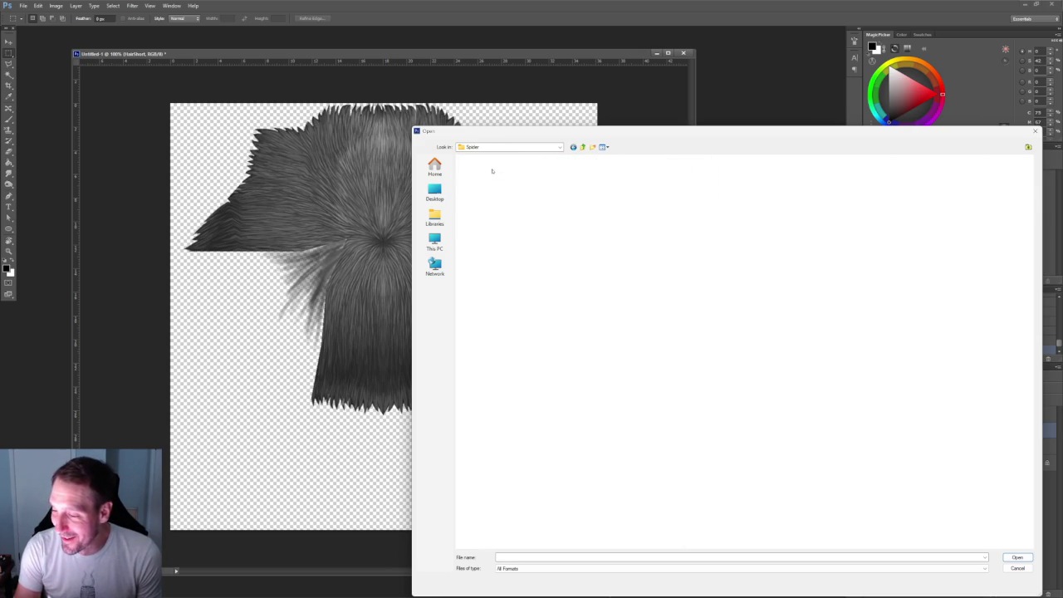
pyautogui.click(527, 216)
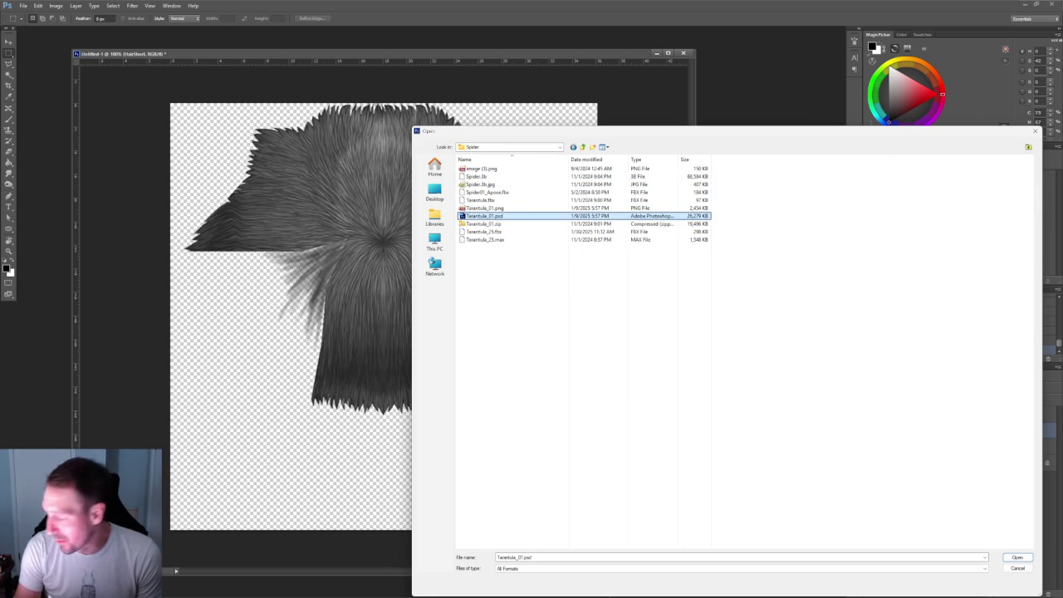
pyautogui.click(1017, 557)
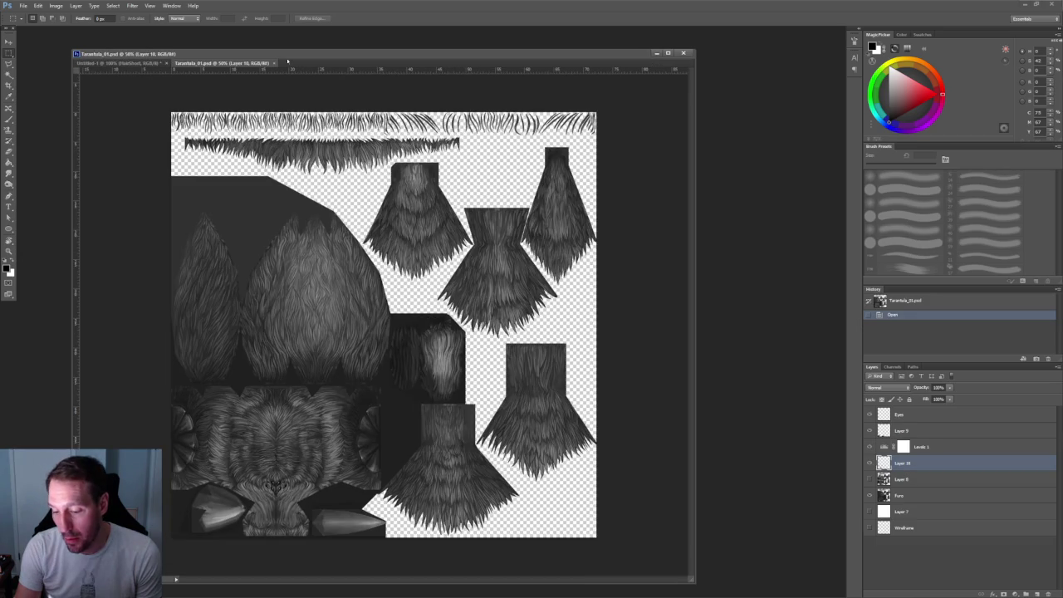
# Float the tarantula document in its own window over the hair canvas and zoom to inspect it
pyautogui.moveTo(249, 79); pyautogui.dragTo(287, 213)
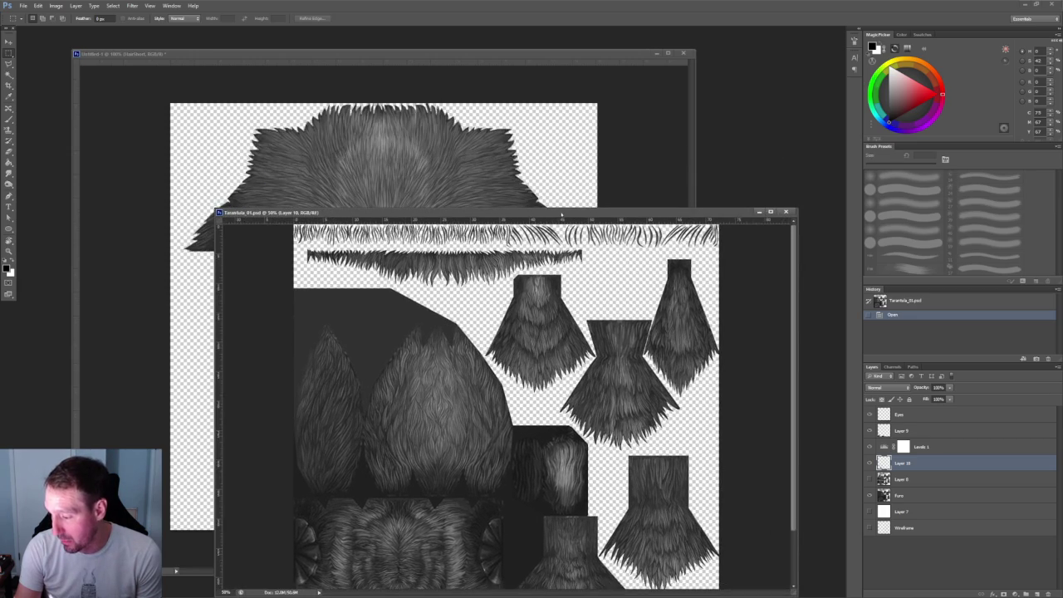
pyautogui.moveTo(561, 214); pyautogui.dragTo(501, 58)
pyautogui.scroll(-3, 321, 146)
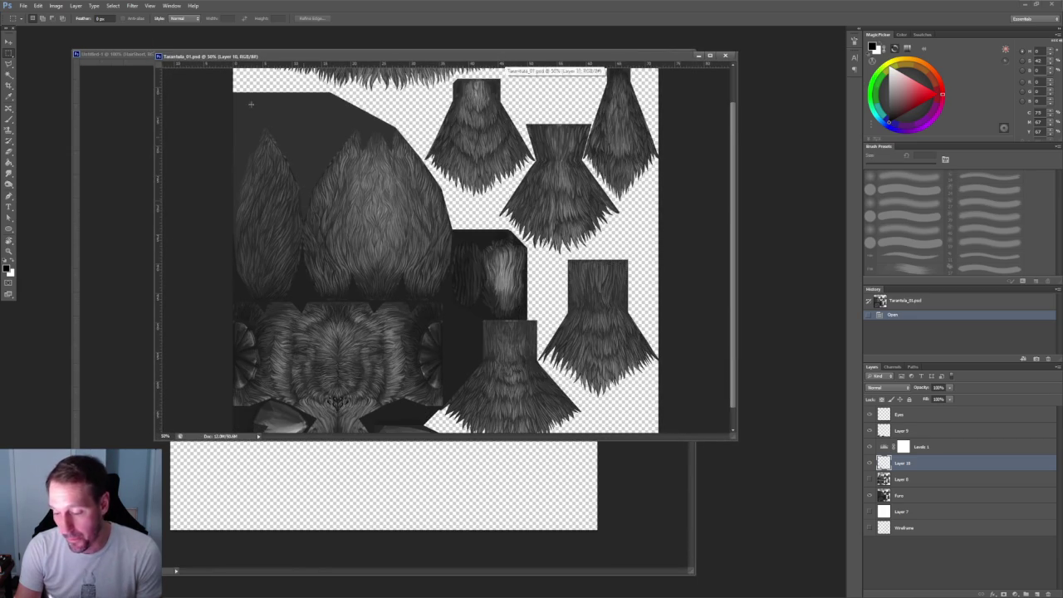
pyautogui.keyDown('alt'); pyautogui.scroll(2, 387, 158); pyautogui.keyUp('alt')
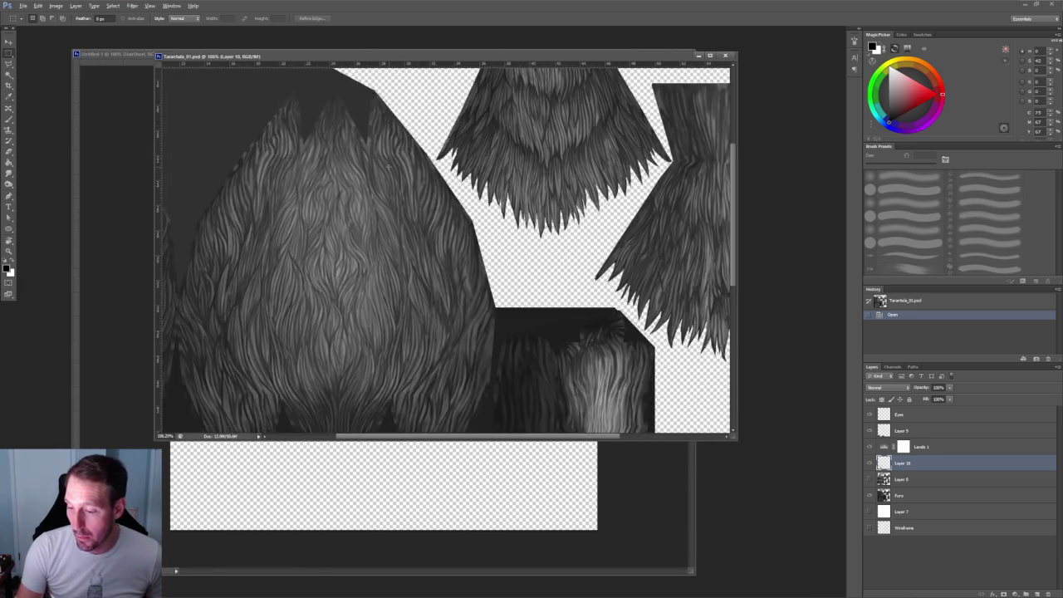
pyautogui.keyDown('alt'); pyautogui.scroll(2, 387, 166); pyautogui.keyUp('alt')
pyautogui.keyDown('alt'); pyautogui.scroll(2, 388, 182); pyautogui.keyUp('alt')
pyautogui.keyDown('alt'); pyautogui.scroll(1, 387, 203); pyautogui.keyUp('alt')
pyautogui.keyDown('alt'); pyautogui.scroll(2, 388, 204); pyautogui.keyUp('alt')
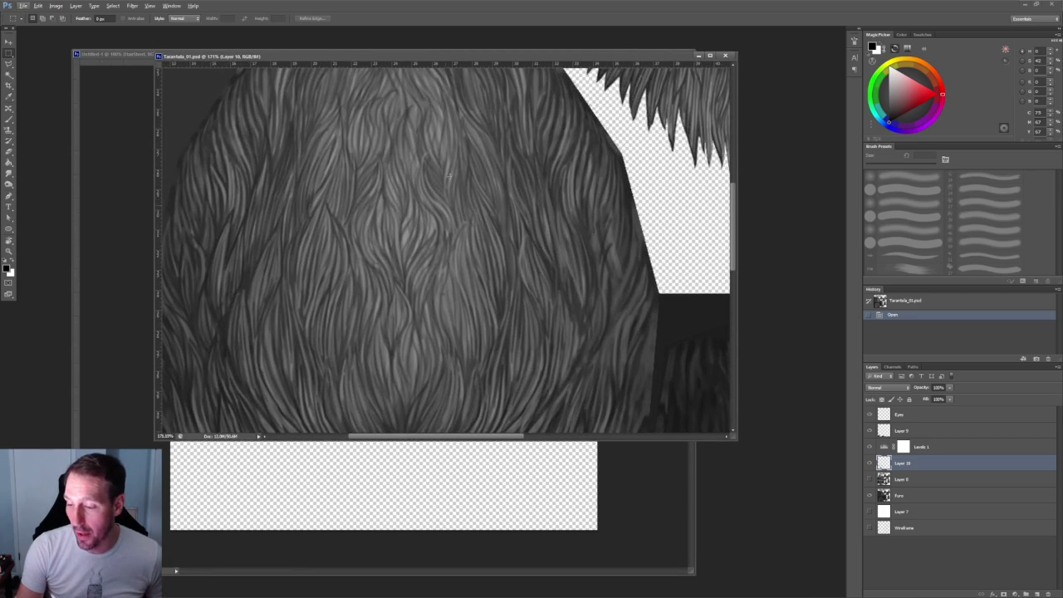
pyautogui.scroll(1, 439, 249)
pyautogui.scroll(5, 439, 249)
pyautogui.scroll(3, 449, 274)
pyautogui.scroll(3, 454, 294)
pyautogui.scroll(-3, 453, 293)
pyautogui.scroll(-3, 454, 293)
pyautogui.scroll(-3, 453, 293)
pyautogui.keyDown('alt'); pyautogui.scroll(-1, 490, 225); pyautogui.keyUp('alt')
pyautogui.keyDown('alt'); pyautogui.scroll(-1, 490, 225); pyautogui.keyUp('alt')
pyautogui.keyDown('alt'); pyautogui.scroll(-1, 490, 225); pyautogui.keyUp('alt')
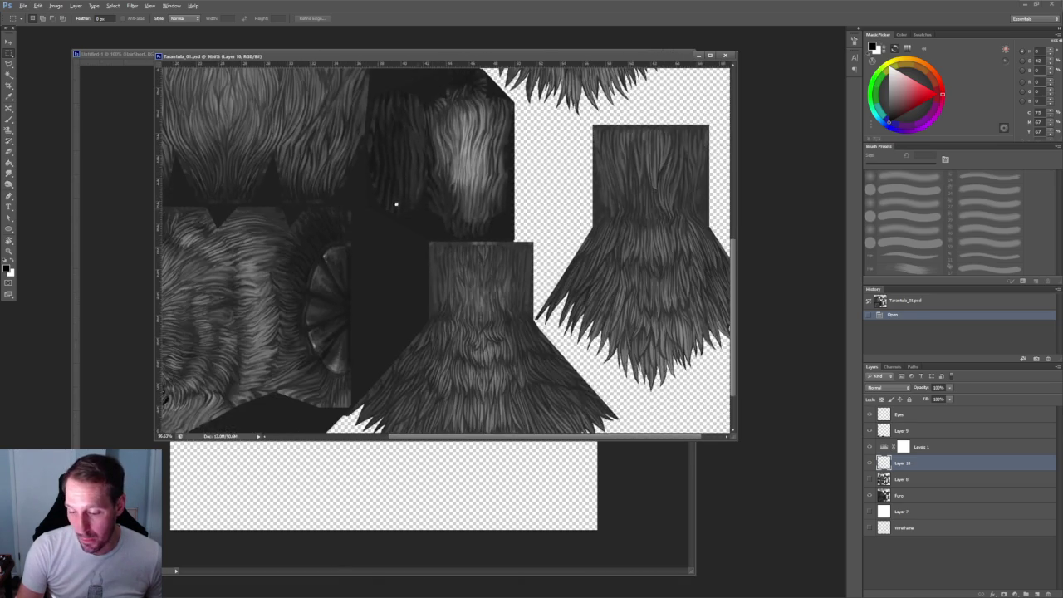
pyautogui.keyDown('alt'); pyautogui.scroll(-1, 490, 225); pyautogui.keyUp('alt')
pyautogui.keyDown('alt'); pyautogui.scroll(2, 430, 223); pyautogui.keyUp('alt')
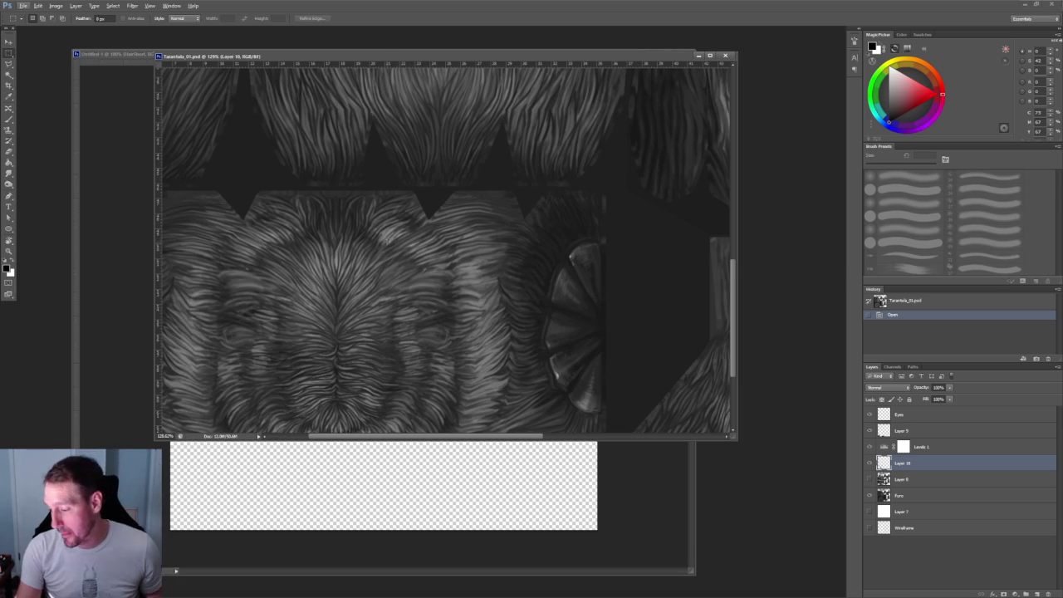
pyautogui.keyDown('alt'); pyautogui.scroll(-3, 459, 196); pyautogui.keyUp('alt')
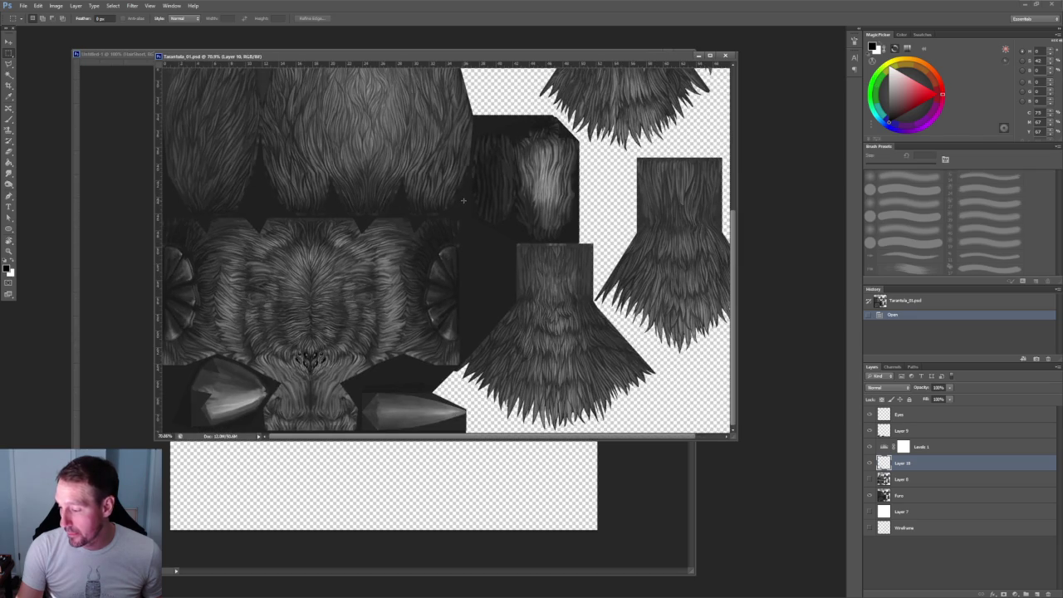
pyautogui.scroll(5, 463, 199)
pyautogui.keyDown('alt'); pyautogui.scroll(-2, 538, 341); pyautogui.keyUp('alt')
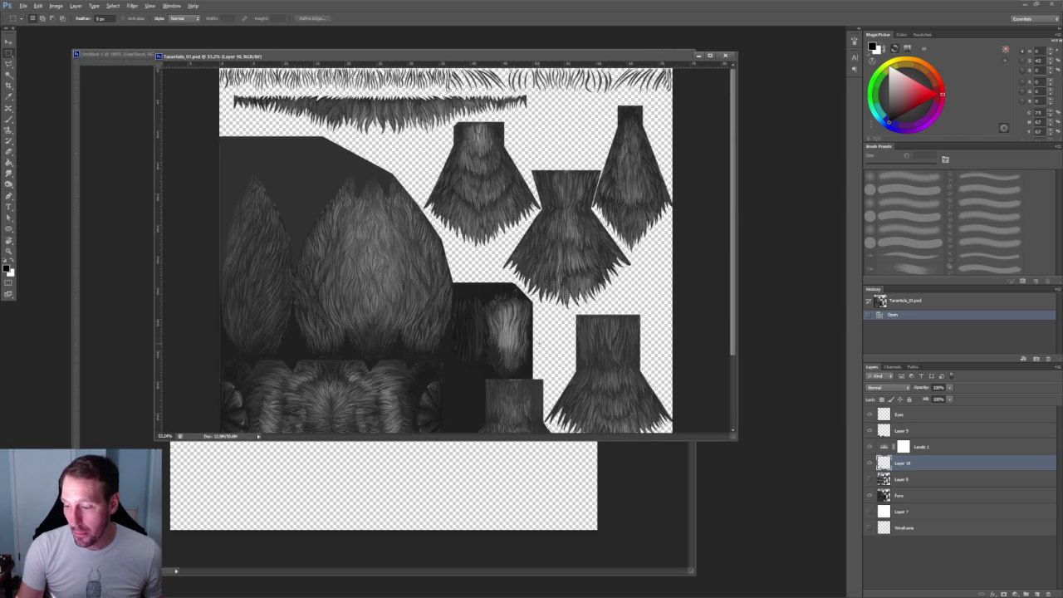
pyautogui.moveTo(282, 56); pyautogui.dragTo(228, 103)
# Save Tarantula_01.psd into a new HAIR folder on the Desktop
pyautogui.click(24, 5)
pyautogui.click(33, 106)
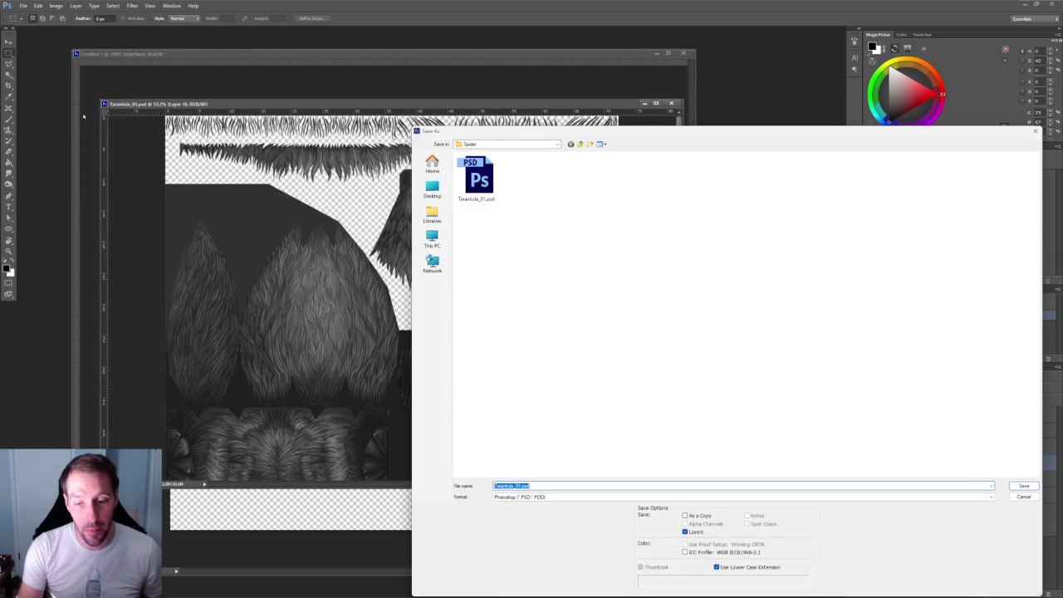
pyautogui.click(432, 189)
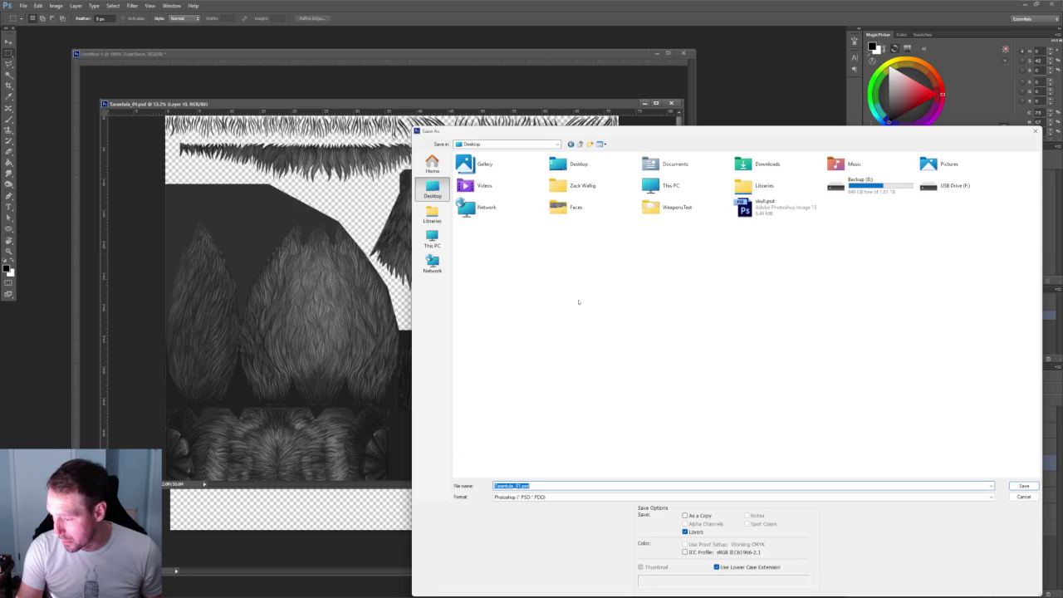
pyautogui.rightClick(505, 278)
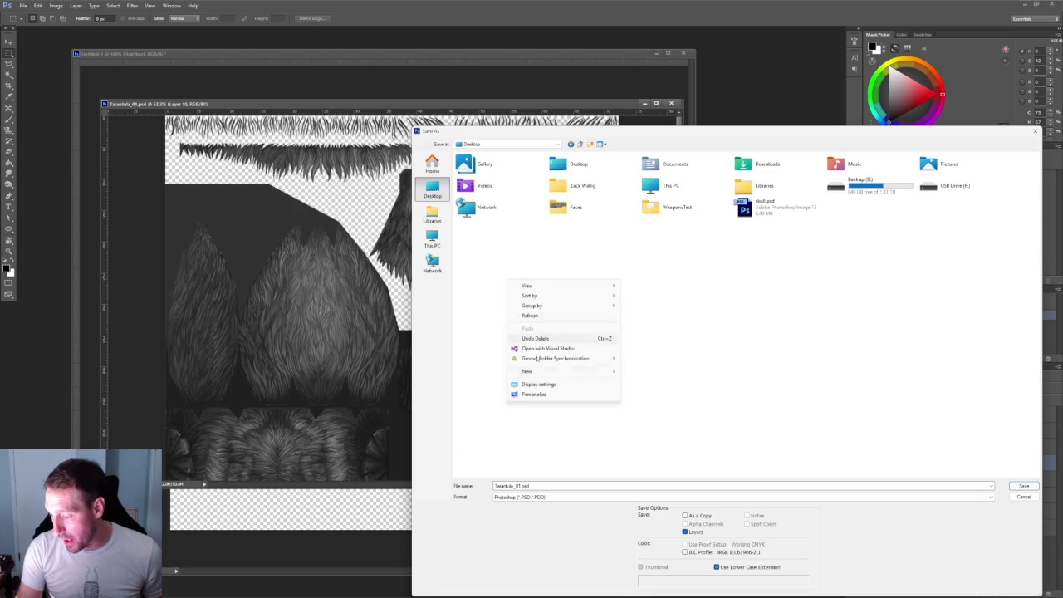
pyautogui.click(631, 372)
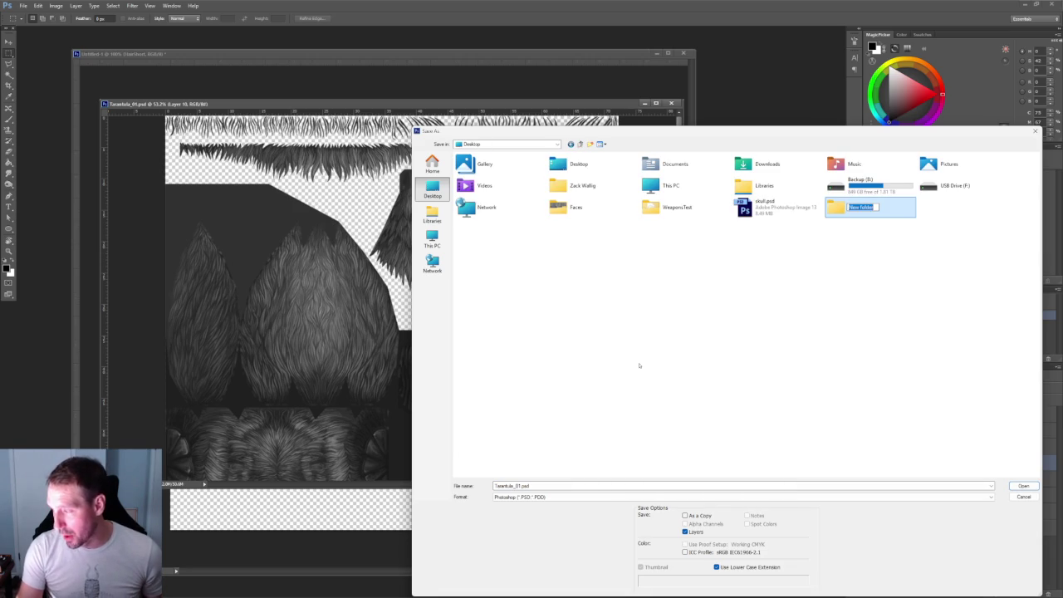
pyautogui.write('HAIR')
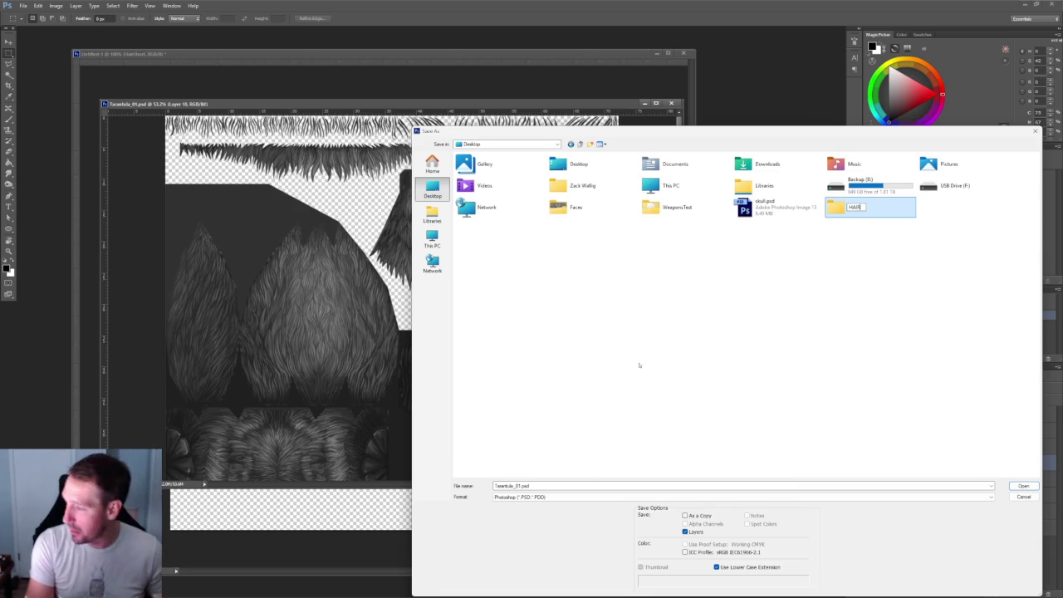
pyautogui.click(842, 201)
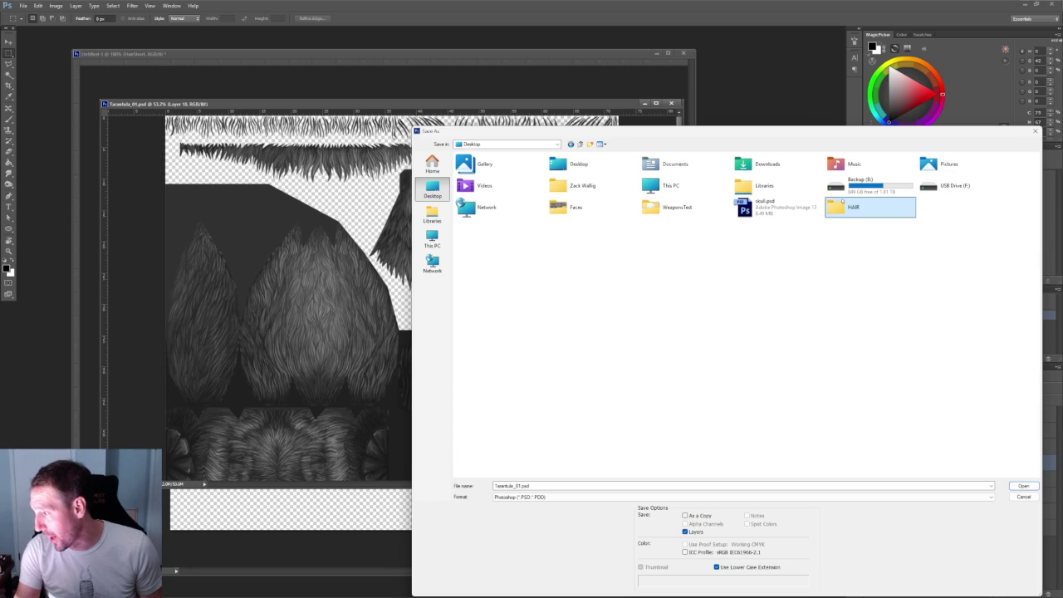
pyautogui.doubleClick(842, 208)
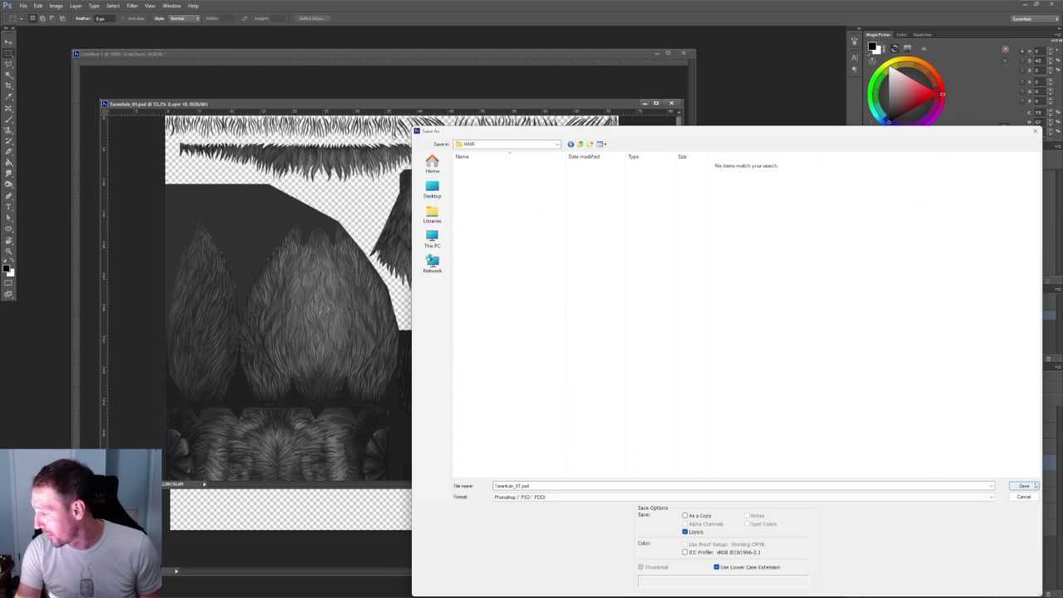
pyautogui.click(1034, 486)
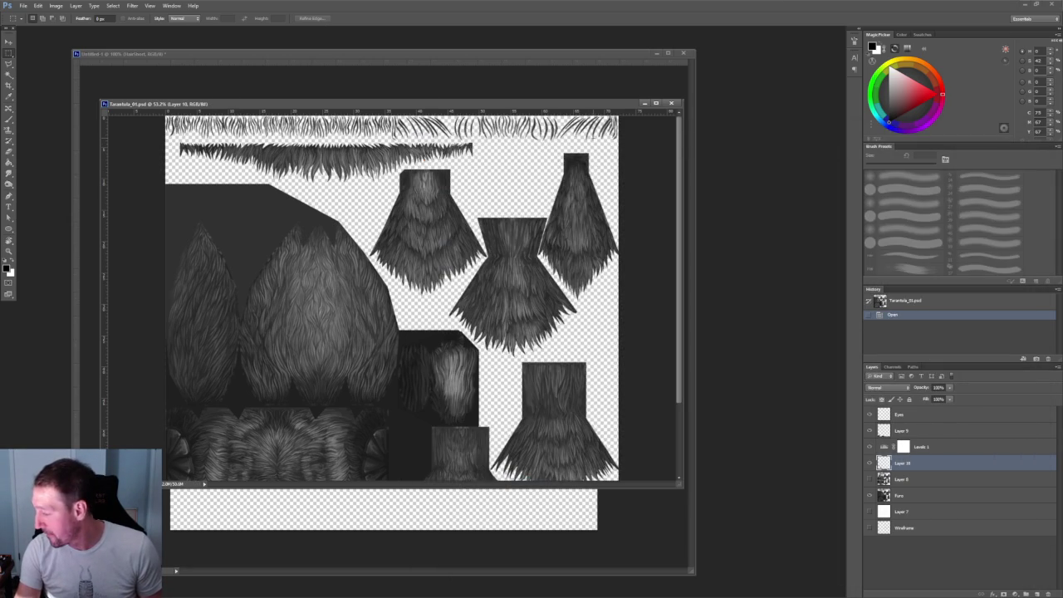
# Close the tarantula document and save the hair document as HairTemplate.psd in HAIR
pyautogui.click(671, 104)
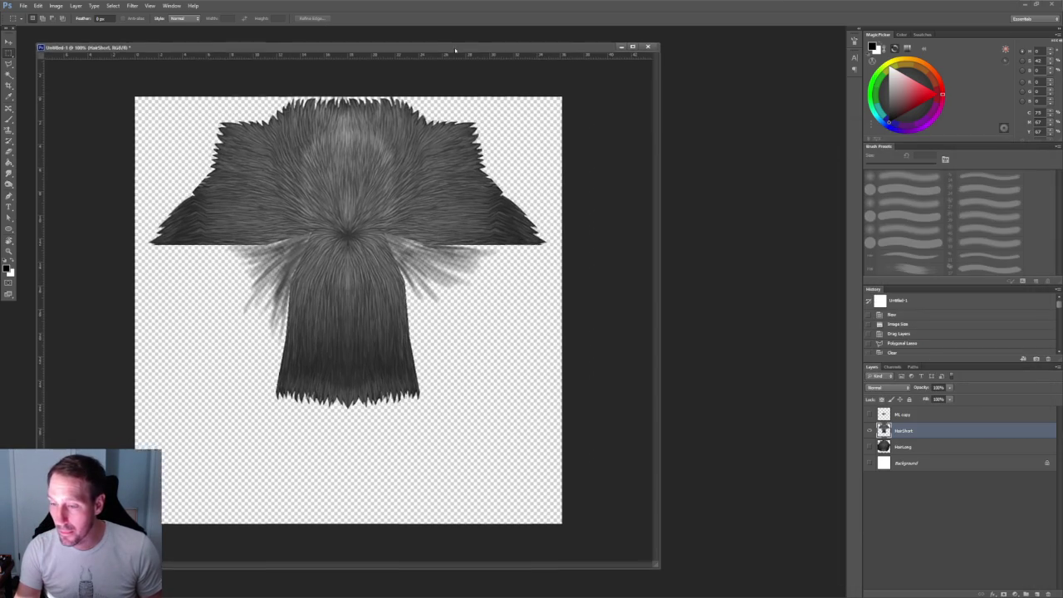
pyautogui.hotkey('ctrl', 's')
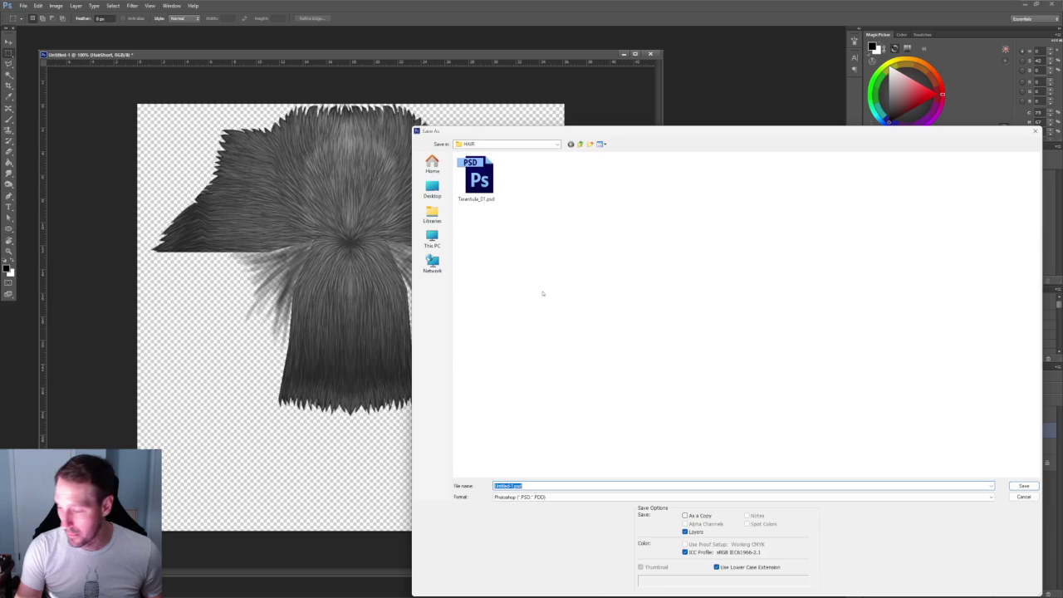
pyautogui.click(513, 485)
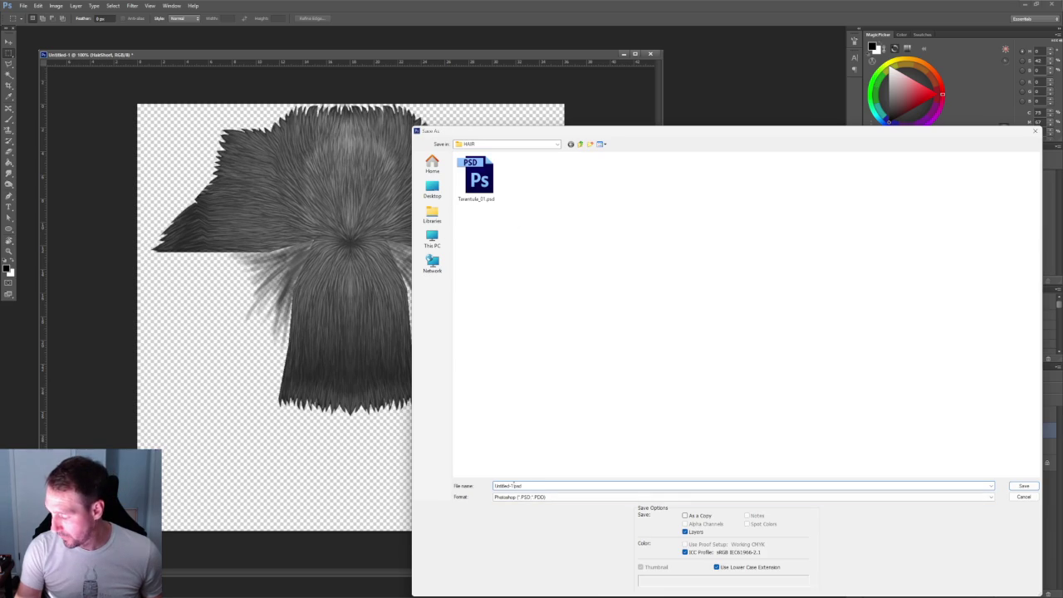
pyautogui.write('HairTemplate')
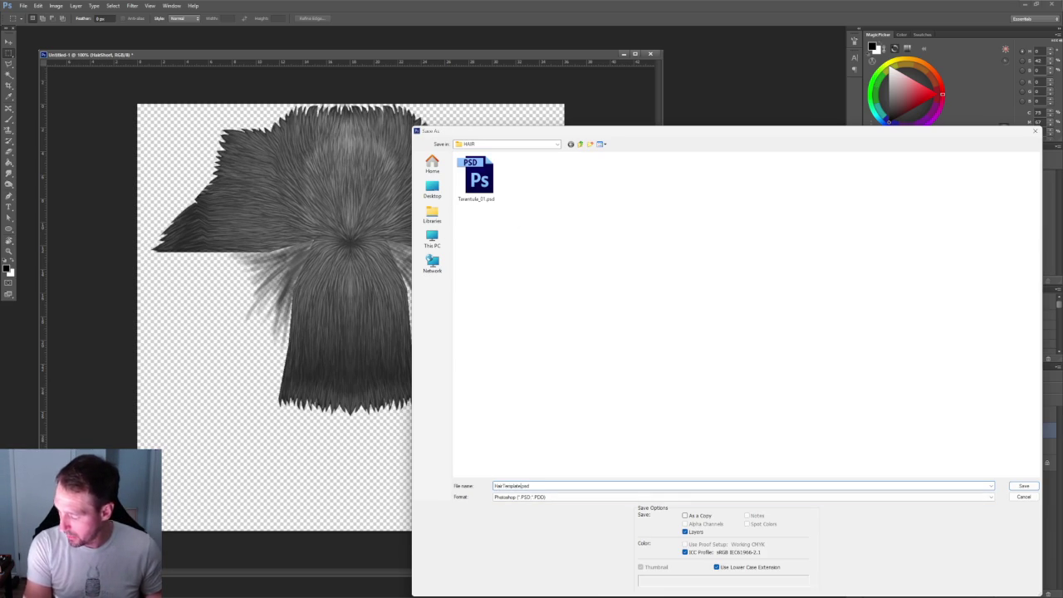
pyautogui.click(1023, 486)
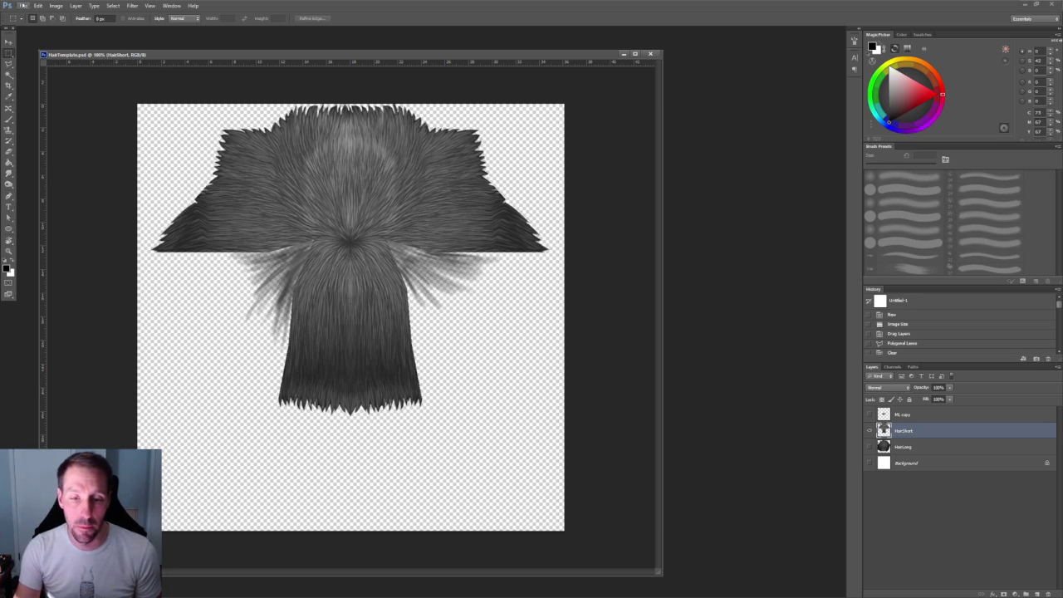
pyautogui.click(23, 6)
# Open GiantM_Face00.psd from Monsters&Memories > Characters > Giant > Textures
pyautogui.click(37, 24)
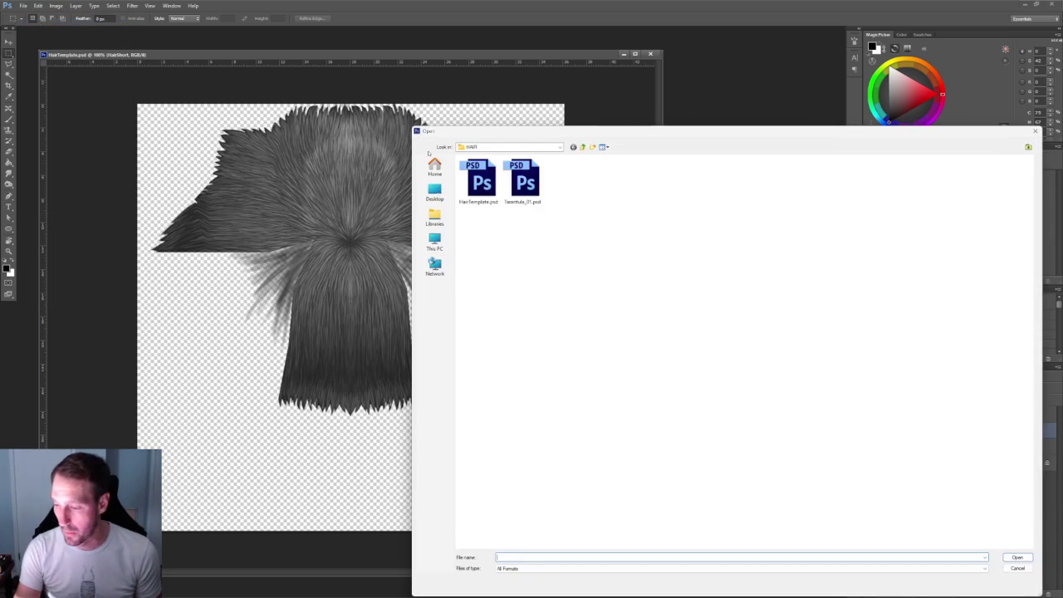
pyautogui.moveTo(502, 131); pyautogui.dragTo(223, 120)
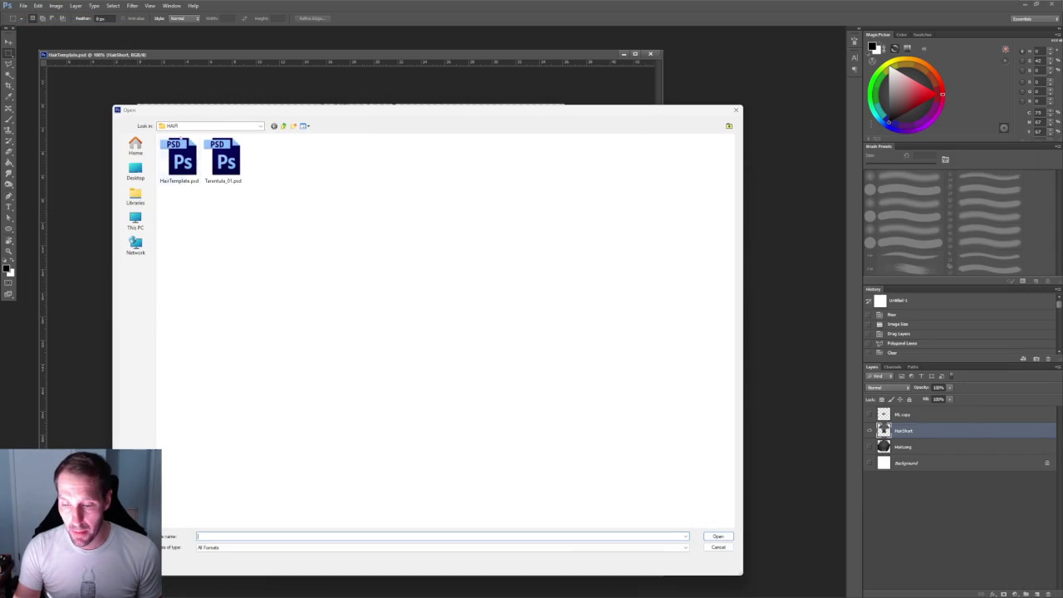
pyautogui.click(134, 149)
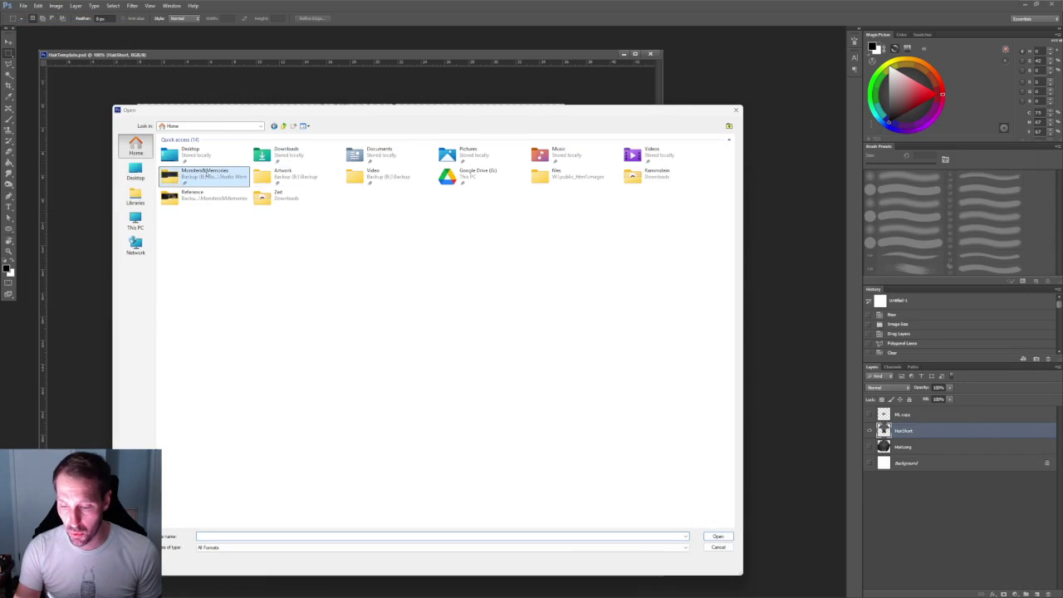
pyautogui.doubleClick(199, 171)
pyautogui.doubleClick(185, 147)
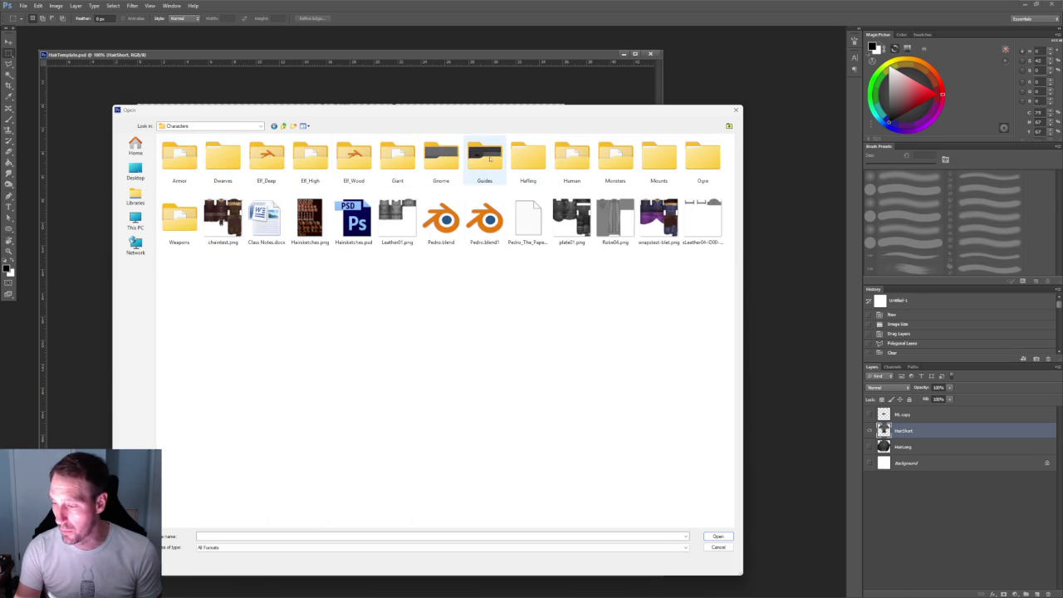
pyautogui.doubleClick(398, 162)
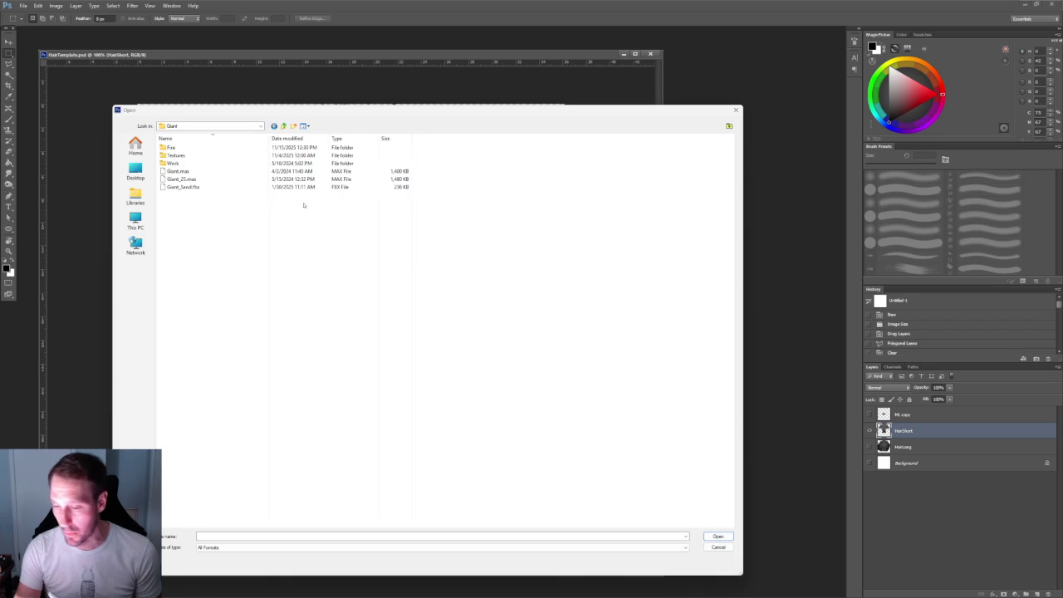
pyautogui.doubleClick(176, 155)
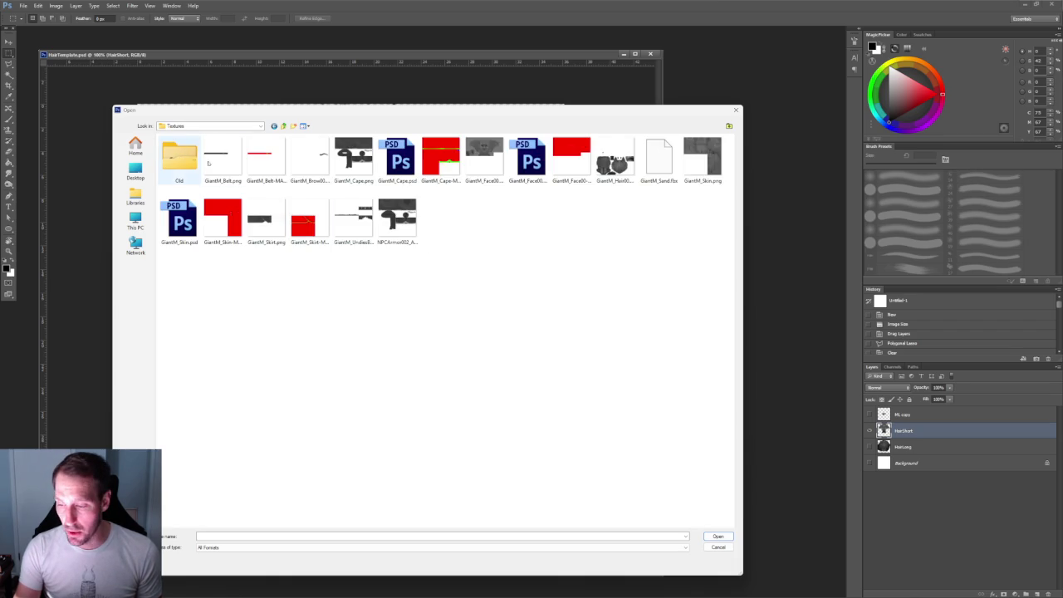
pyautogui.click(529, 163)
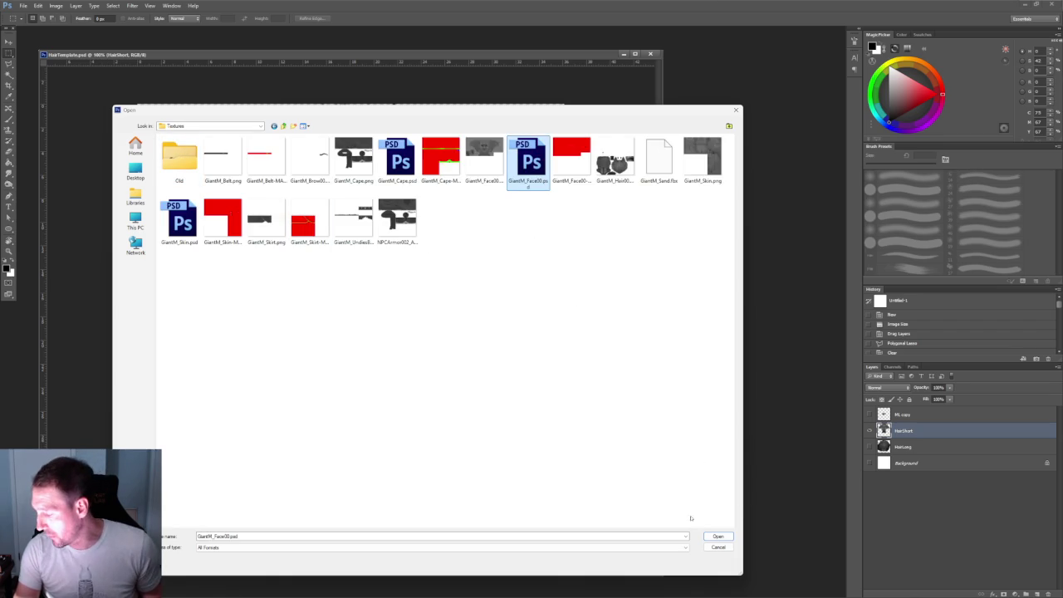
pyautogui.click(720, 537)
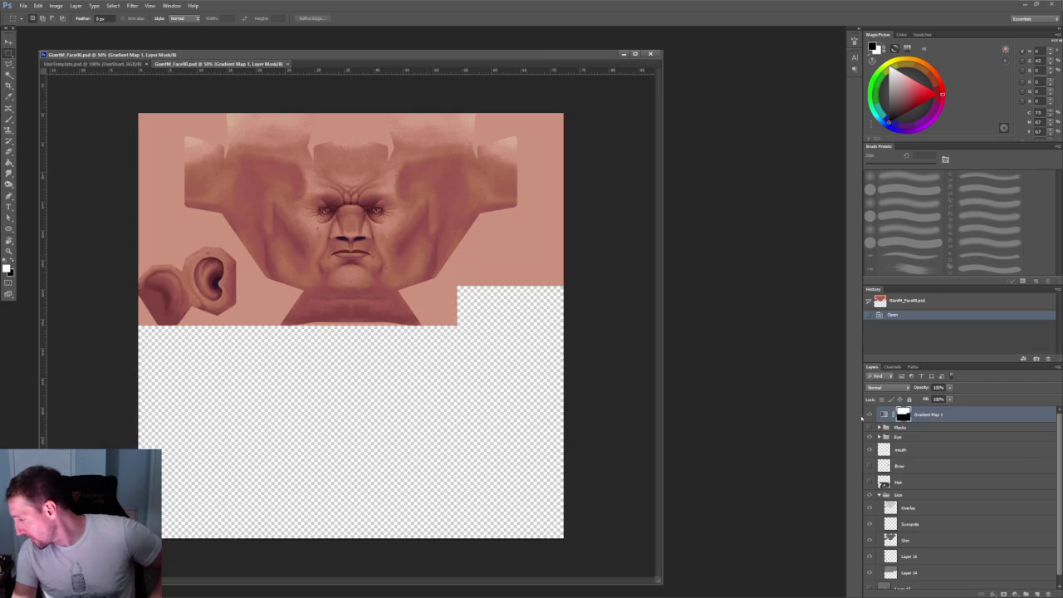
# Hide Gradient Map 1 and Skin, show Hair, and float the face document in its own window
pyautogui.click(870, 414)
pyautogui.click(870, 482)
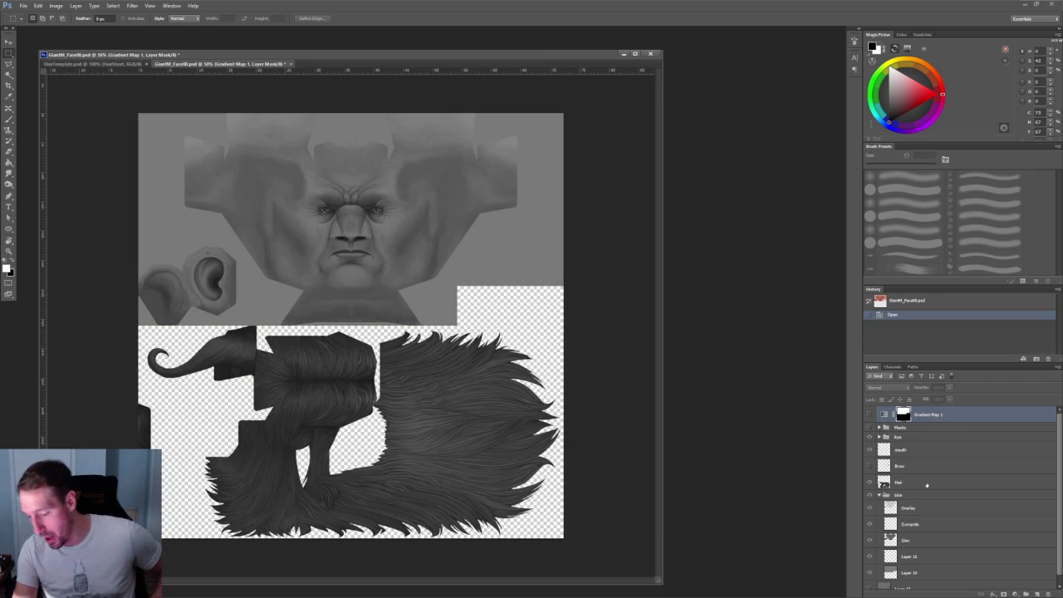
pyautogui.moveTo(179, 63); pyautogui.dragTo(185, 63)
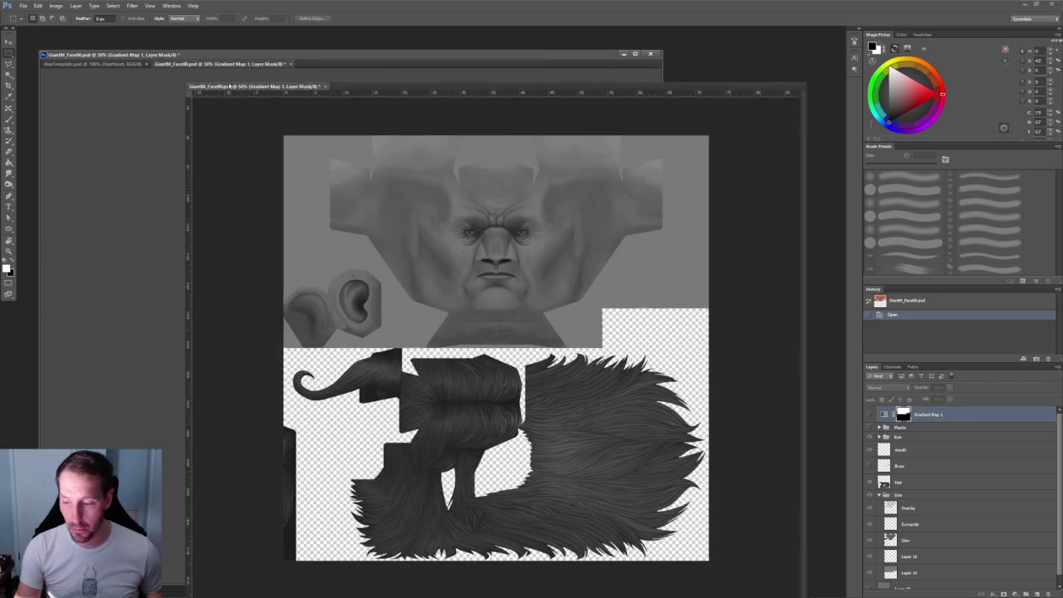
pyautogui.click(878, 495)
pyautogui.click(870, 495)
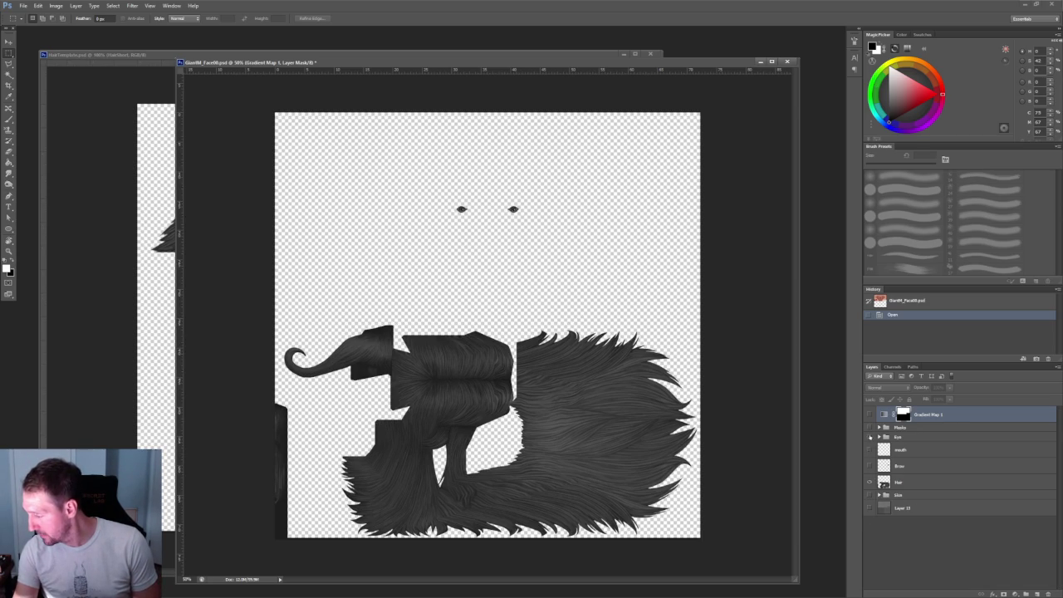
pyautogui.click(918, 428)
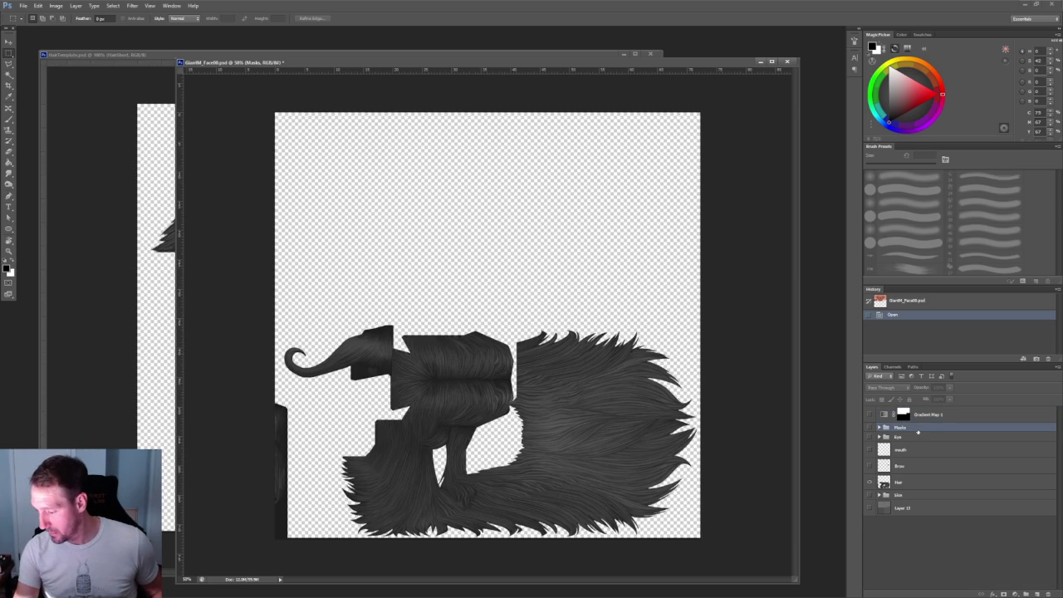
pyautogui.moveTo(264, 62); pyautogui.dragTo(239, 76)
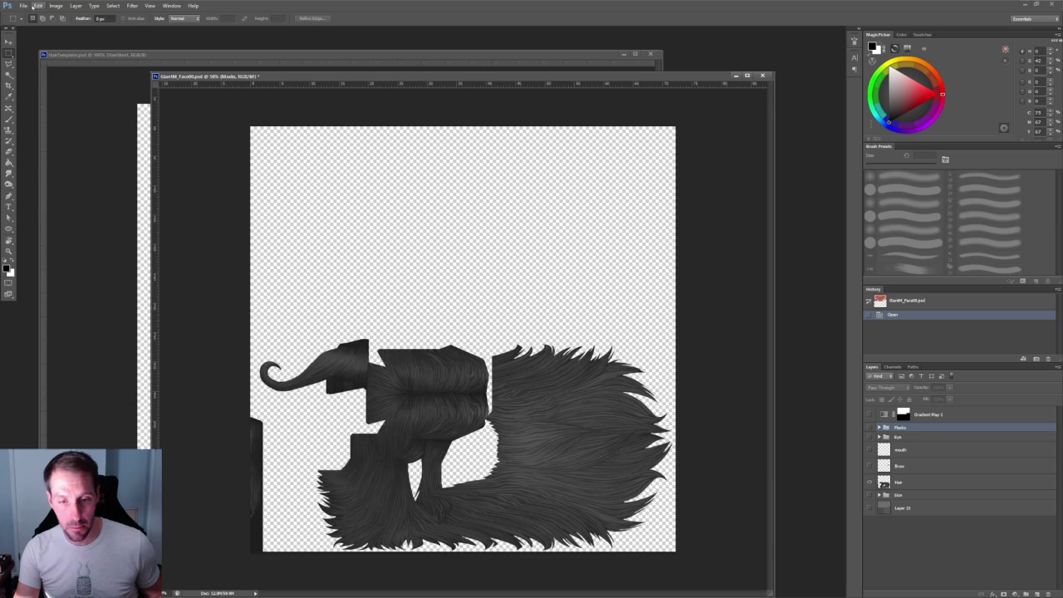
# Open GiantM_Face01.psd from the Old > Fire folder and hide the red Layer 3
pyautogui.click(23, 6)
pyautogui.click(30, 22)
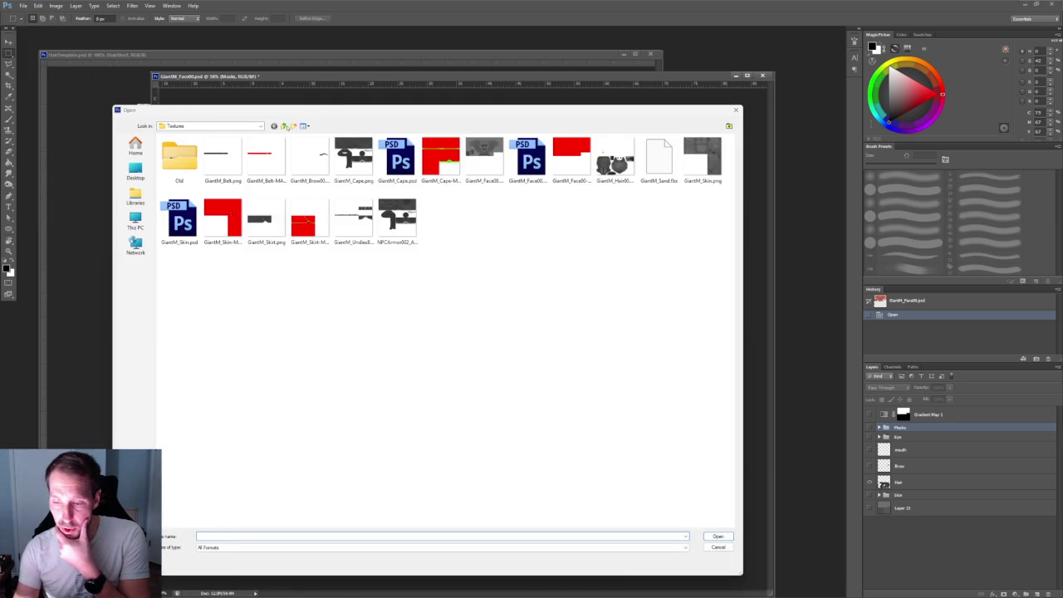
pyautogui.doubleClick(179, 158)
pyautogui.doubleClick(174, 156)
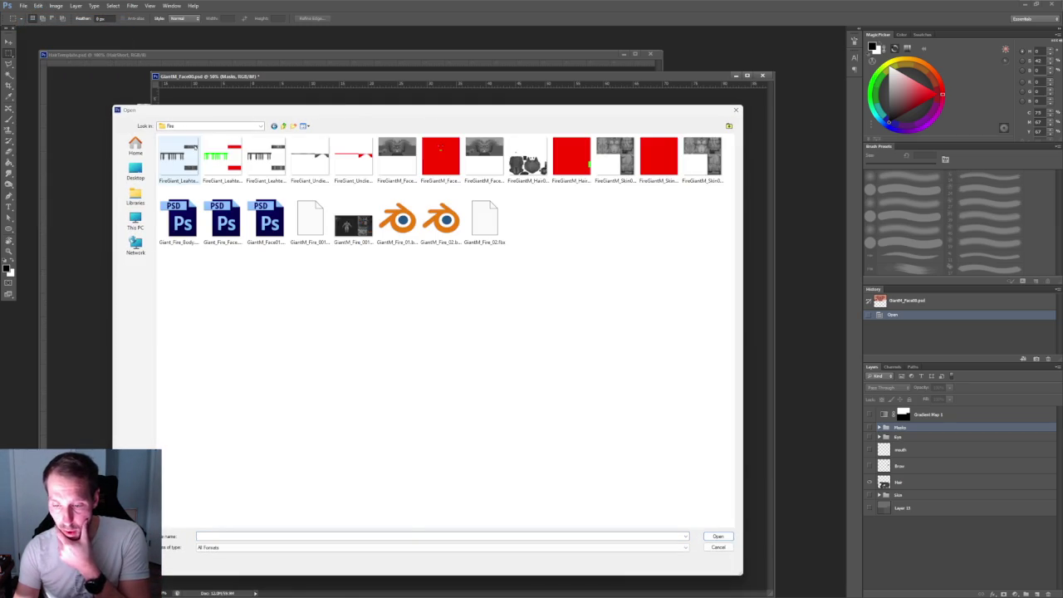
pyautogui.click(281, 240)
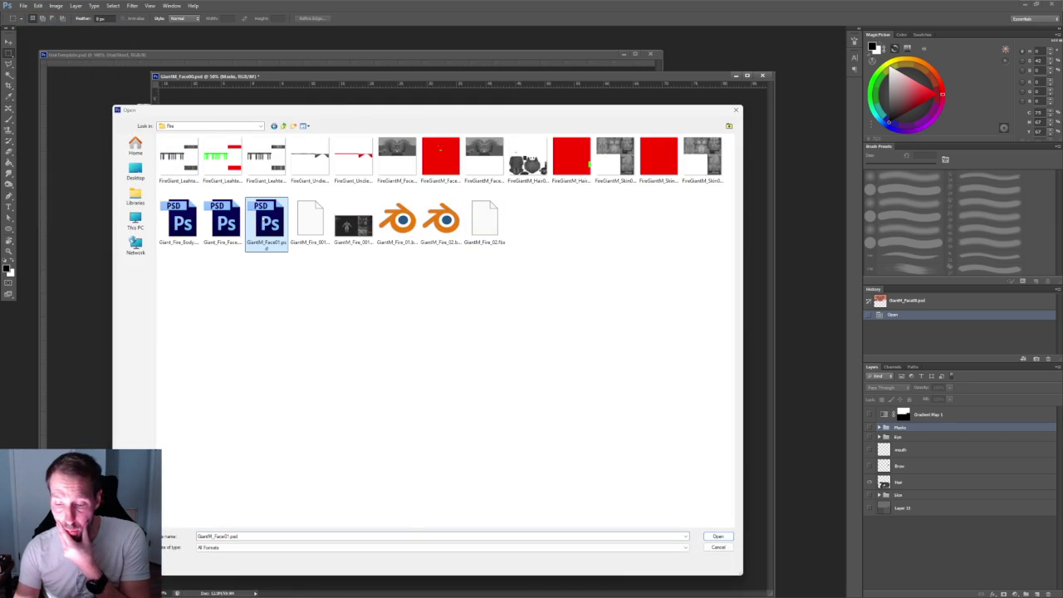
pyautogui.click(214, 223)
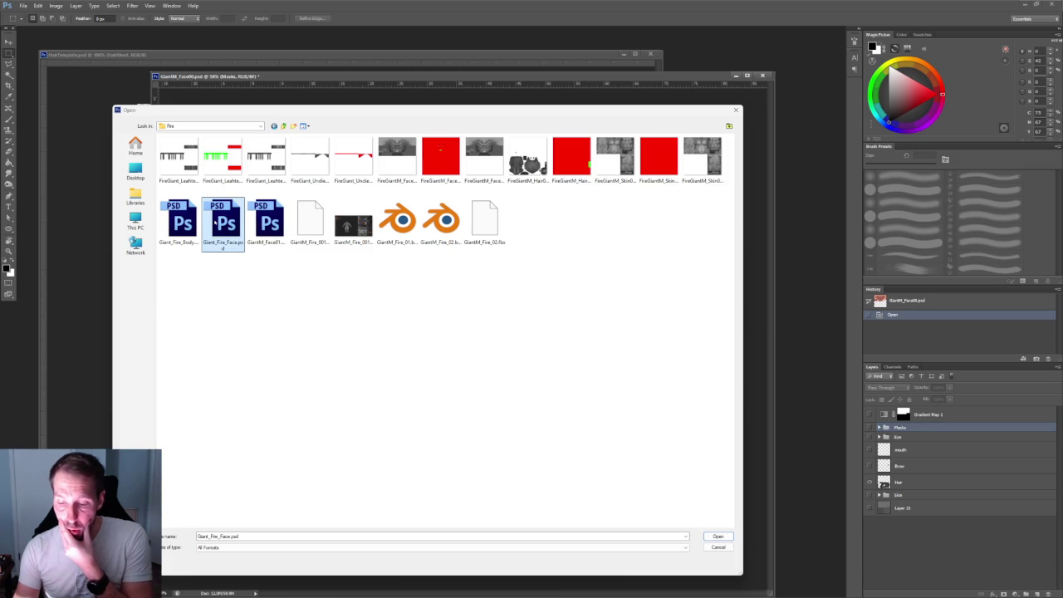
pyautogui.click(270, 235)
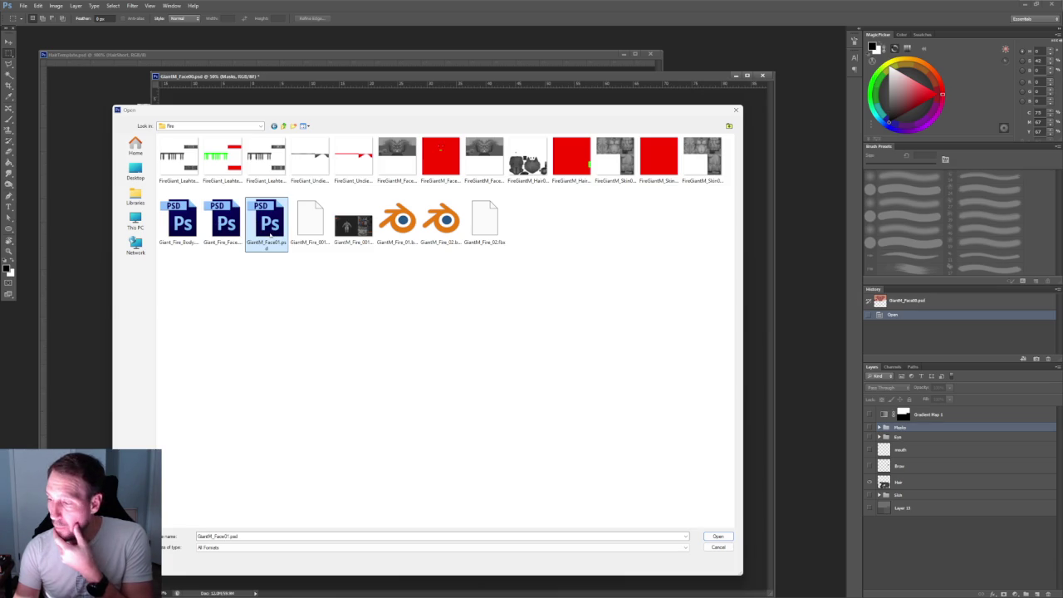
pyautogui.click(719, 538)
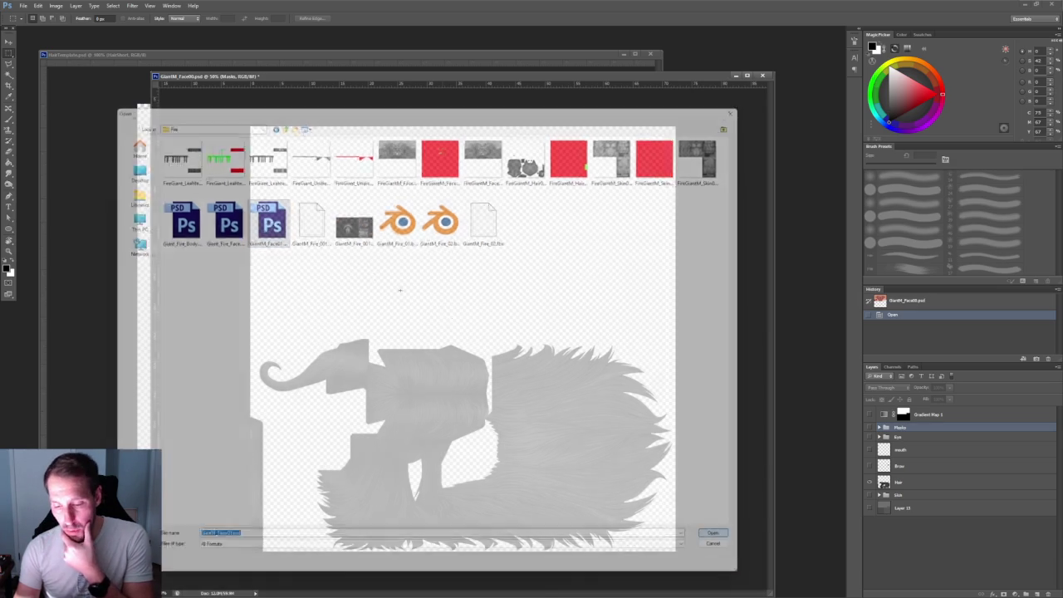
pyautogui.click(869, 447)
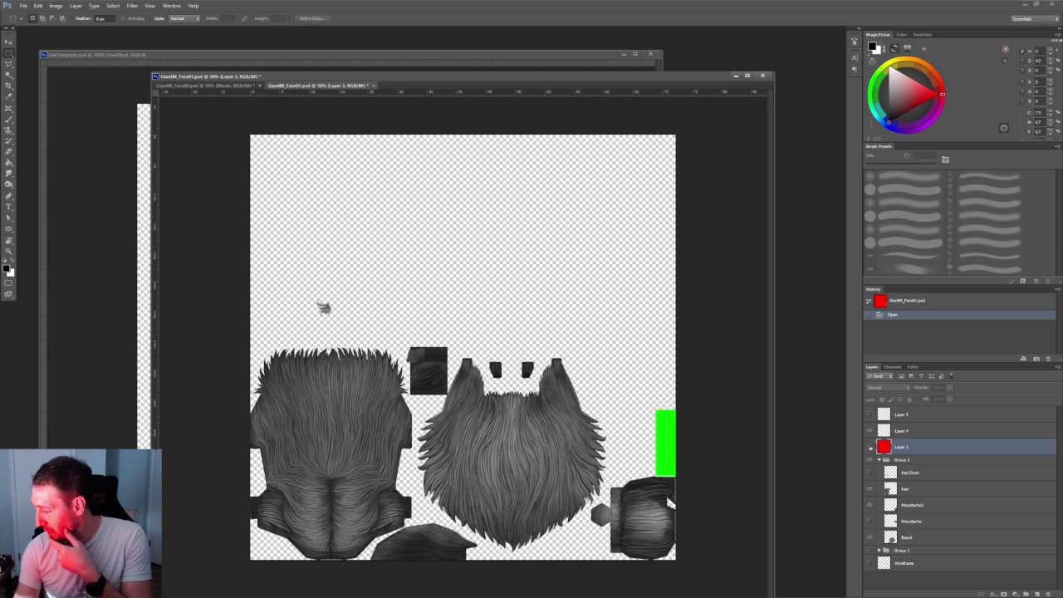
# Hide Layer 4, then copy Hair, Moustache2 and Beard into GiantM_Face00's empty upper half
pyautogui.click(870, 431)
pyautogui.moveTo(309, 86); pyautogui.dragTo(164, 46)
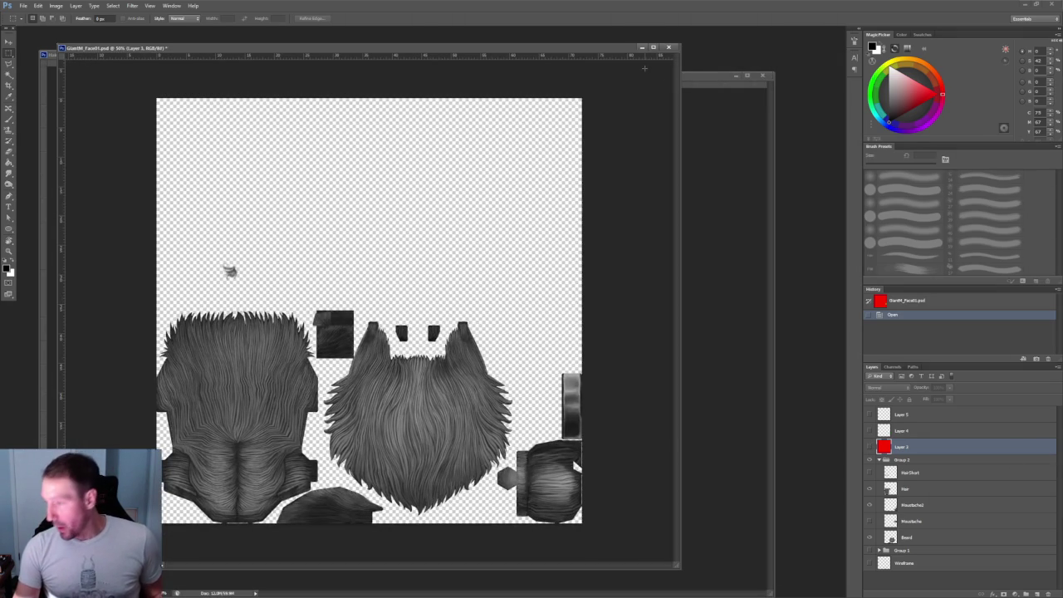
pyautogui.moveTo(609, 47); pyautogui.dragTo(395, 93)
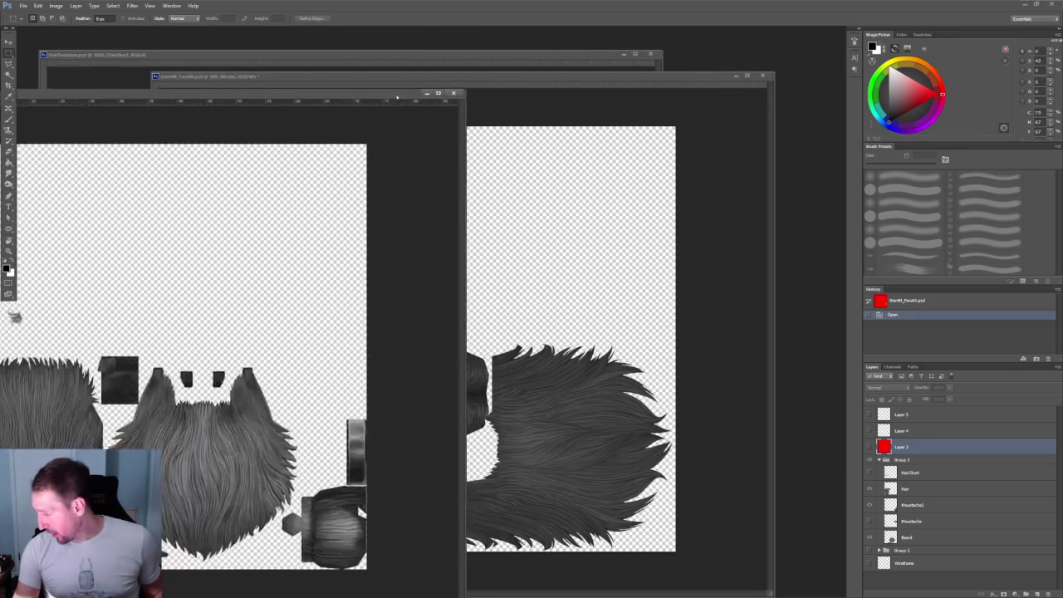
pyautogui.click(929, 491)
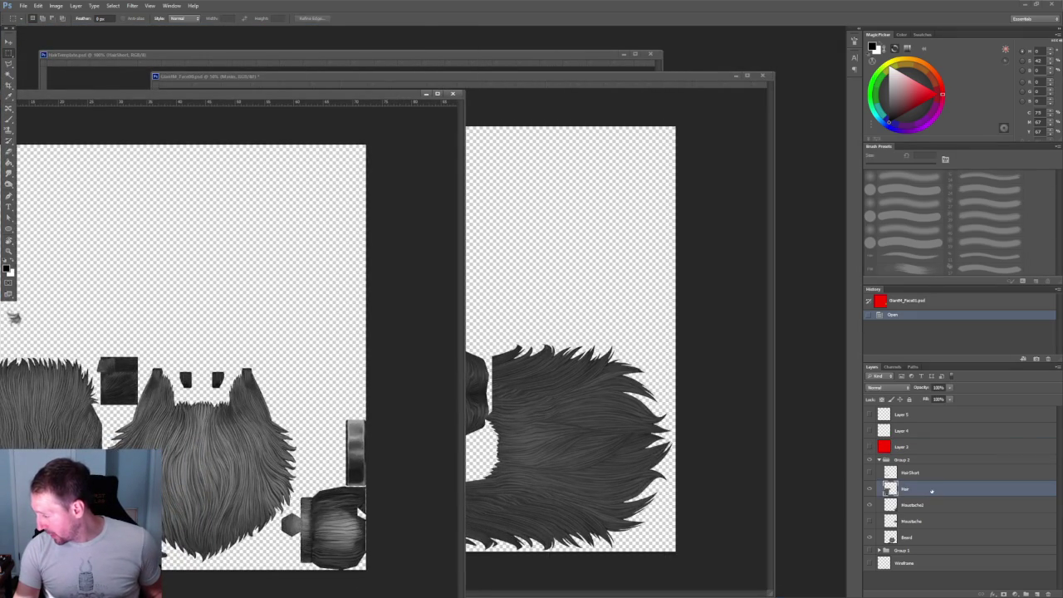
pyautogui.keyDown('shift'); pyautogui.click(931, 507); pyautogui.keyUp('shift')
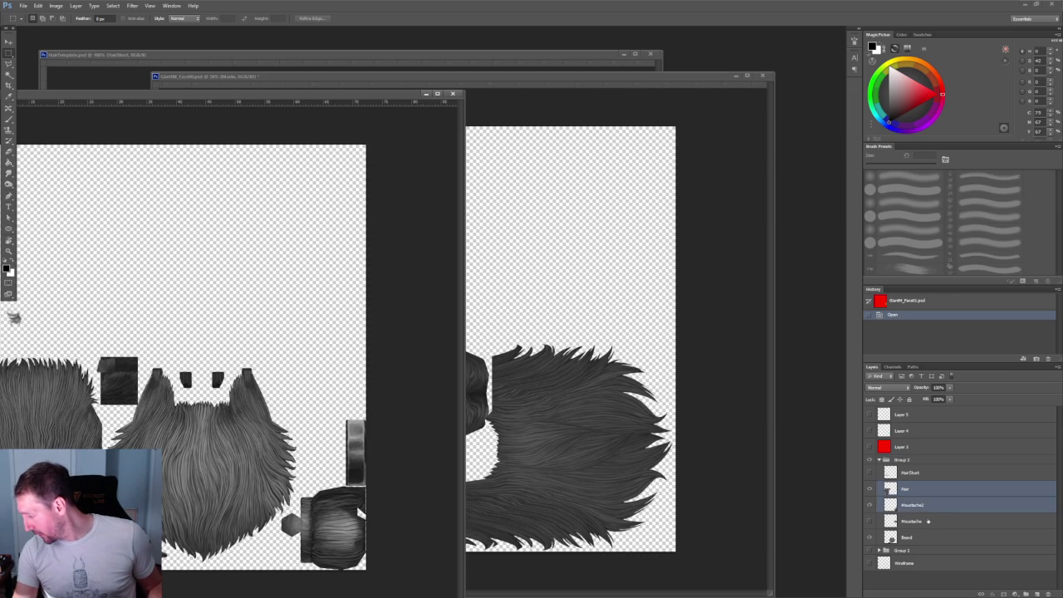
pyautogui.keyDown('ctrl'); pyautogui.click(924, 541); pyautogui.keyUp('ctrl')
pyautogui.moveTo(931, 505); pyautogui.dragTo(573, 307)
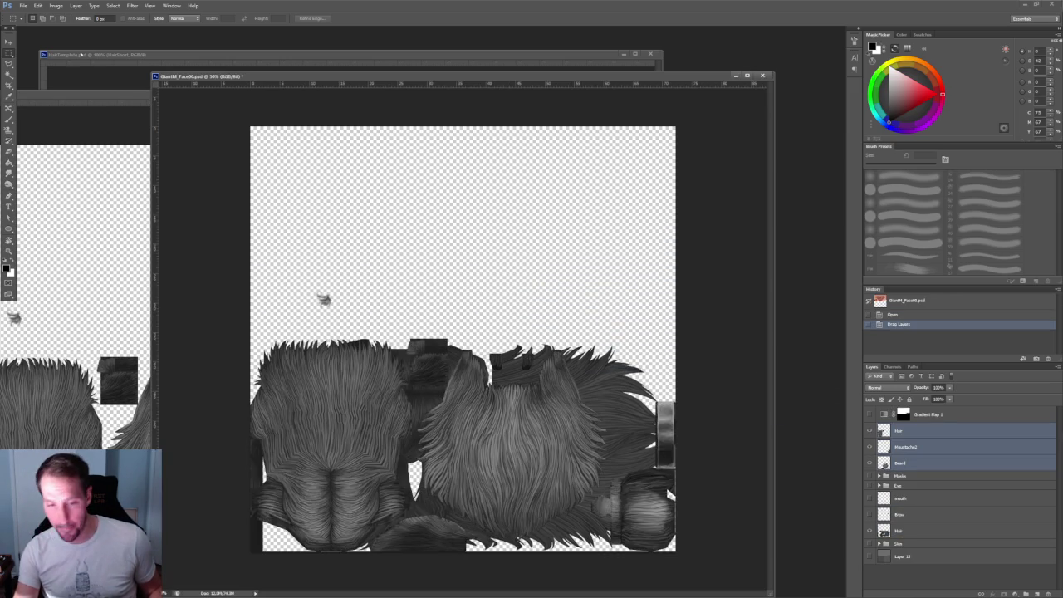
pyautogui.press('v')
pyautogui.moveTo(405, 388)
pyautogui.mouseDown()
pyautogui.moveTo(405, 175)
pyautogui.moveTo(392, 188)
pyautogui.mouseUp()
# Close GiantM_Face01 without saving changes
pyautogui.click(113, 97)
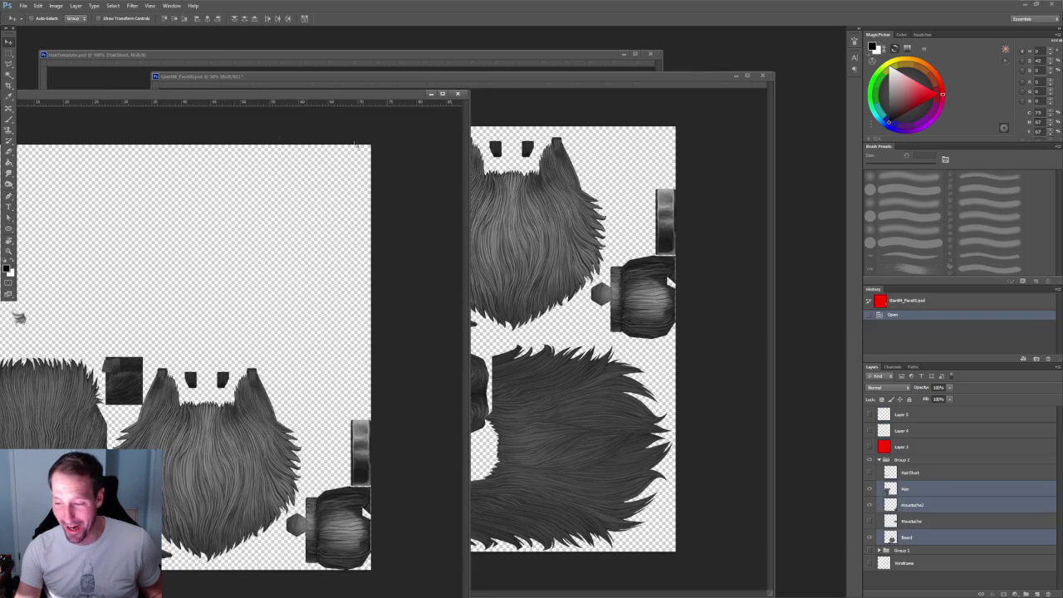
pyautogui.click(458, 94)
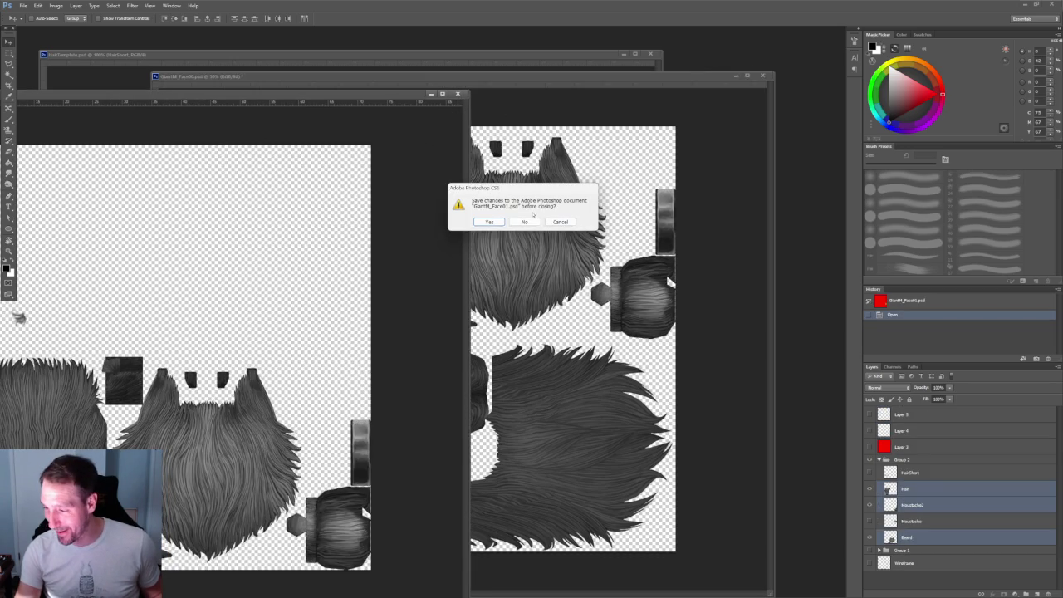
pyautogui.click(524, 223)
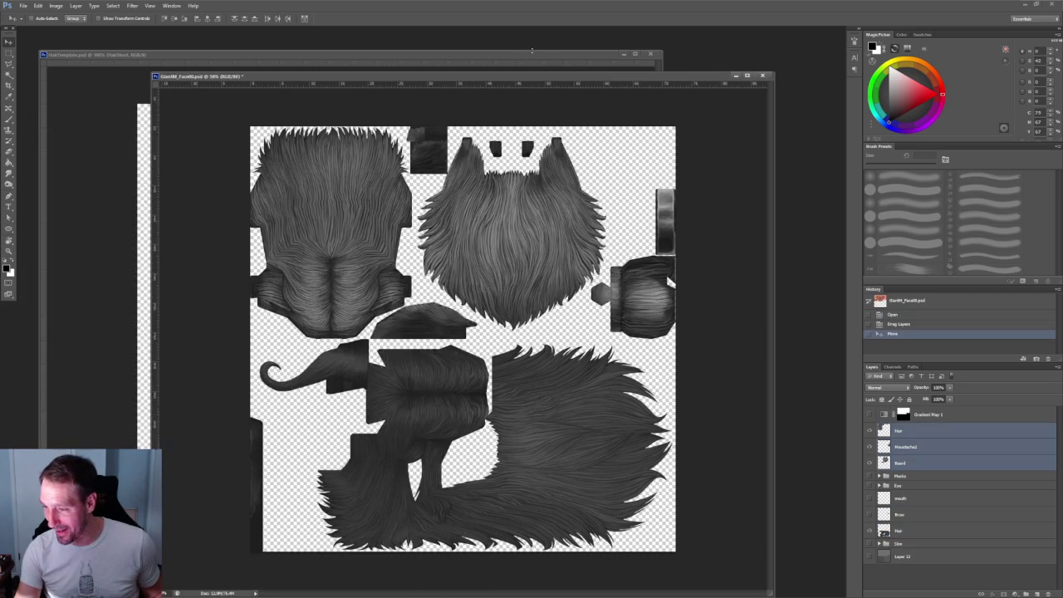
# Delete the unused layers from the Masks group down to Skin
pyautogui.moveTo(382, 77); pyautogui.dragTo(330, 71)
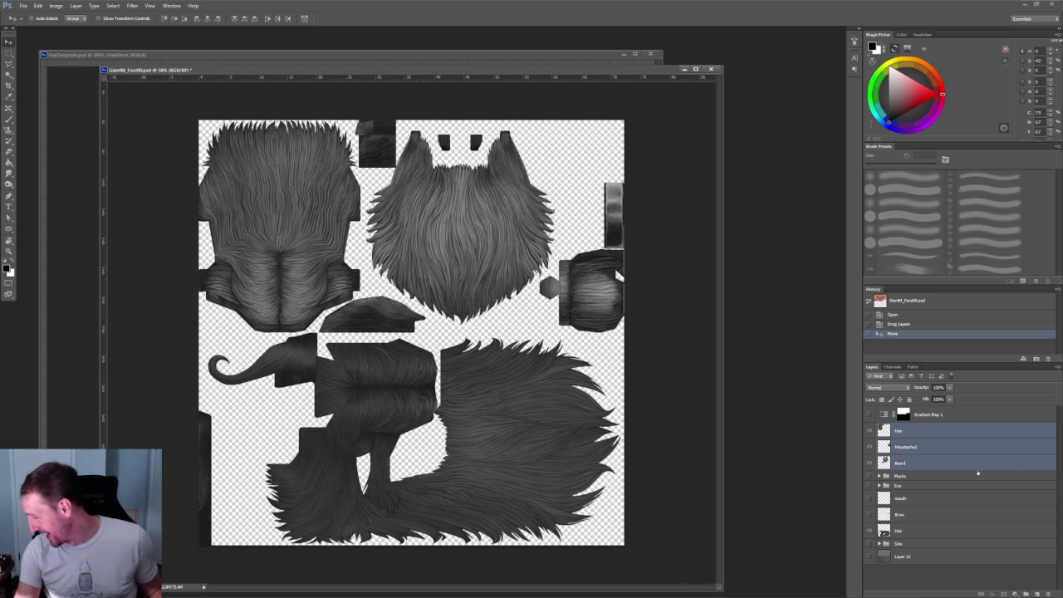
pyautogui.moveTo(901, 530); pyautogui.dragTo(904, 477)
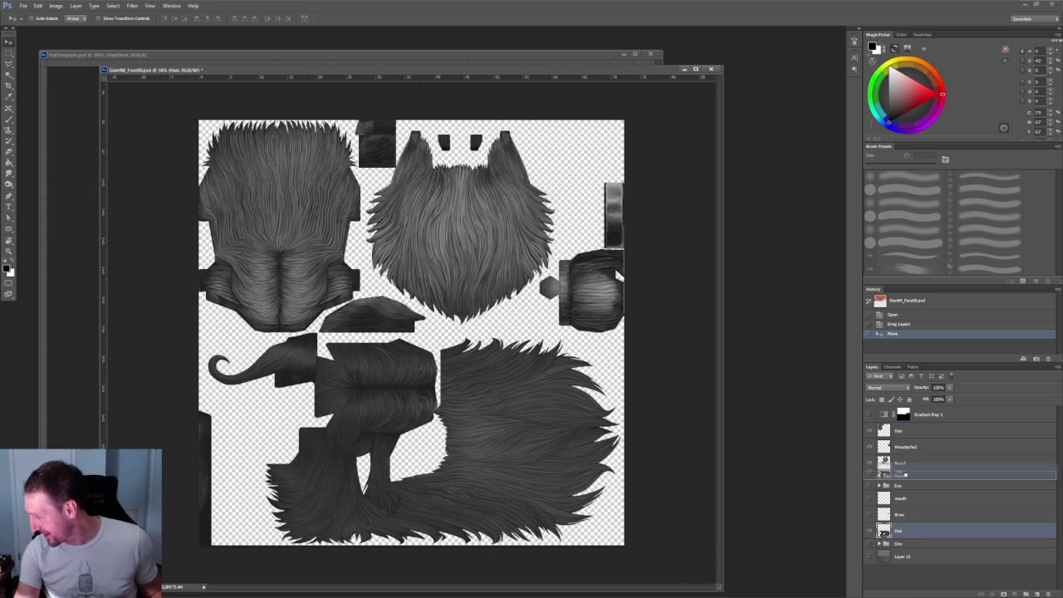
pyautogui.hotkey('ctrl', 'z')
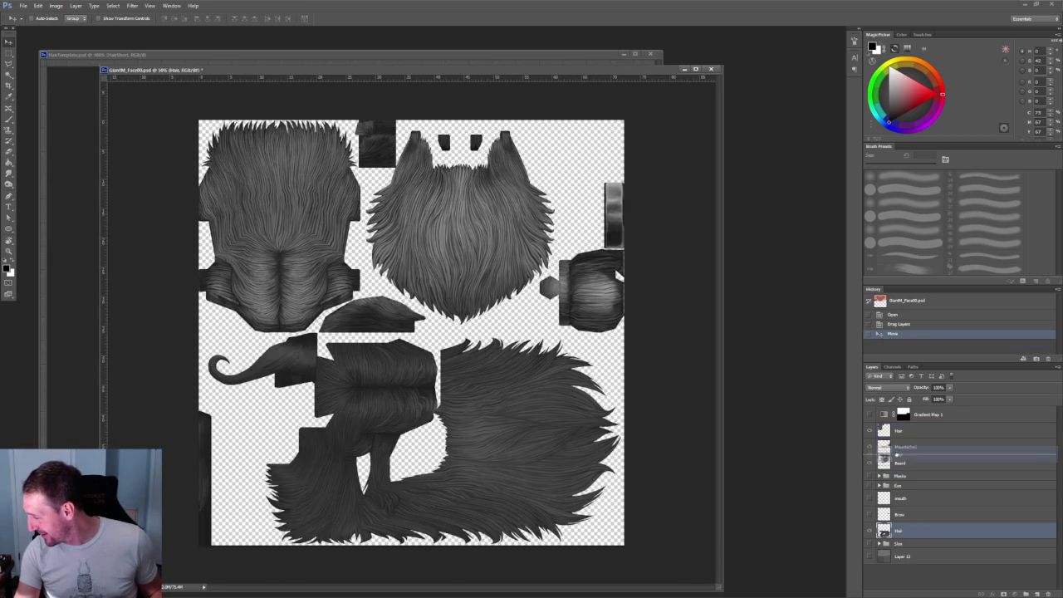
pyautogui.click(913, 495)
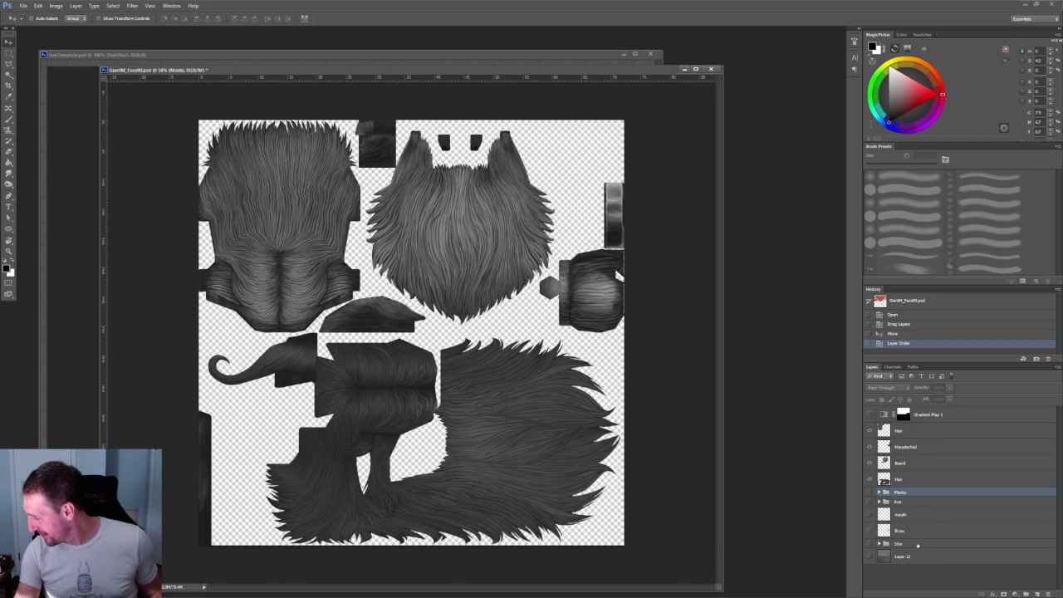
pyautogui.keyDown('shift'); pyautogui.click(918, 545); pyautogui.keyUp('shift')
pyautogui.press('Delete')
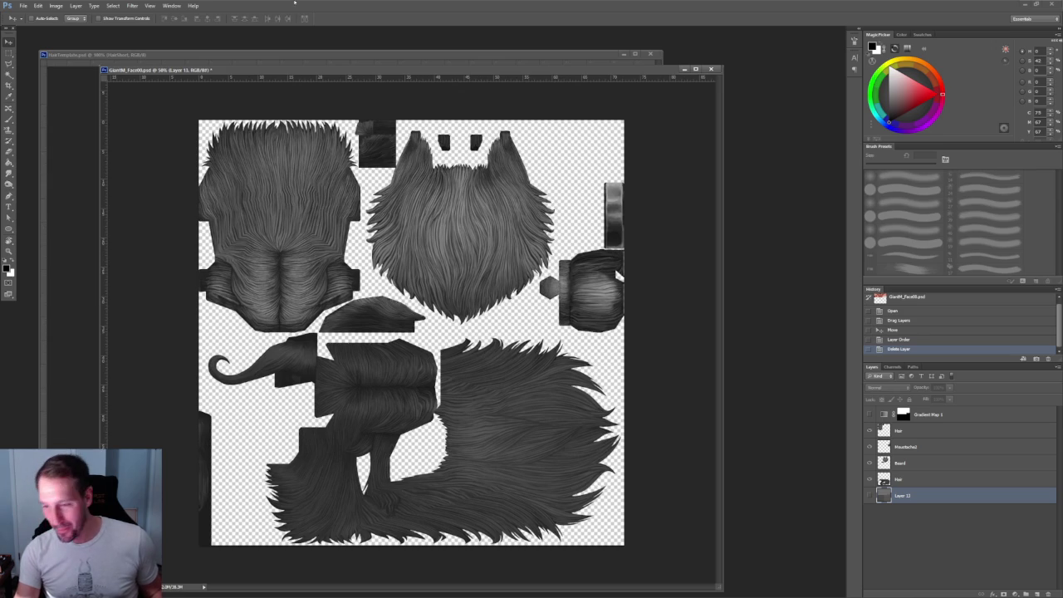
pyautogui.moveTo(242, 70); pyautogui.dragTo(218, 74)
# Save the texture as GiantsHair.psd in the Desktop HAIR folder
pyautogui.hotkey('ctrl', 'shift', 's')
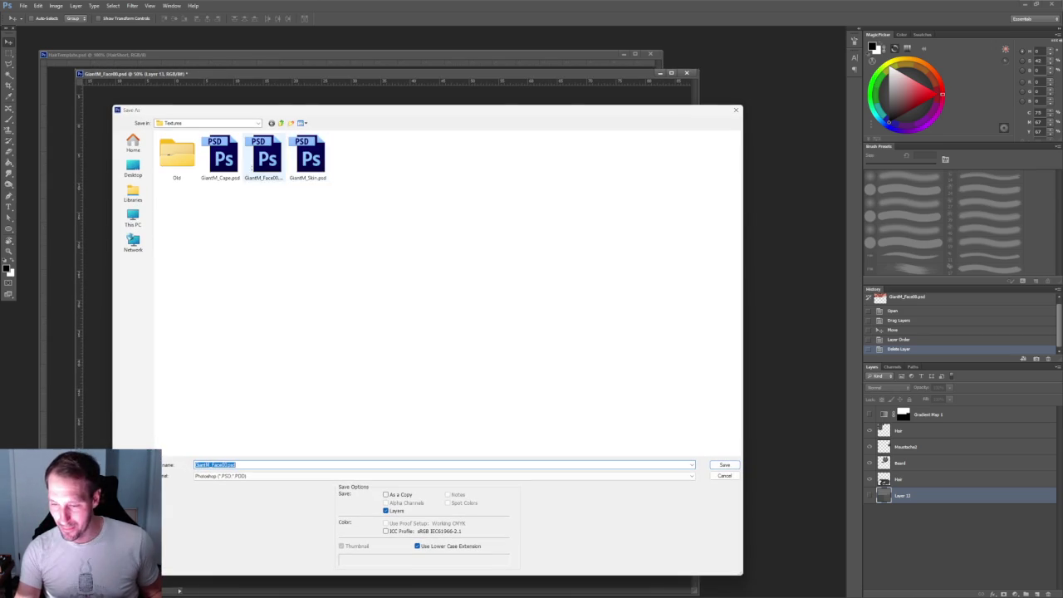
pyautogui.click(133, 168)
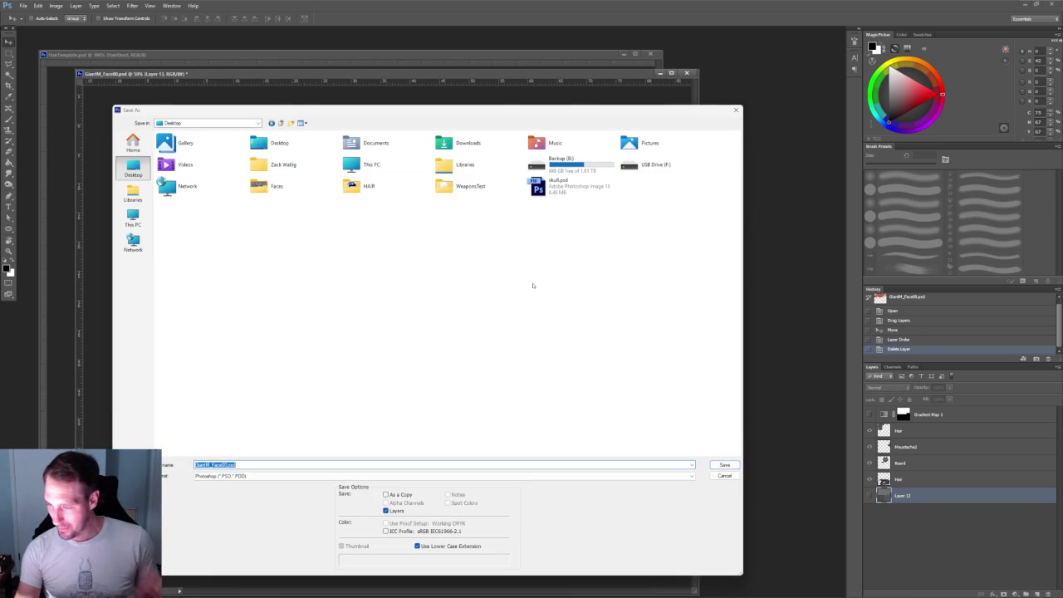
pyautogui.doubleClick(365, 186)
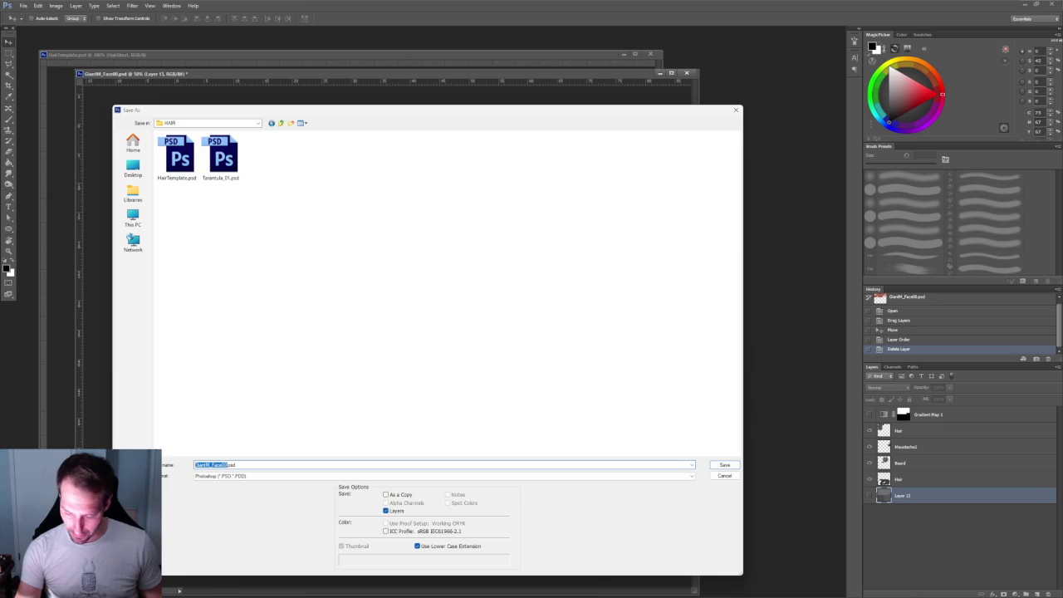
pyautogui.write('GiantsHai')
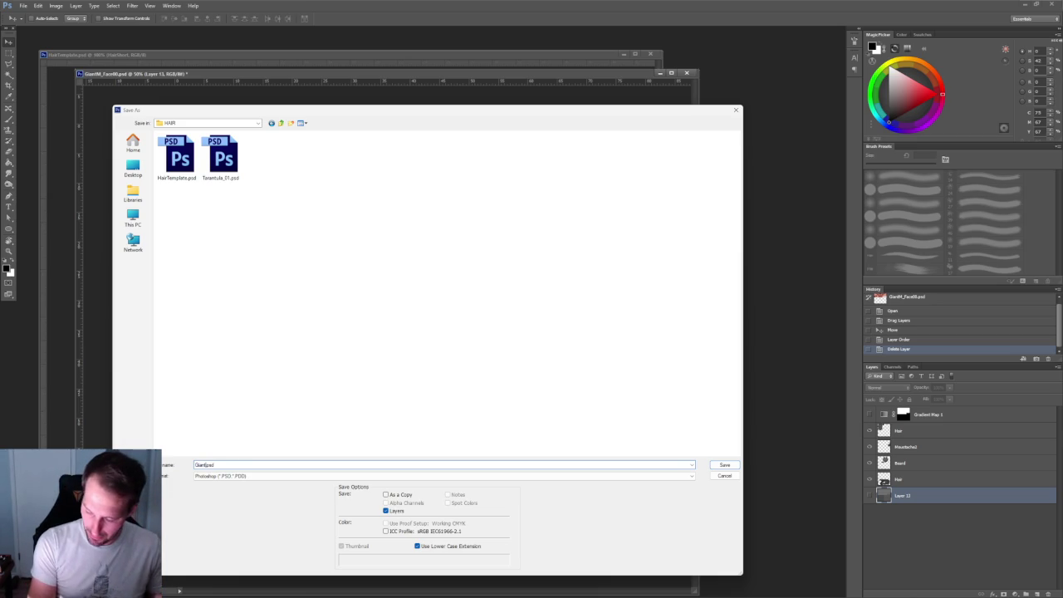
pyautogui.write('r')
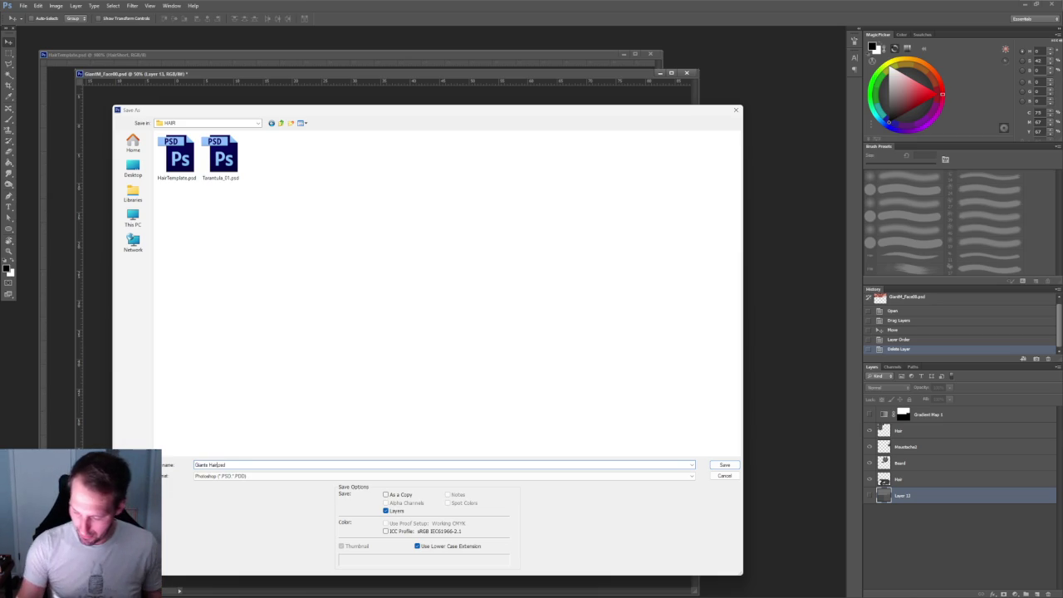
pyautogui.press('Left')
pyautogui.press('Left')
pyautogui.press('Left')
pyautogui.press('BackSpace')
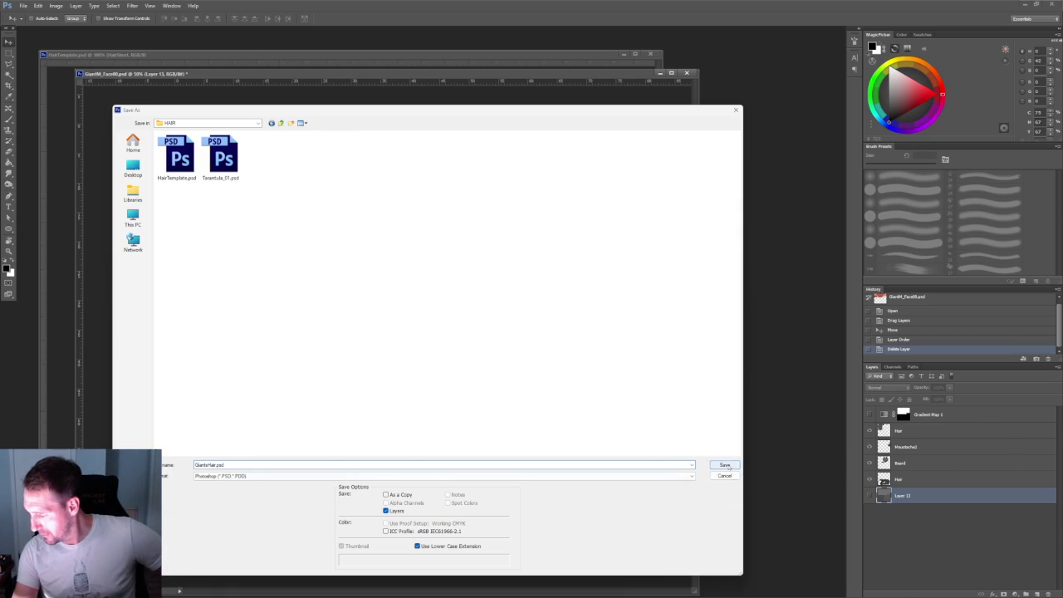
pyautogui.click(726, 466)
pyautogui.click(920, 413)
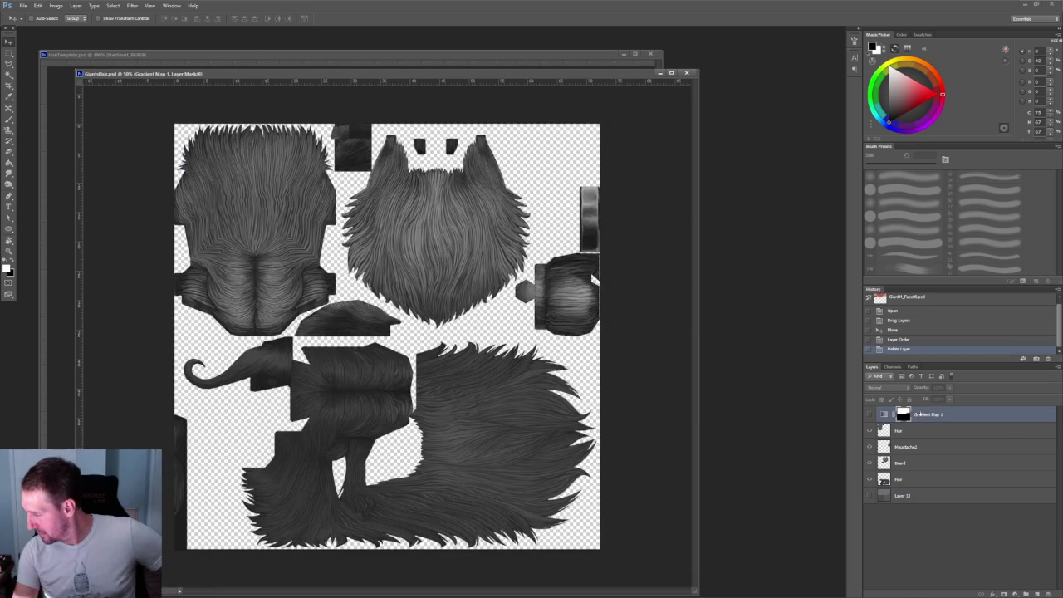
# Delete the Gradient Map 1 layer and its mask
pyautogui.press('Delete')
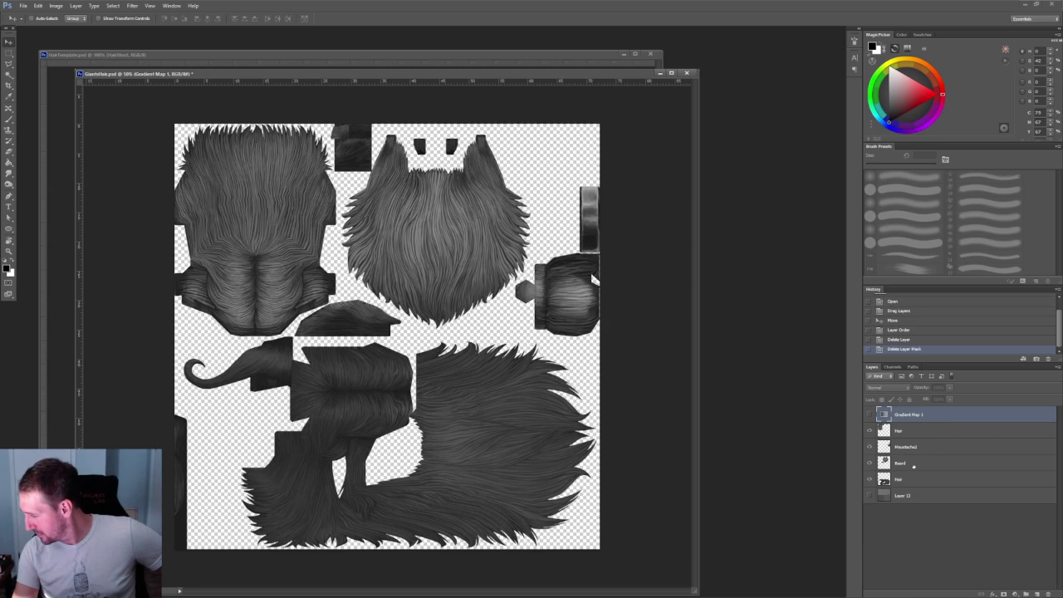
pyautogui.click(1048, 595)
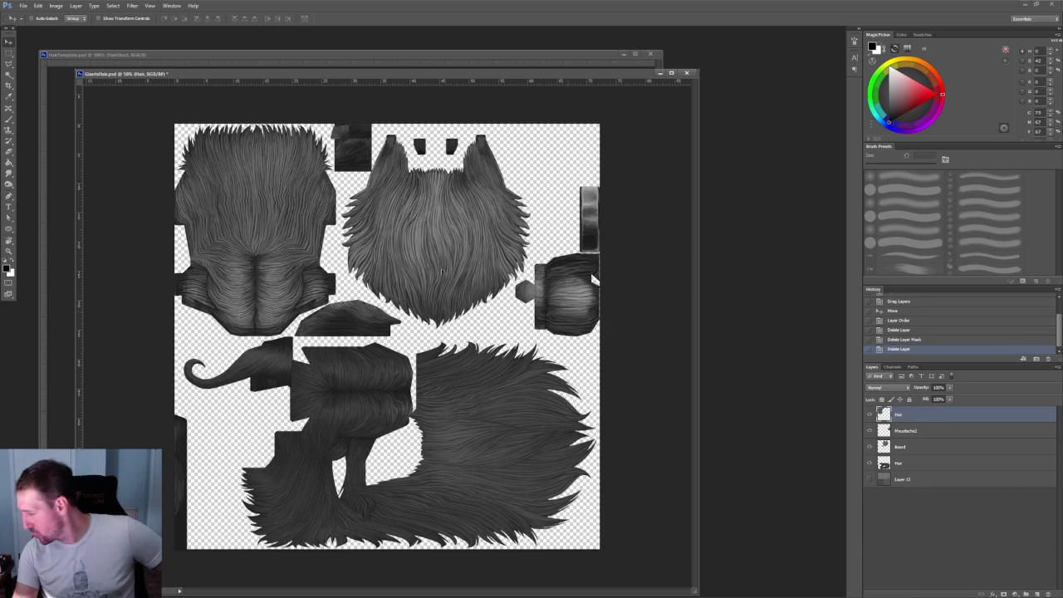
pyautogui.moveTo(125, 73); pyautogui.dragTo(117, 63)
# Save GiantsHair.psd, close both documents and quit Photoshop
pyautogui.click(23, 6)
pyautogui.click(41, 97)
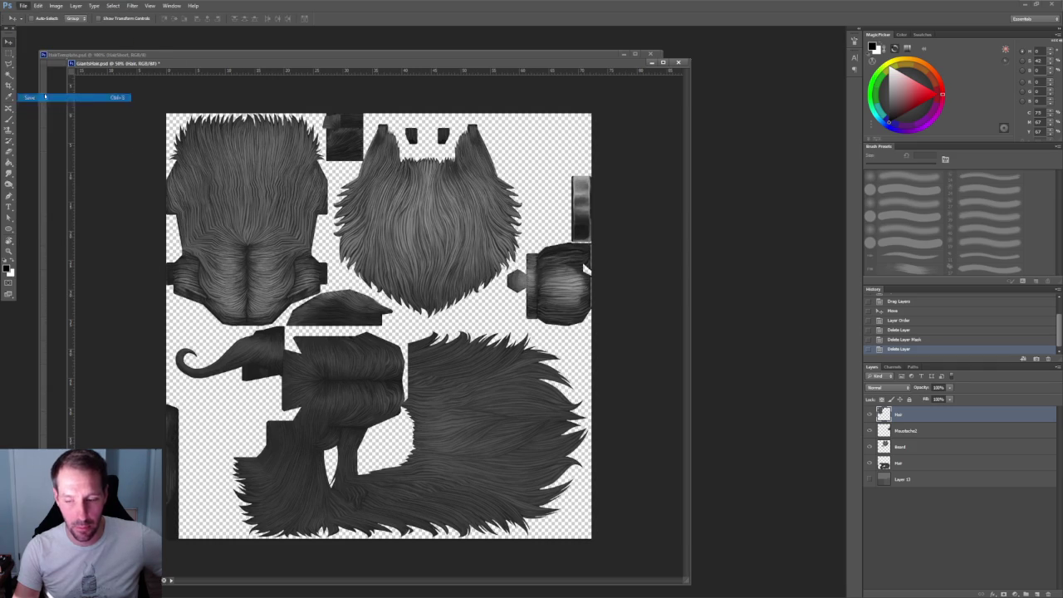
pyautogui.click(678, 62)
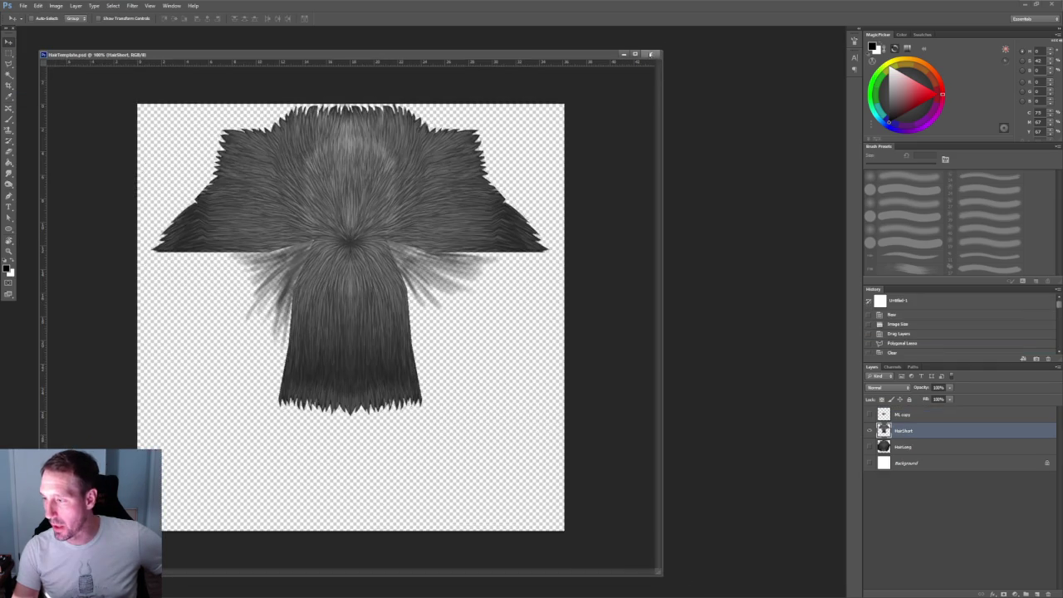
pyautogui.click(650, 53)
pyautogui.click(1052, 8)
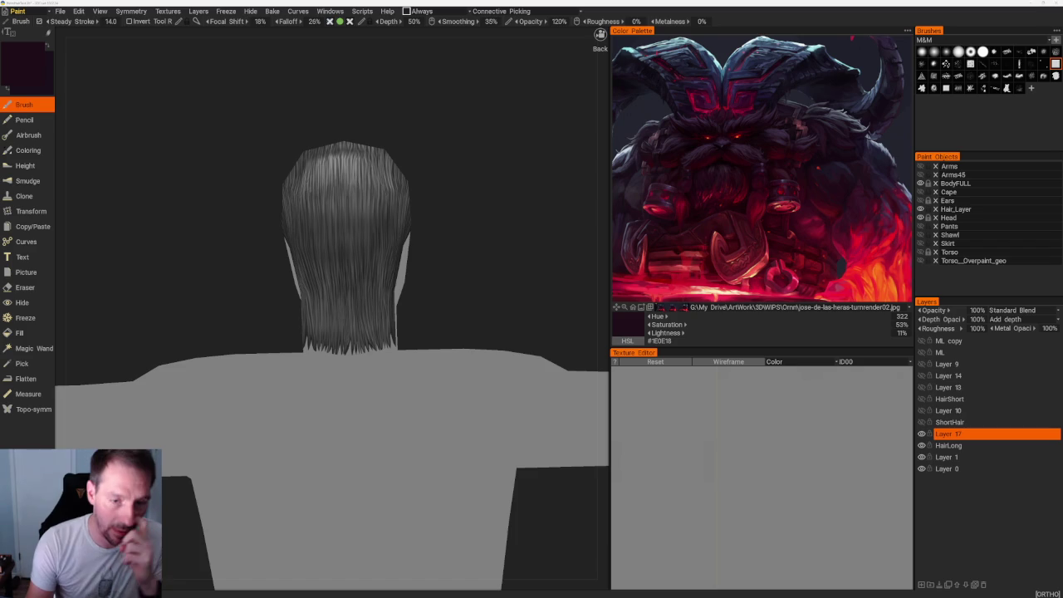
# Orbit to view the hair from the side and set the colour palette to Triangular
pyautogui.moveTo(245, 103)
pyautogui.mouseDown()
pyautogui.moveTo(206, 113)
pyautogui.moveTo(436, 94)
pyautogui.mouseUp()
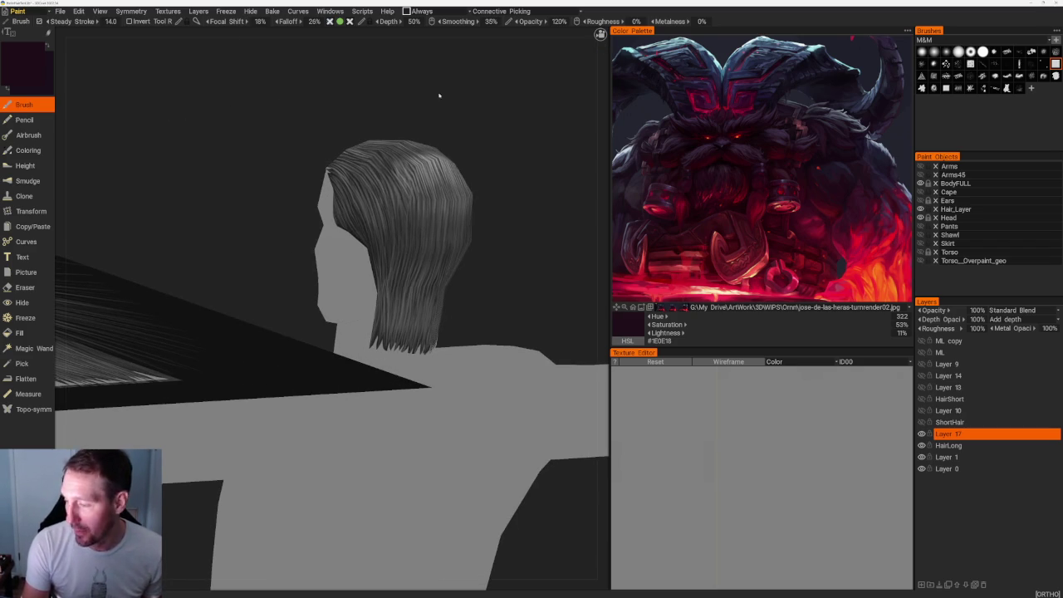
pyautogui.click(908, 31)
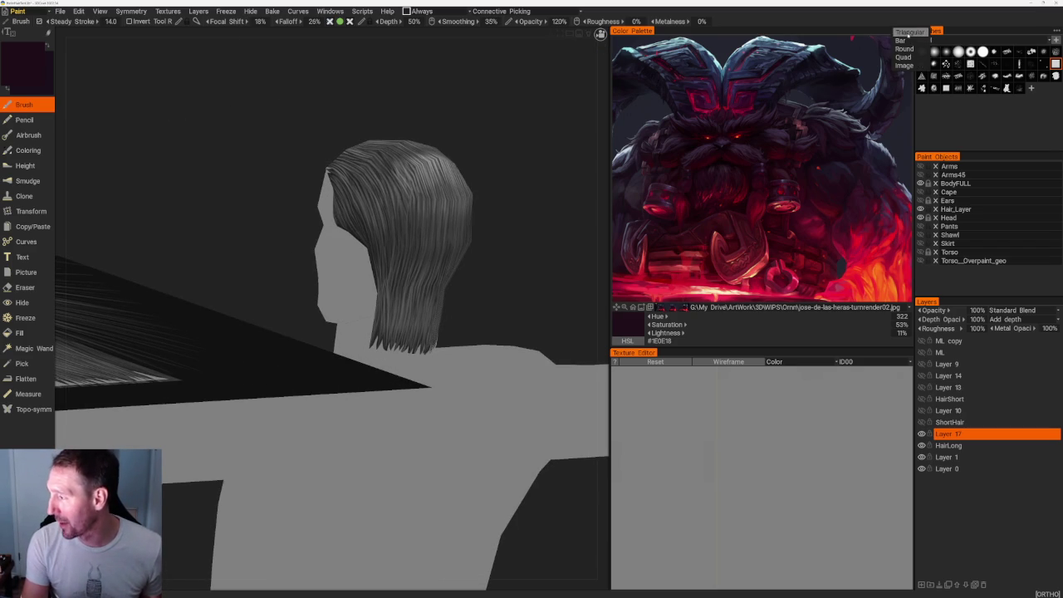
pyautogui.click(909, 32)
pyautogui.click(60, 11)
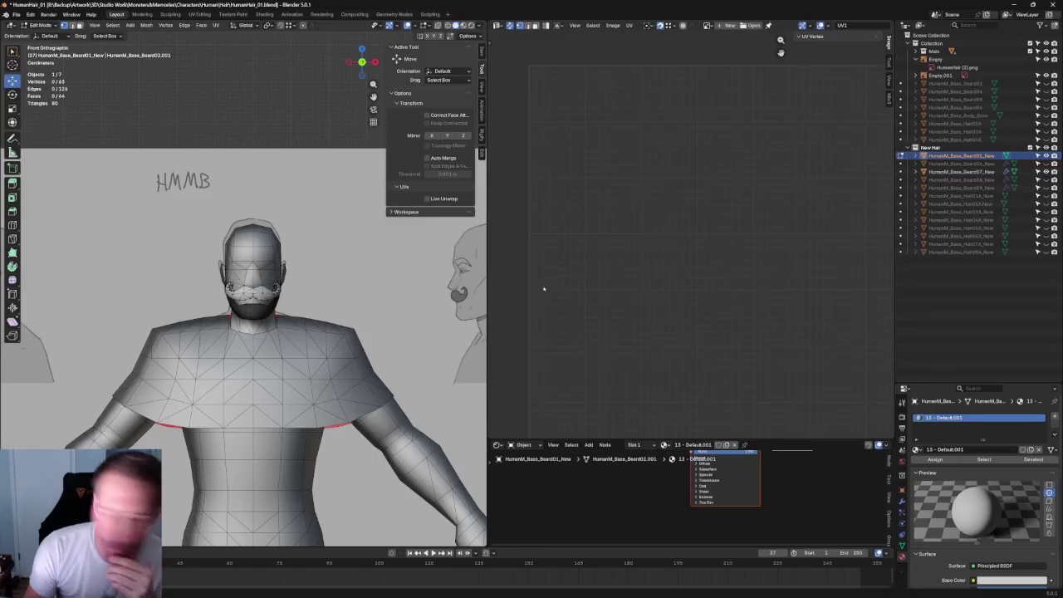
# Deselect all vertices with Alt+A and save HumanHair_01.blend, briefly checking Open Recent
pyautogui.hotkey('alt', 'a')
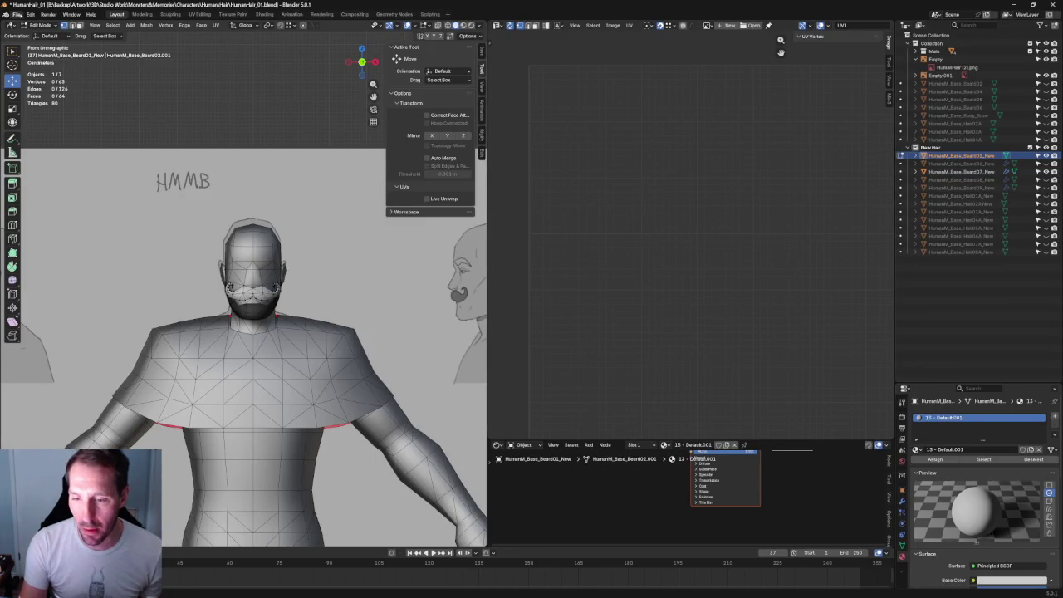
pyautogui.click(15, 15)
pyautogui.click(40, 67)
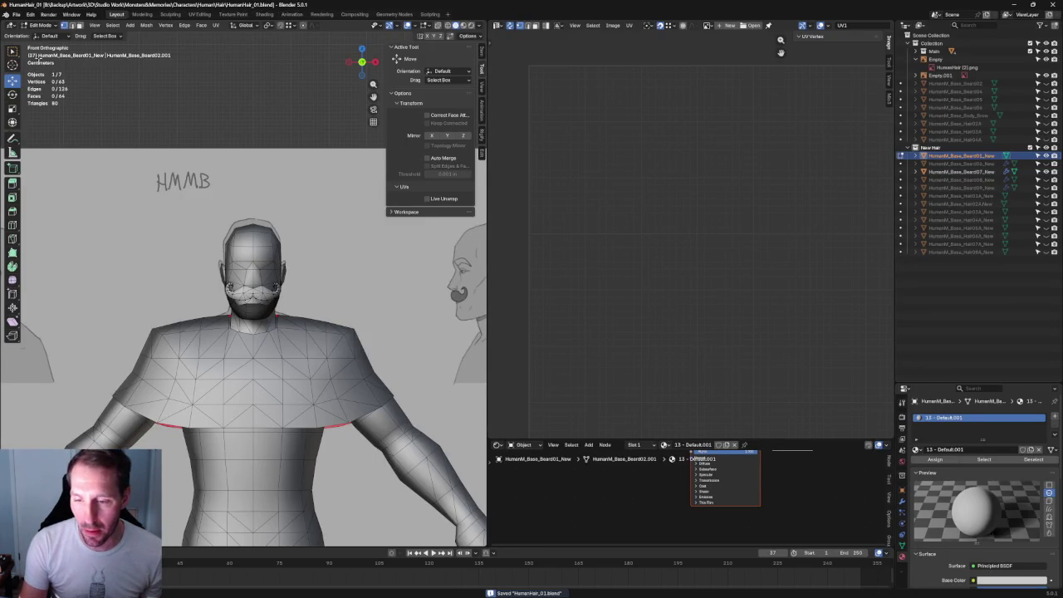
pyautogui.click(16, 15)
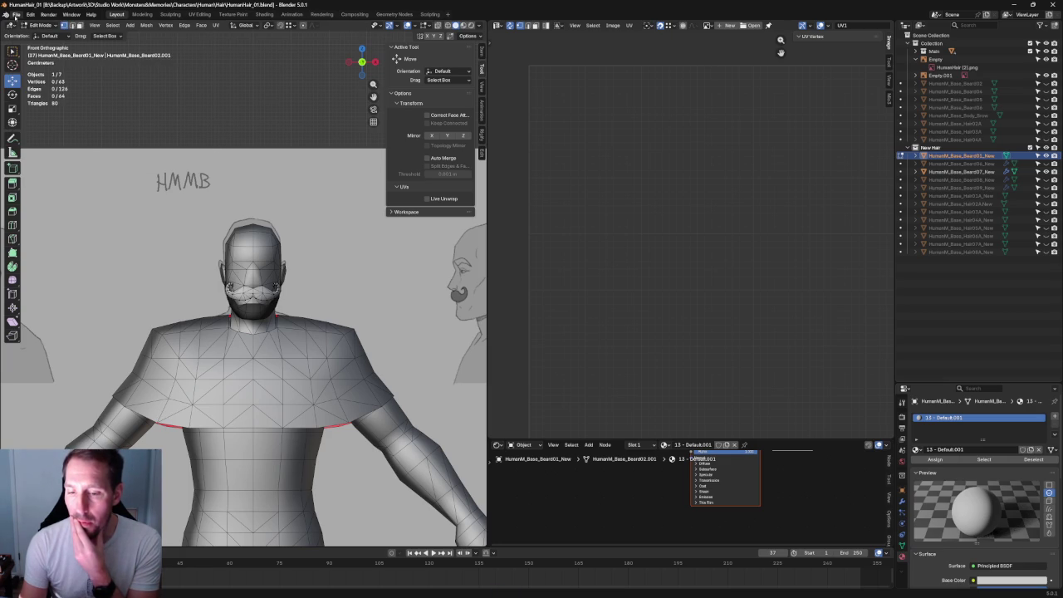
pyautogui.click(16, 14)
pyautogui.press('Escape')
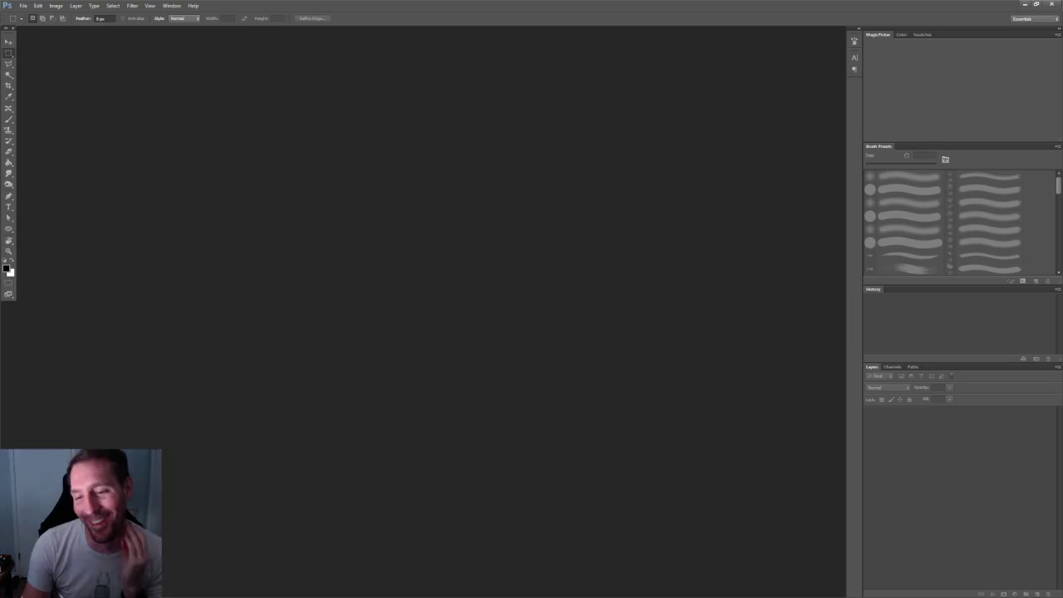
pyautogui.click(24, 6)
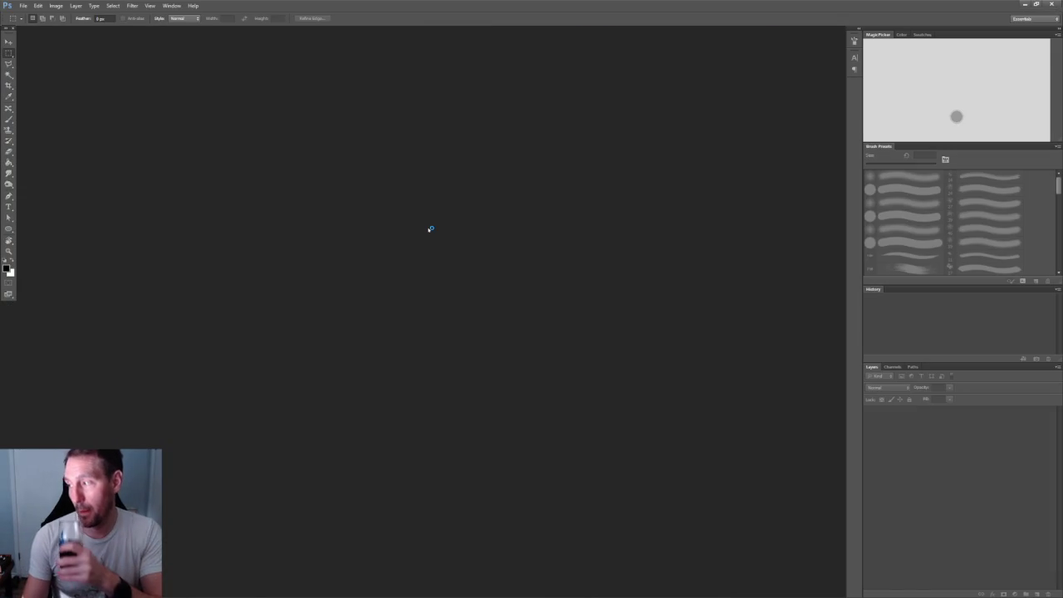
# Open Donkey_BaseSkin01.psd from Monsters&Memories > Characters > Mounts > Mule
pyautogui.click(25, 6)
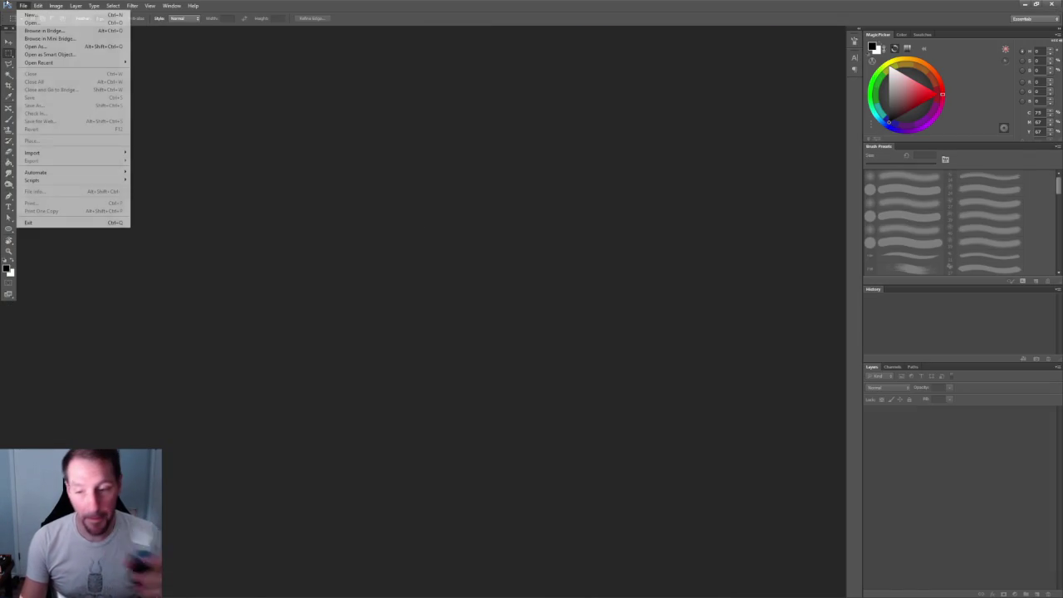
pyautogui.click(37, 23)
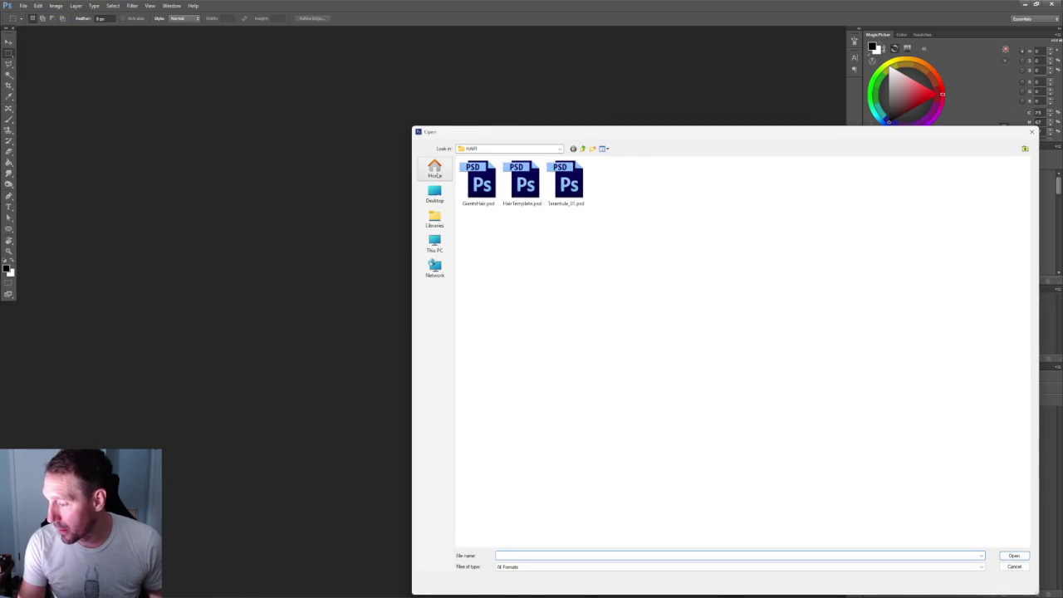
pyautogui.click(434, 169)
pyautogui.doubleClick(491, 199)
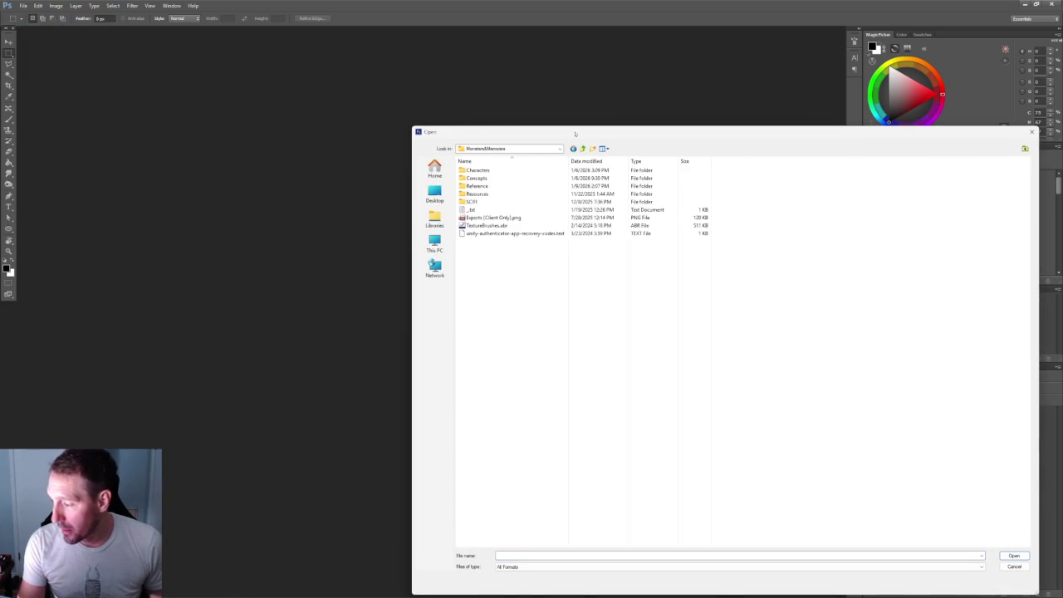
pyautogui.moveTo(540, 132); pyautogui.dragTo(223, 94)
pyautogui.click(162, 134)
pyautogui.doubleClick(167, 136)
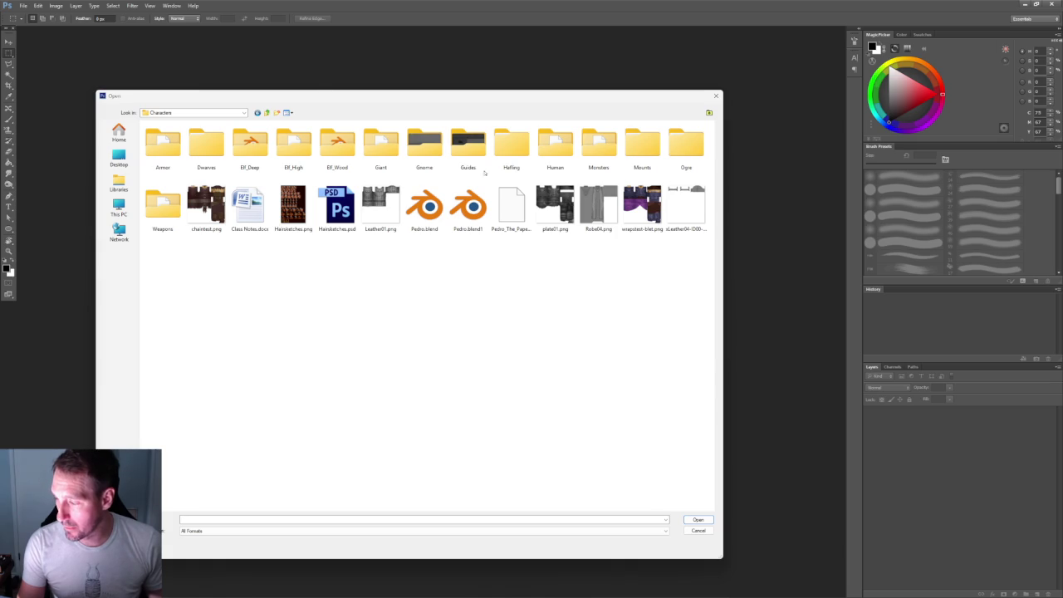
pyautogui.doubleClick(642, 145)
pyautogui.doubleClick(177, 142)
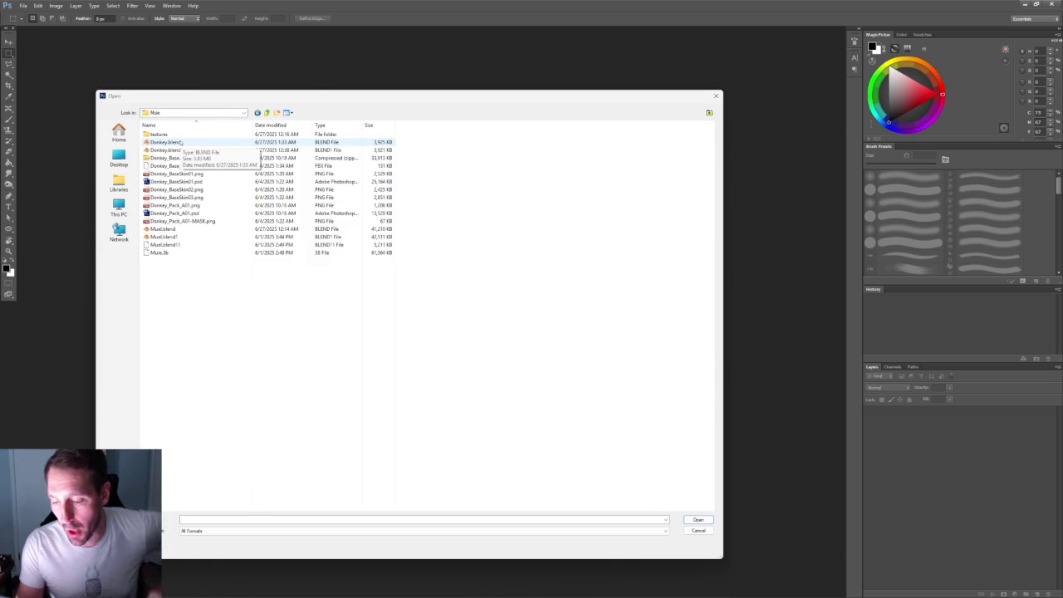
pyautogui.click(175, 181)
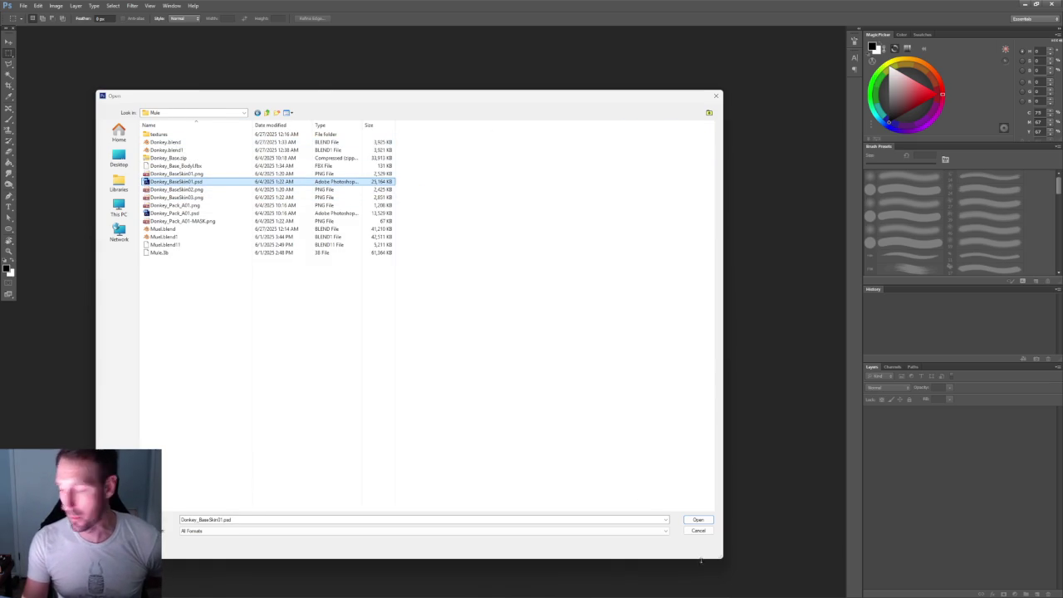
pyautogui.click(698, 519)
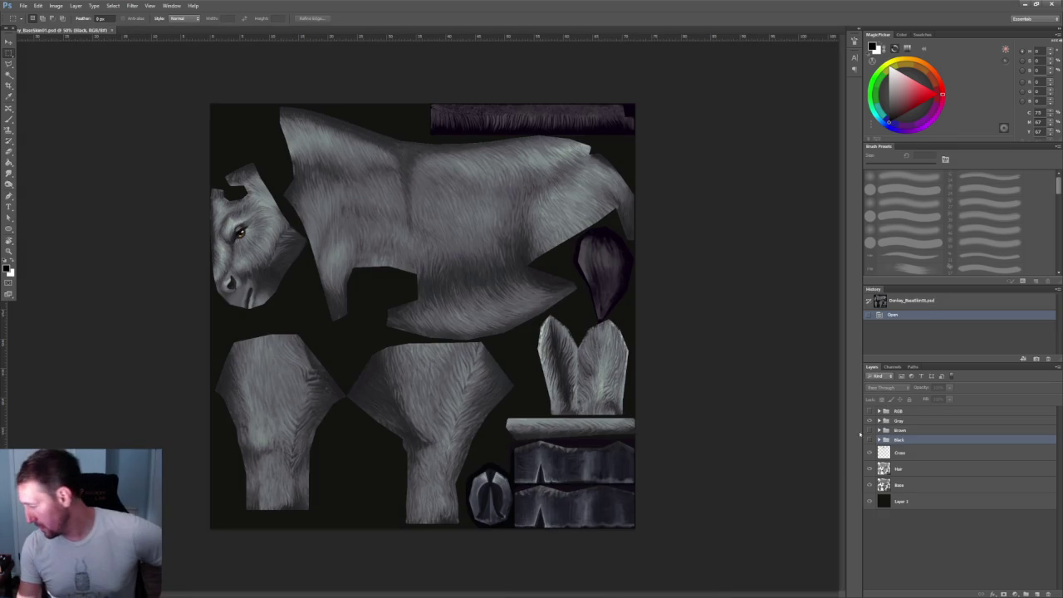
# Toggle the Gray, Grass and Hair layers' visibility to compare the fur
pyautogui.click(870, 421)
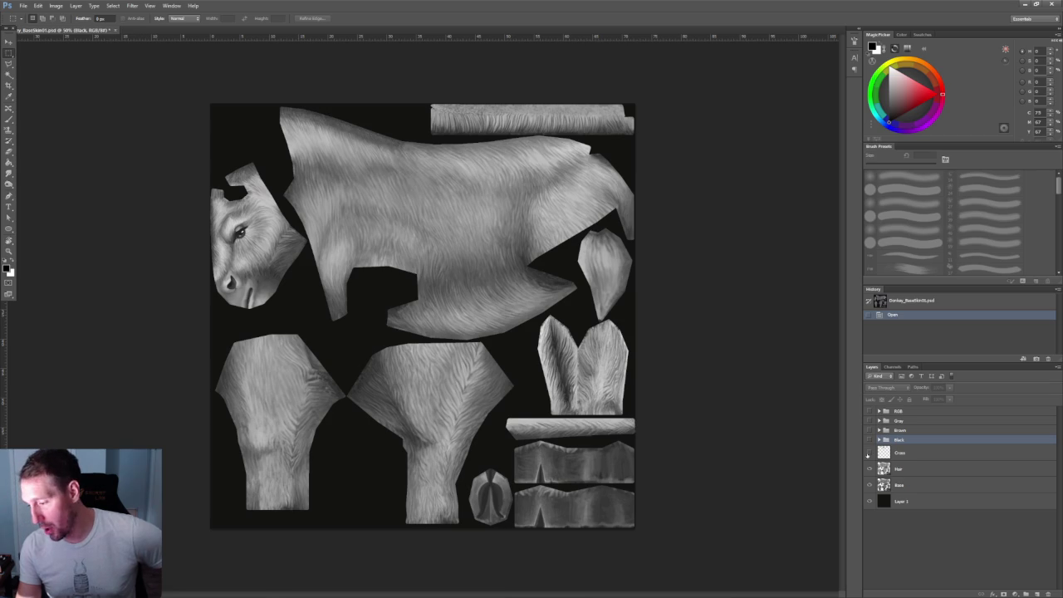
pyautogui.click(868, 453)
pyautogui.click(870, 469)
pyautogui.click(870, 469)
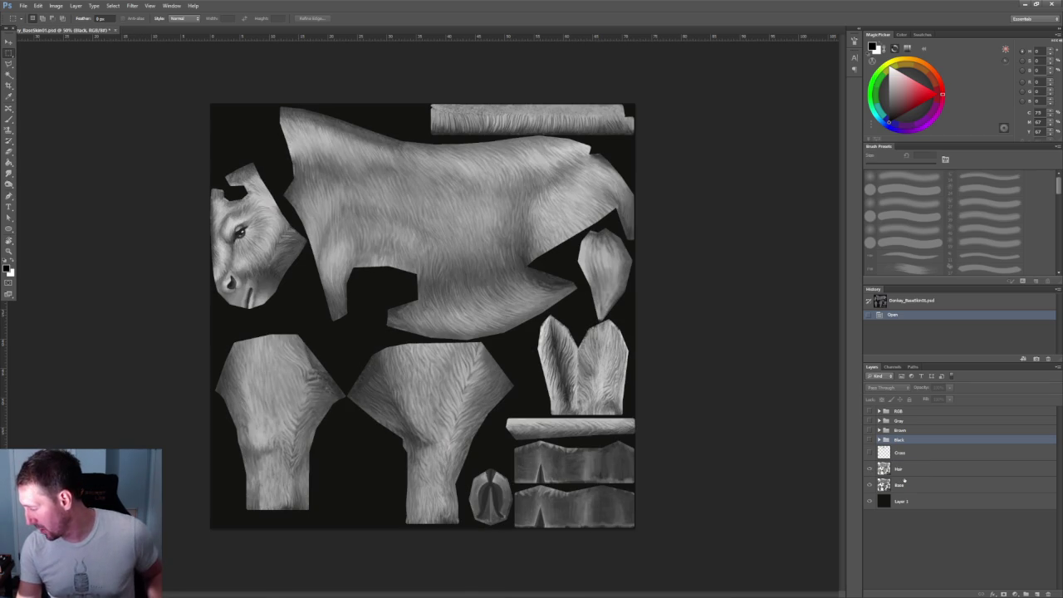
pyautogui.click(869, 470)
pyautogui.click(870, 470)
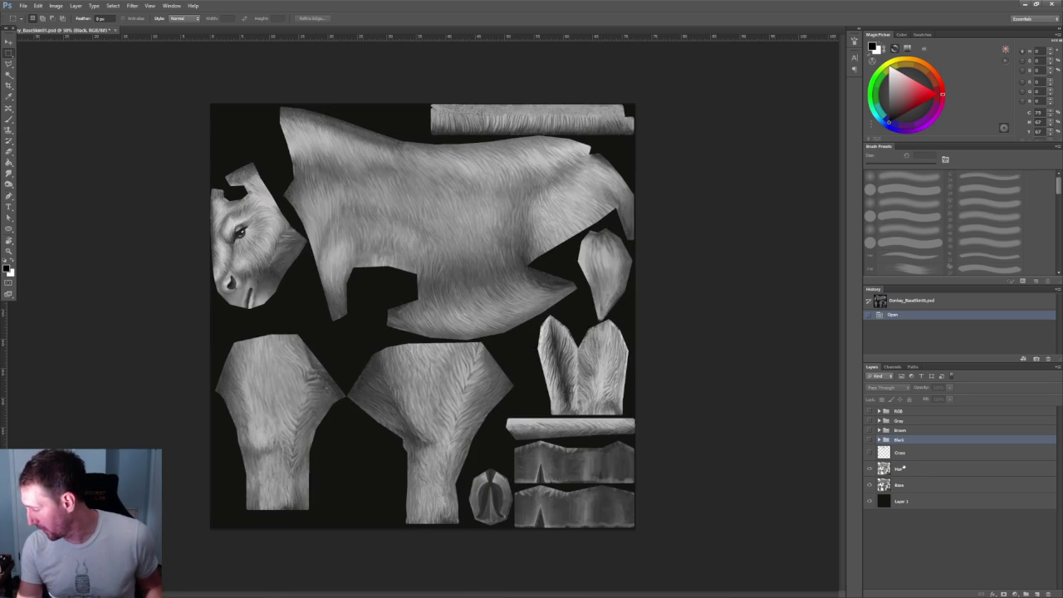
# Delete the RGB, Gray, Brown, Black groups and Clouds layer, then float the document window
pyautogui.click(909, 470)
pyautogui.click(914, 413)
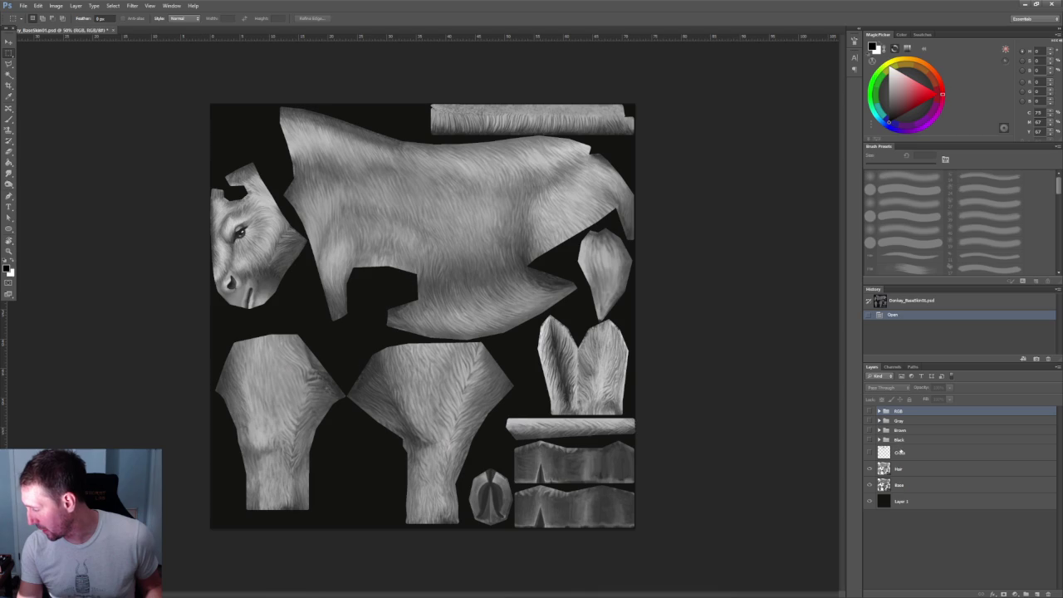
pyautogui.keyDown('shift'); pyautogui.click(898, 452); pyautogui.keyUp('shift')
pyautogui.press('Delete')
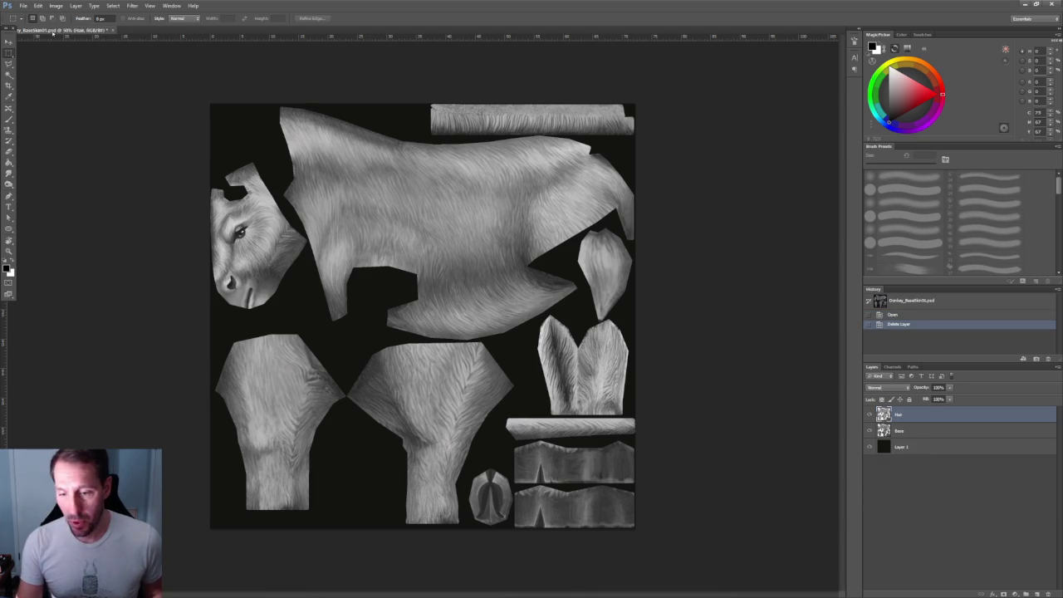
pyautogui.moveTo(66, 30); pyautogui.dragTo(108, 65)
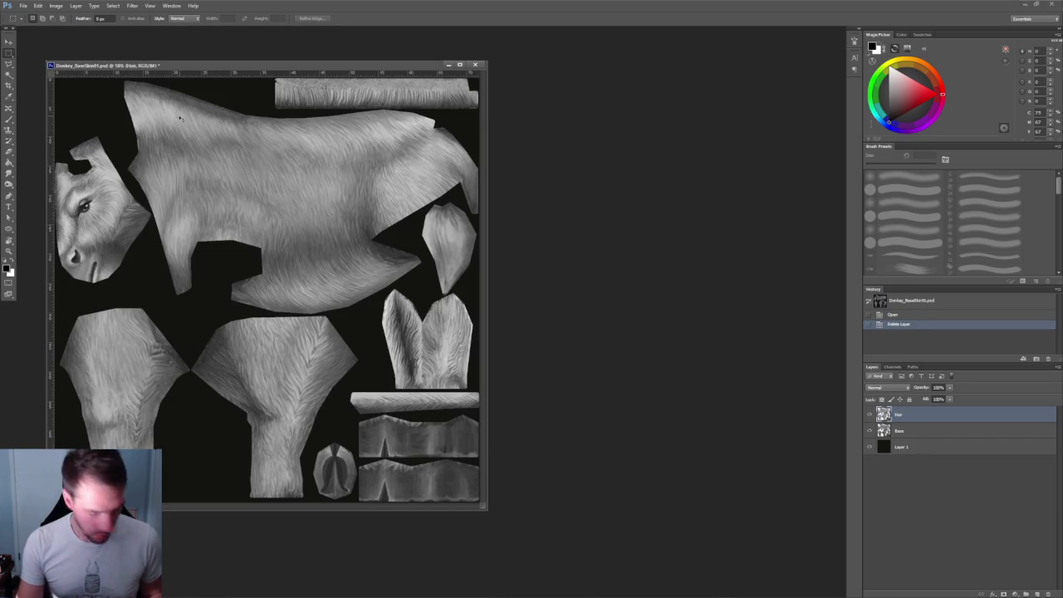
pyautogui.hotkey('ctrl', 'shift', 's')
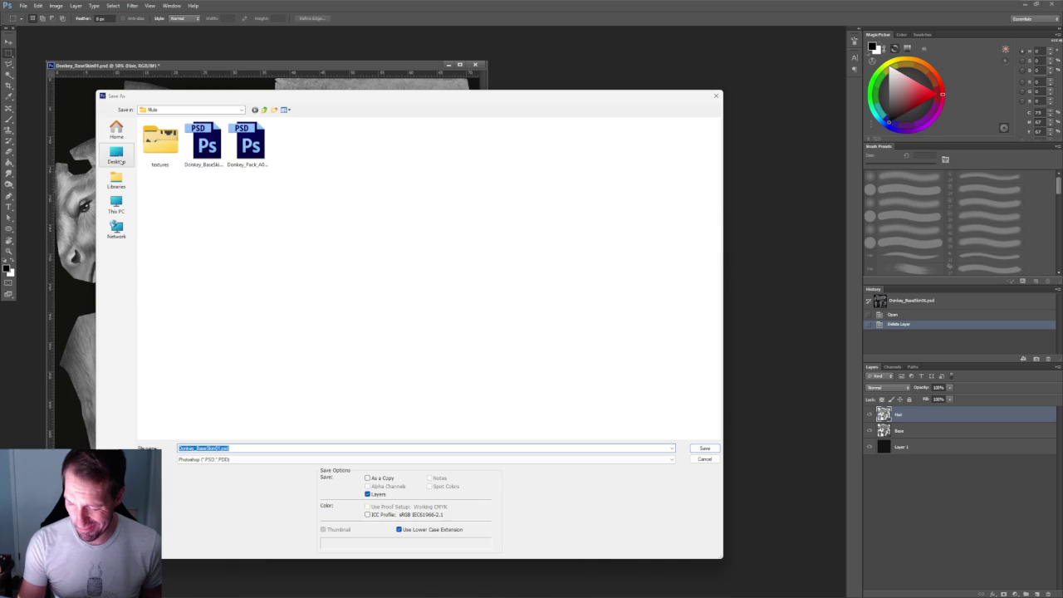
# Save the texture as Donkey_Hair.psd in Desktop > HAIR and close the document
pyautogui.click(116, 154)
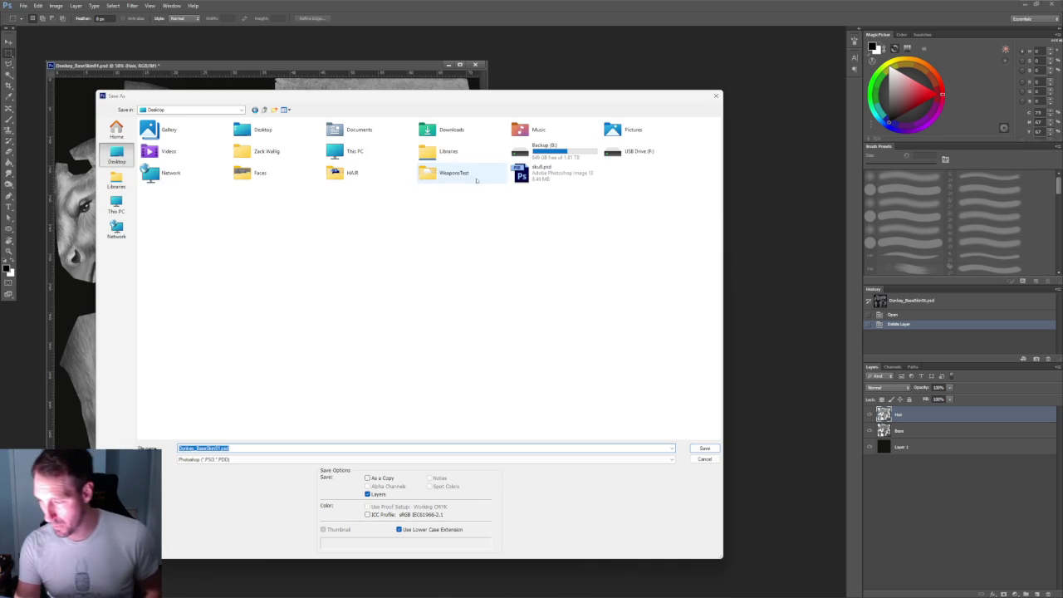
pyautogui.doubleClick(353, 172)
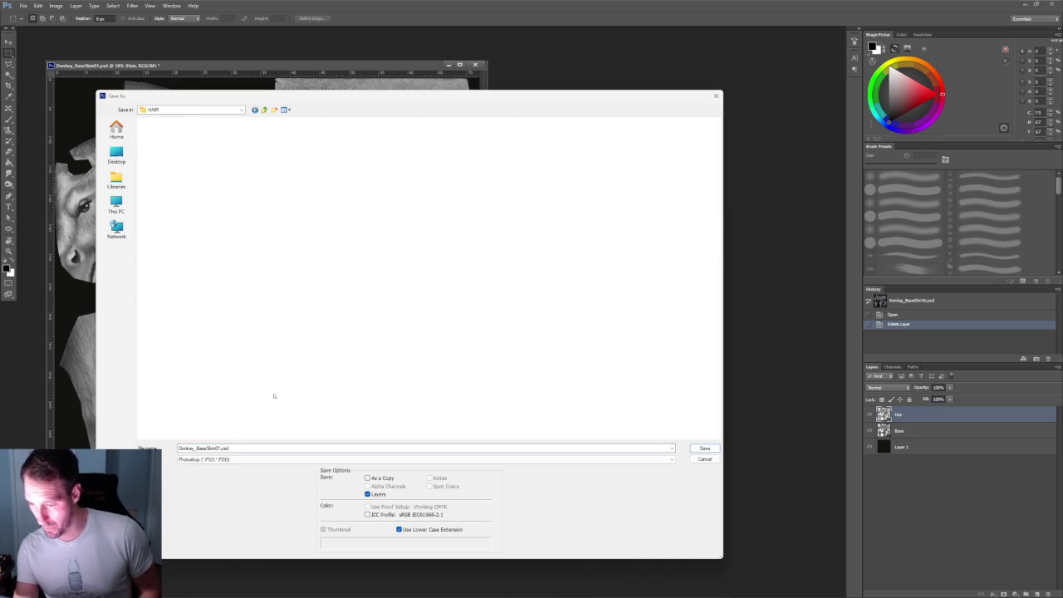
pyautogui.doubleClick(221, 448)
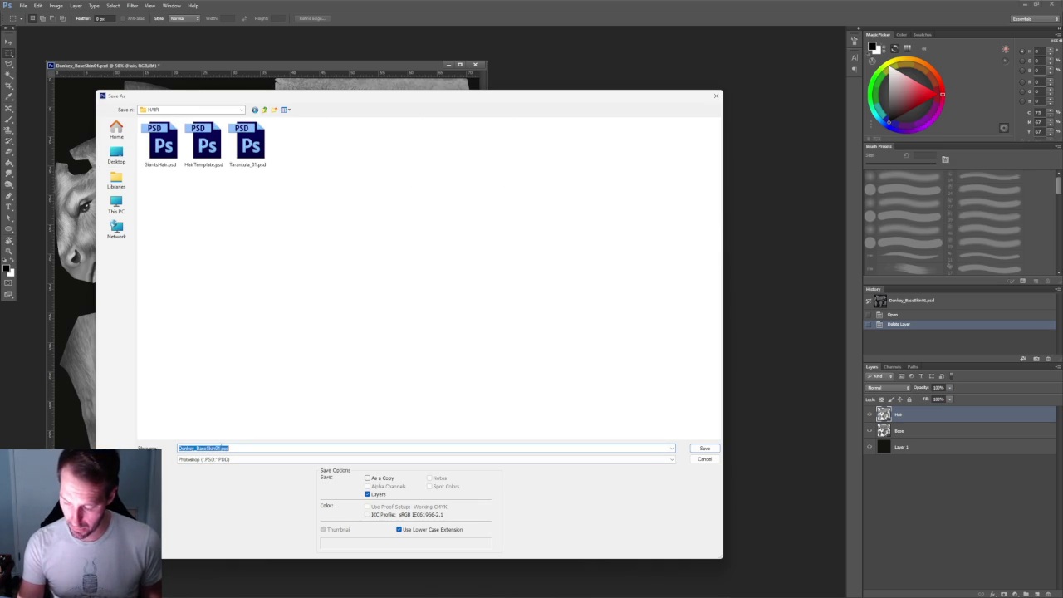
pyautogui.moveTo(221, 448); pyautogui.dragTo(206, 448)
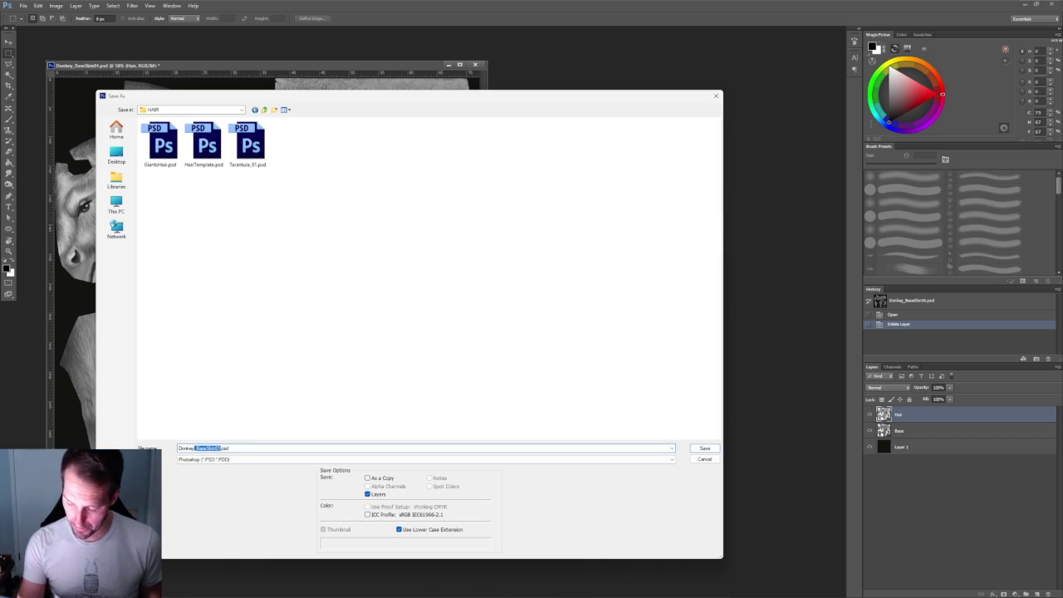
pyautogui.write('Hair')
pyautogui.press('Return')
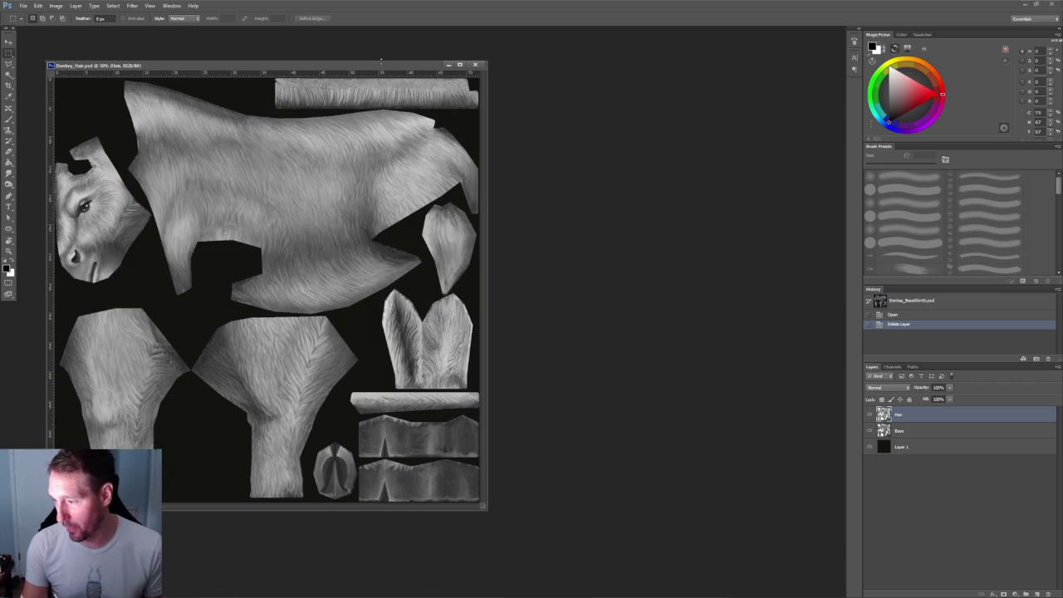
pyautogui.moveTo(382, 64); pyautogui.dragTo(520, 143)
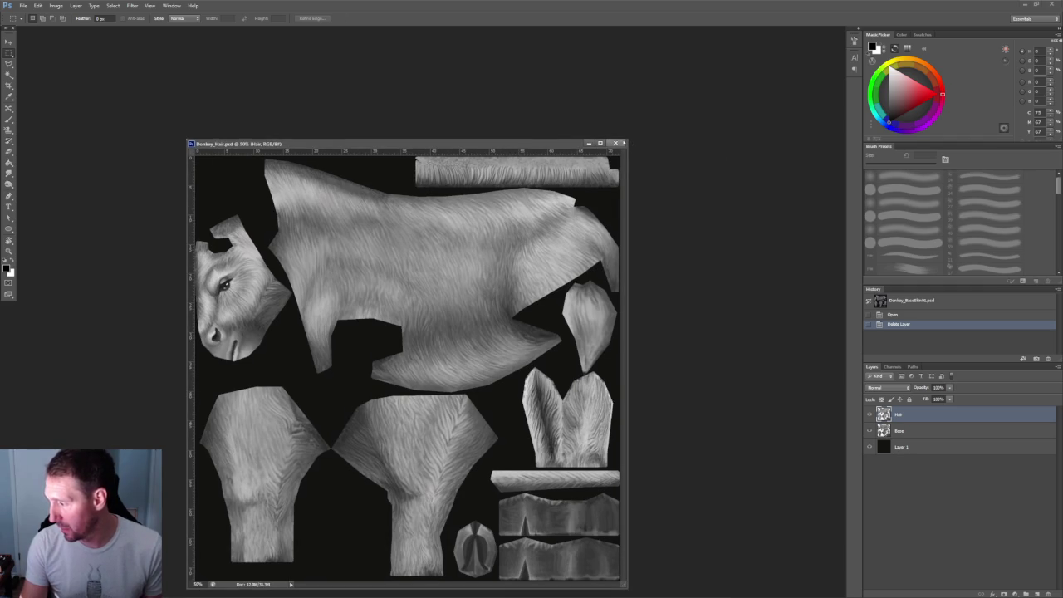
pyautogui.click(615, 143)
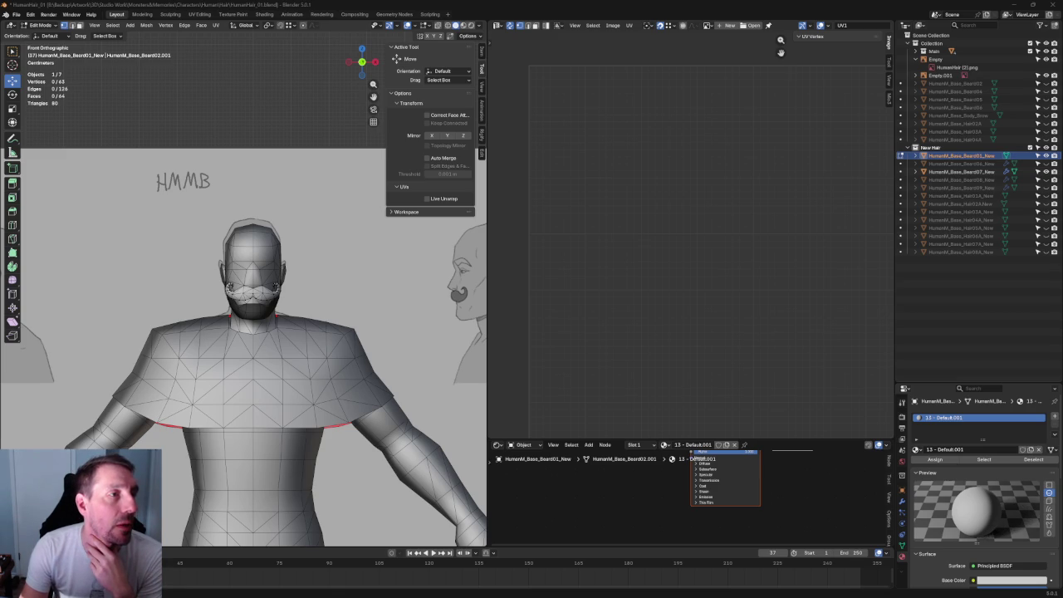
# Close the reference image viewer and cancel the reopen prompt, keeping the scene open
pyautogui.hotkey('alt', 'Tab')
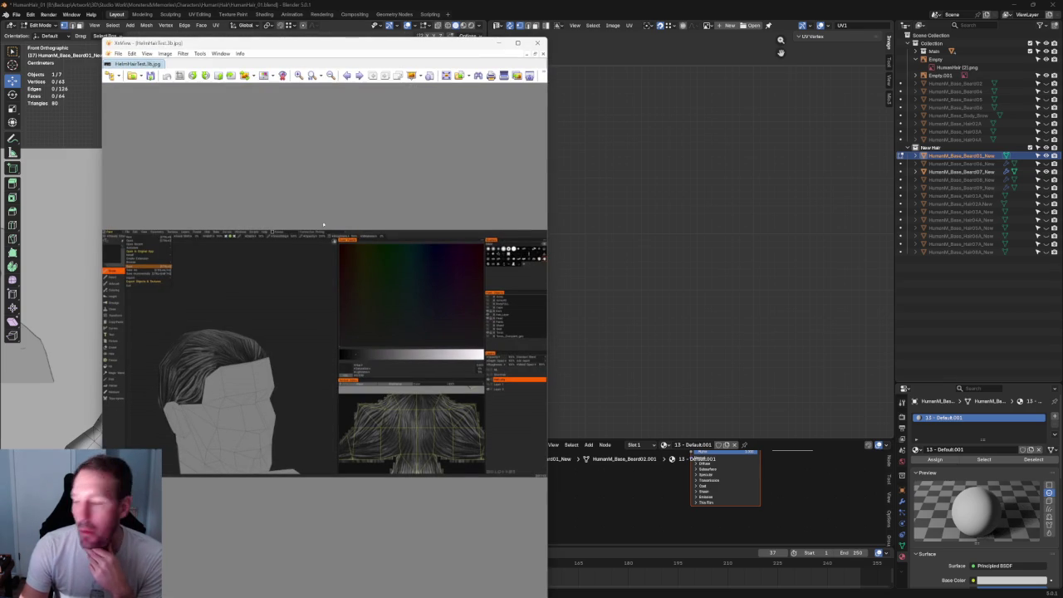
pyautogui.click(538, 43)
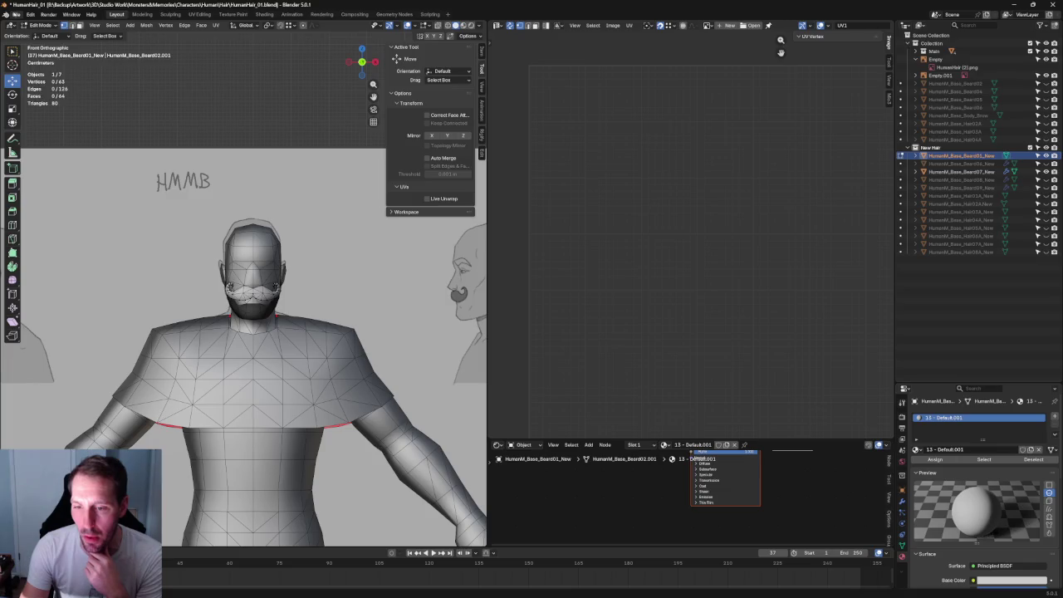
pyautogui.click(15, 15)
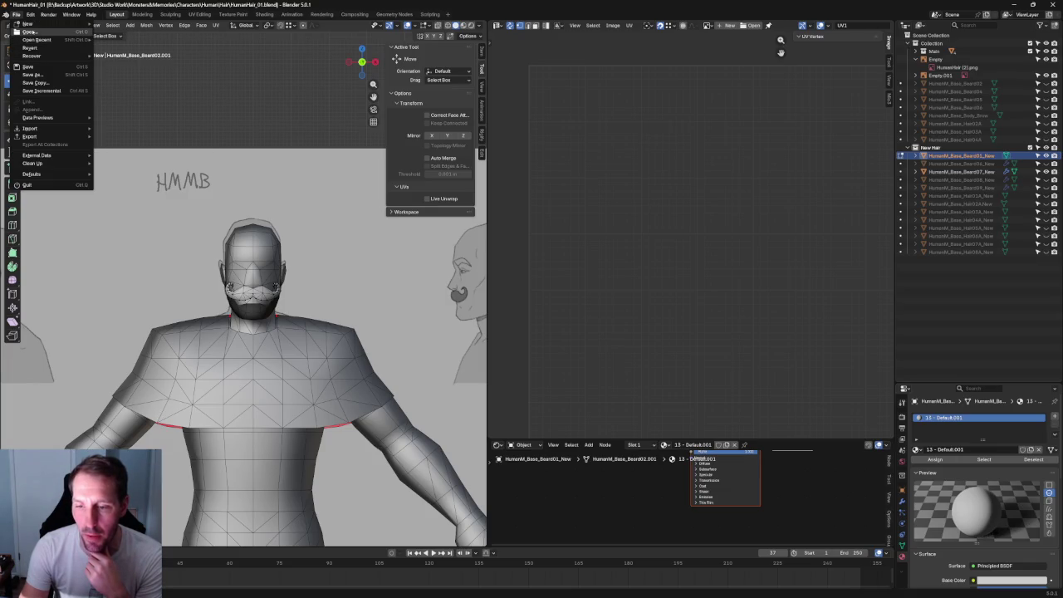
pyautogui.click(30, 31)
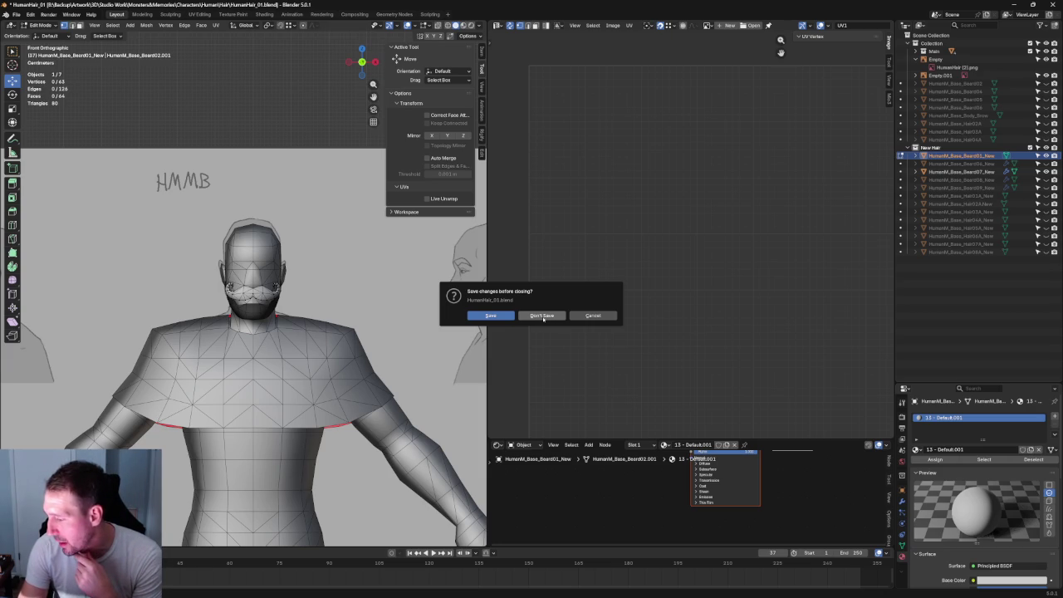
pyautogui.click(593, 316)
# Save HumanHair_01.blend with File > Save
pyautogui.click(16, 15)
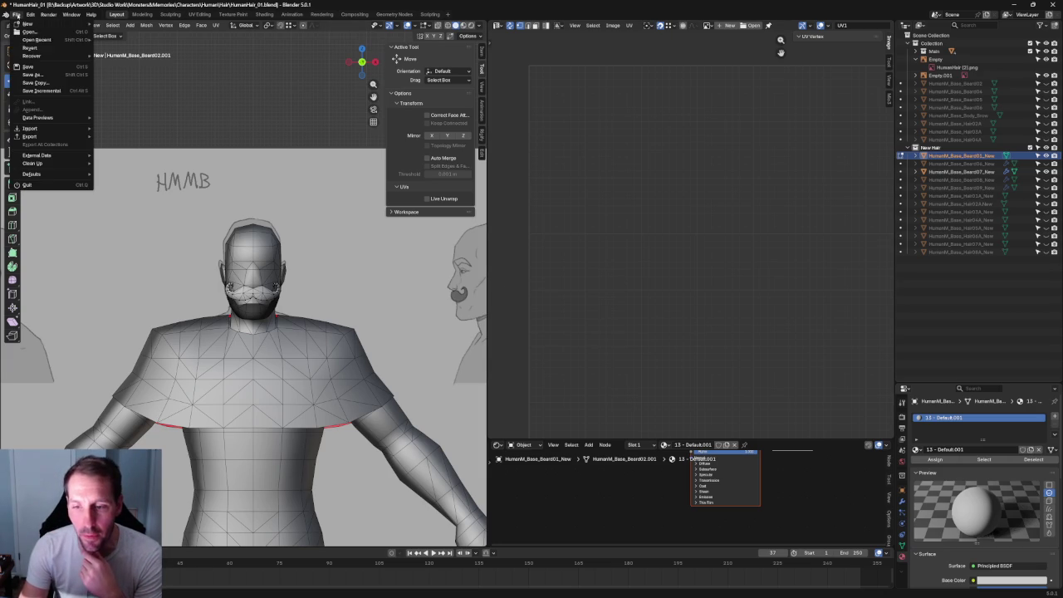
pyautogui.click(28, 67)
pyautogui.click(15, 15)
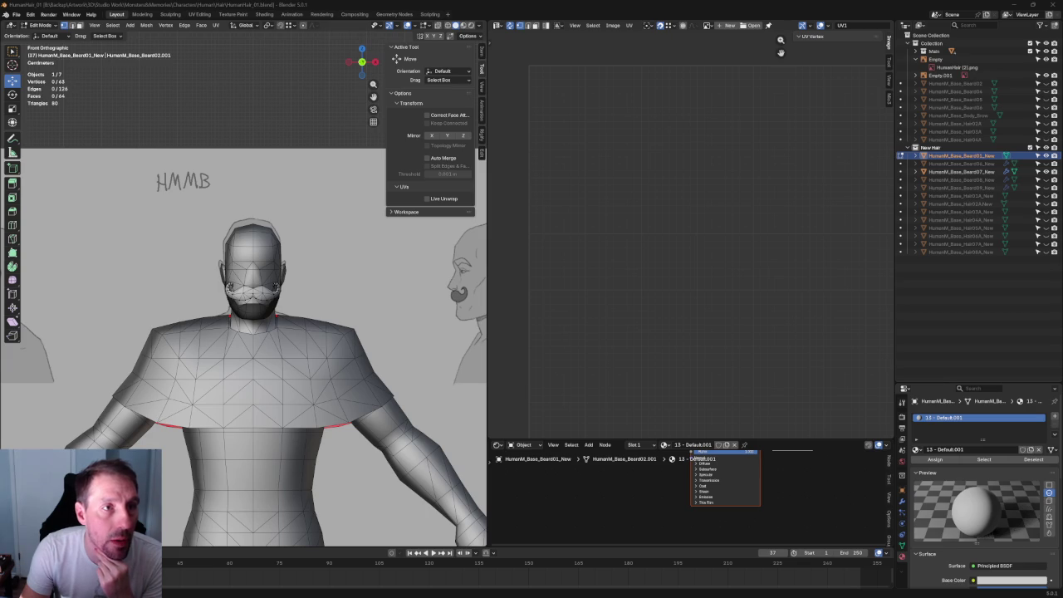
pyautogui.scroll(-1, 979, 155)
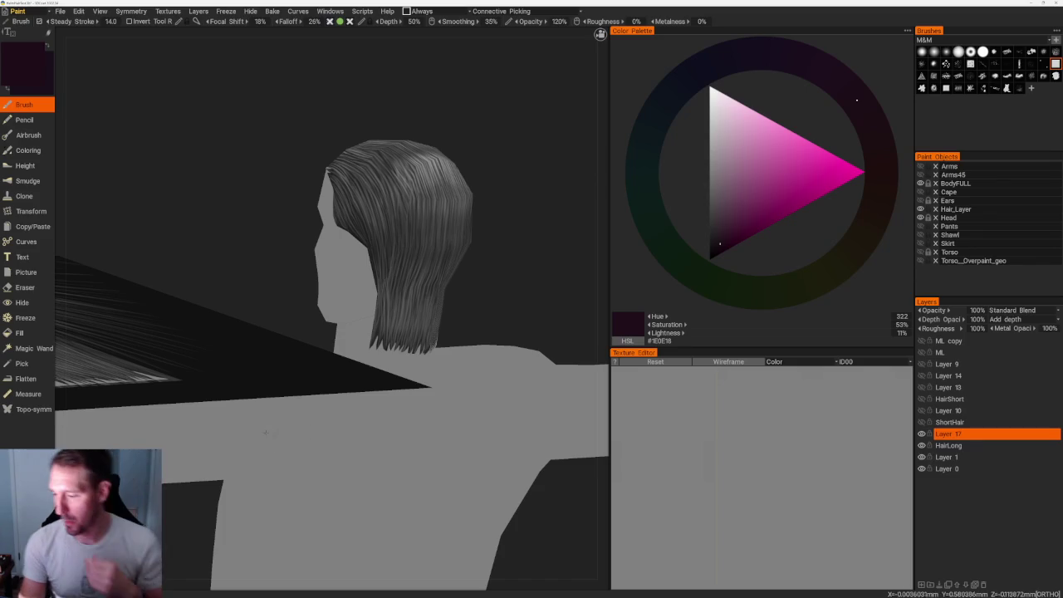
pyautogui.moveTo(482, 113); pyautogui.dragTo(474, 124, button='middle')
pyautogui.scroll(-2, 474, 123)
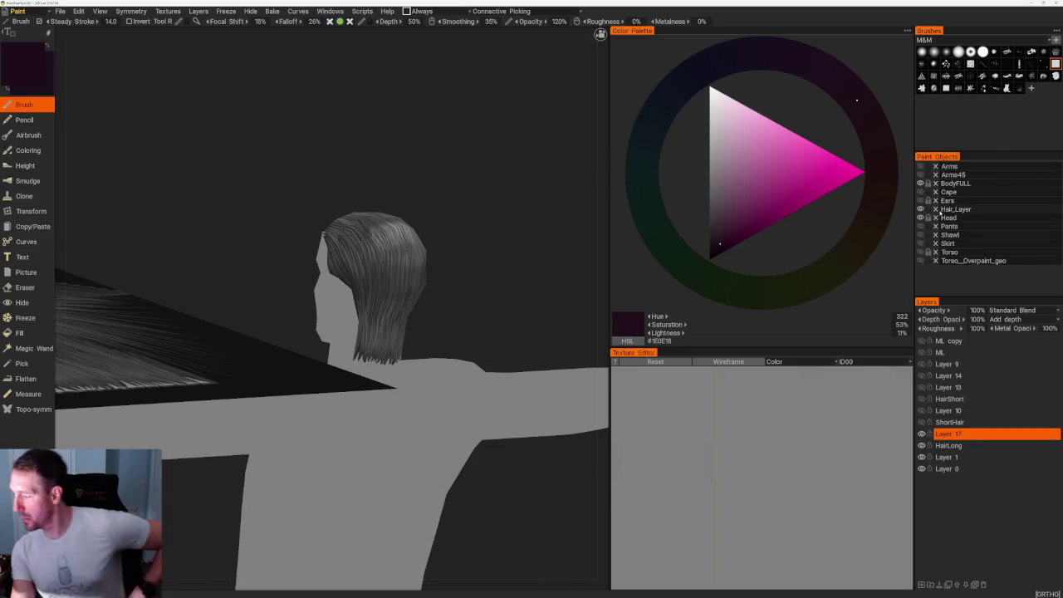
pyautogui.click(920, 209)
pyautogui.click(920, 209)
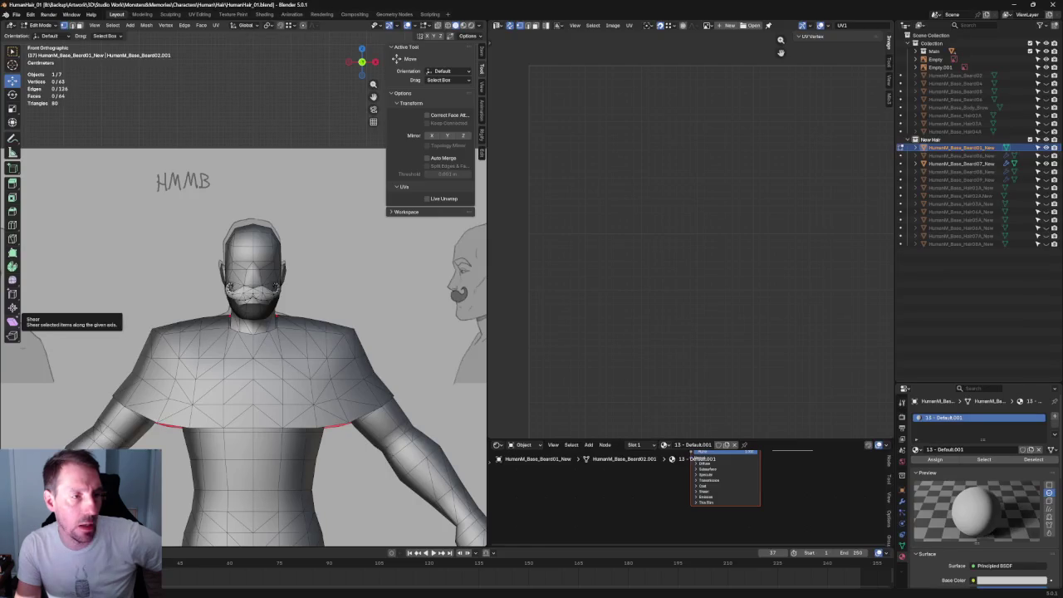
# Check Blender's File menu, then show the wireframe over the character mesh in 3DCoat
pyautogui.click(15, 14)
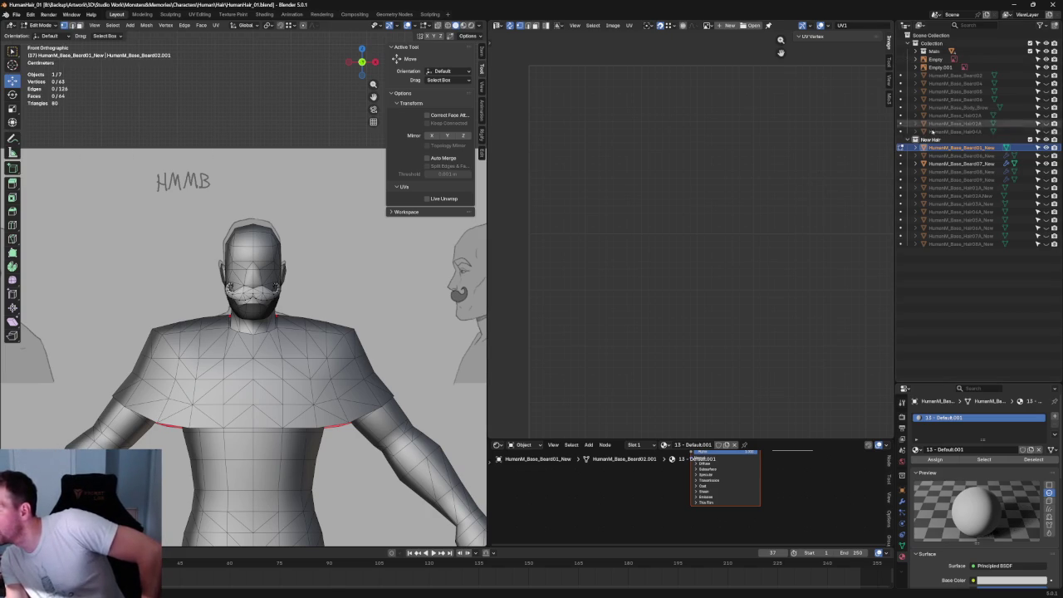
pyautogui.click(16, 15)
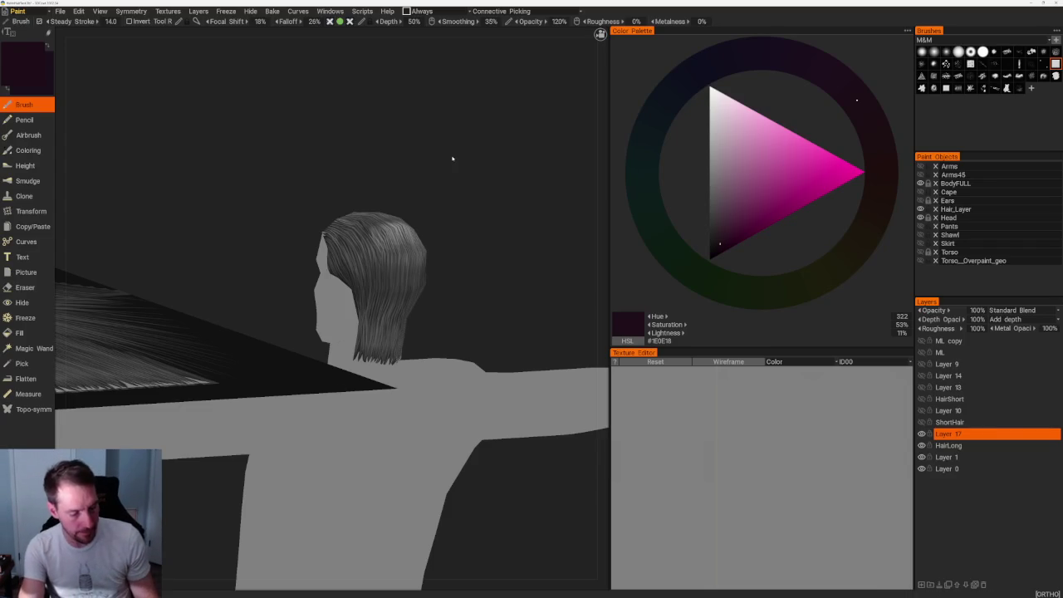
pyautogui.press('w')
pyautogui.click(60, 11)
pyautogui.moveTo(67, 122)
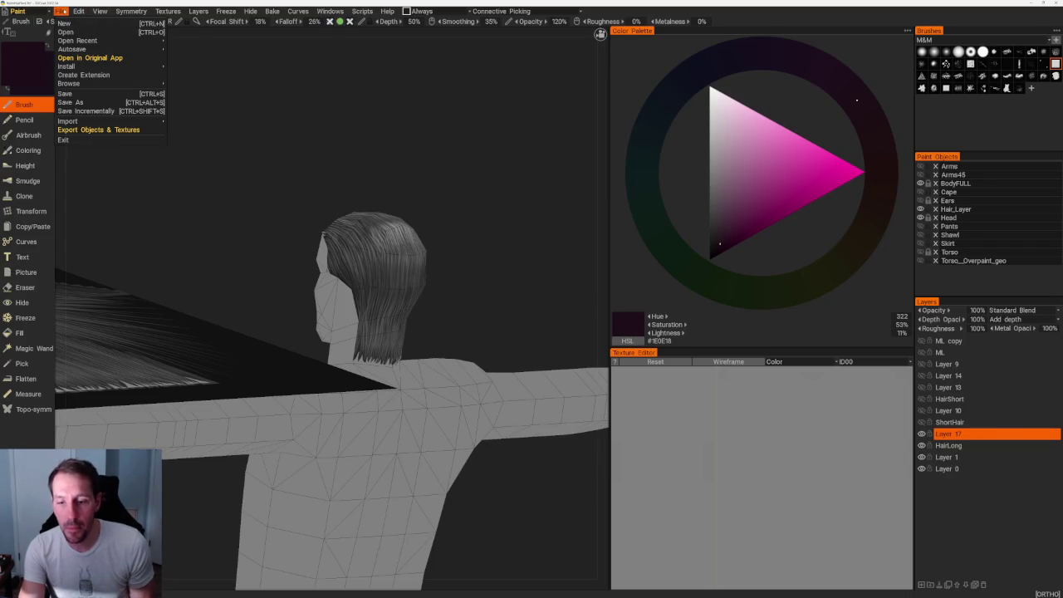
# Turn off texture export in 3DCoat's object export settings
pyautogui.click(98, 130)
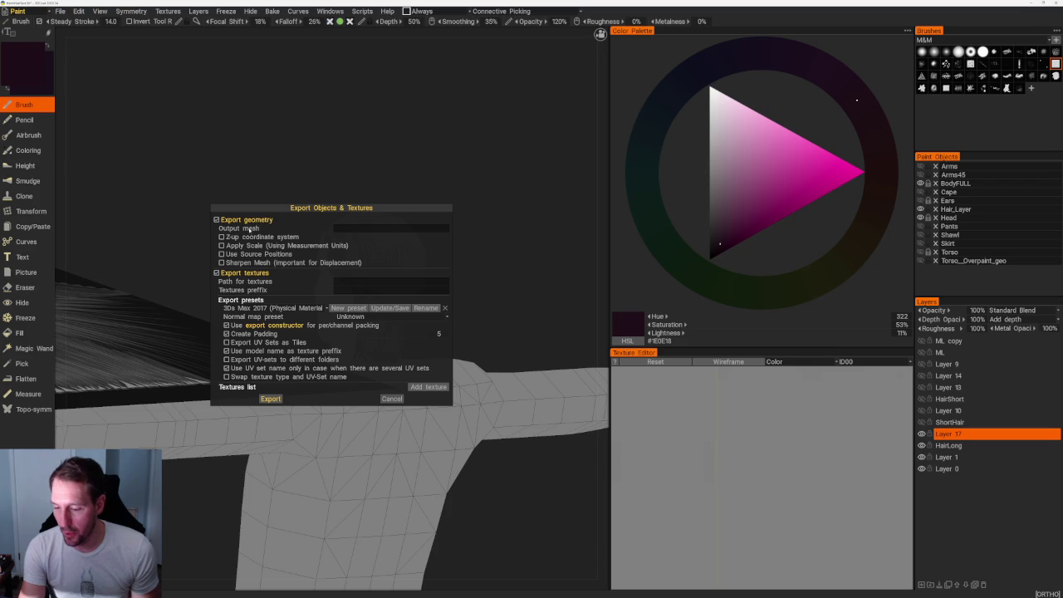
pyautogui.click(216, 273)
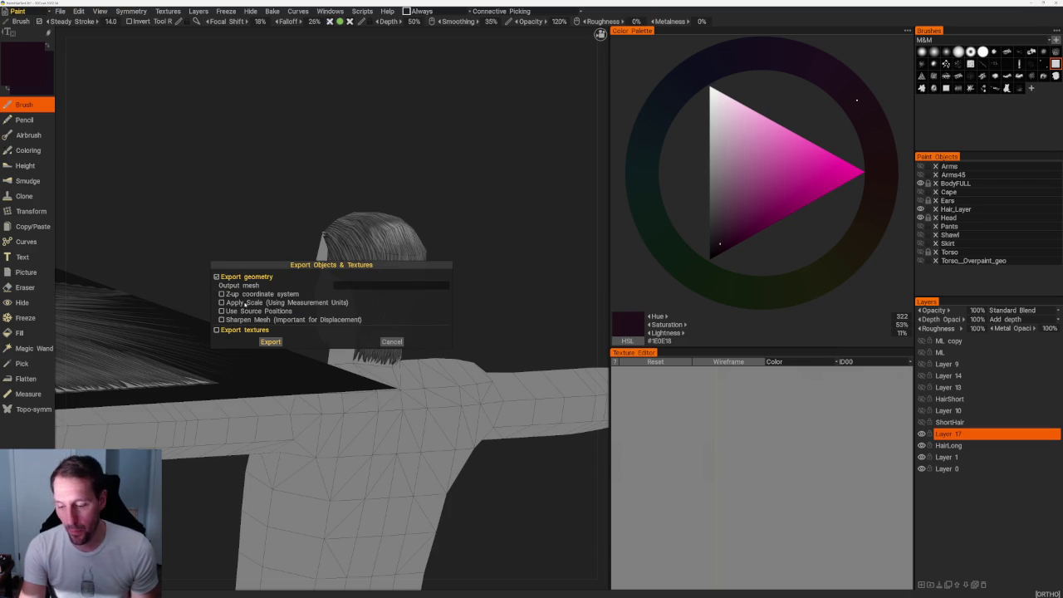
pyautogui.click(270, 342)
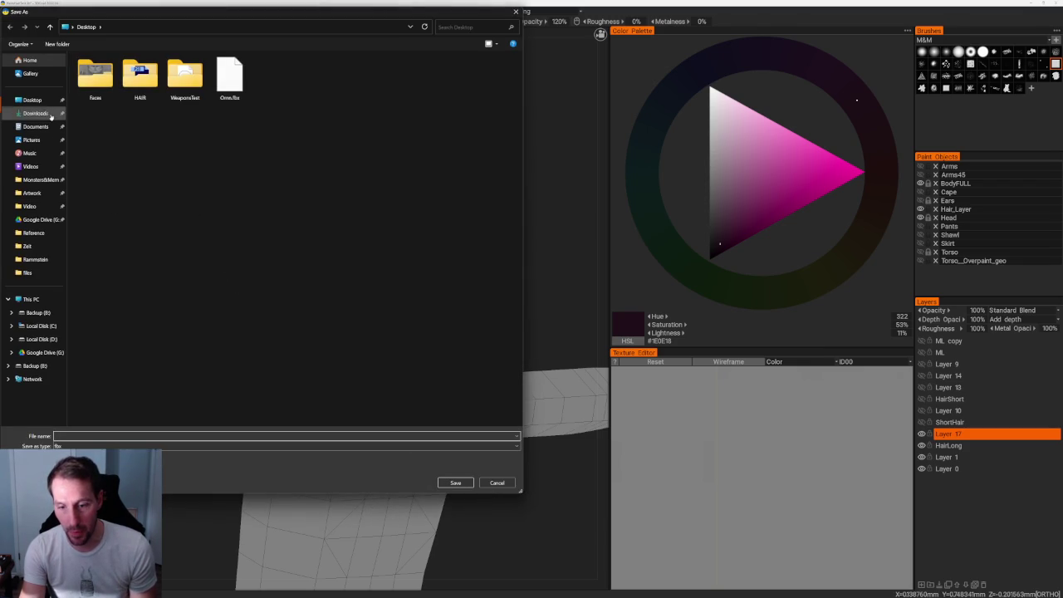
# Export the mesh to the Desktop as HumanHairTest.fbx and minimize 3DCoat
pyautogui.click(30, 100)
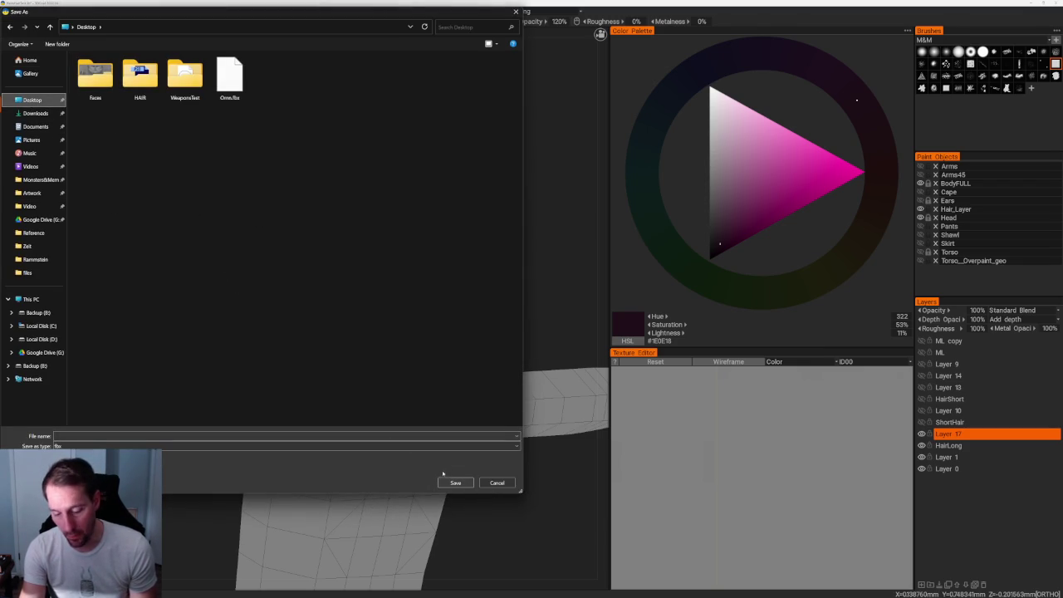
pyautogui.click(101, 434)
pyautogui.write('HumanHair')
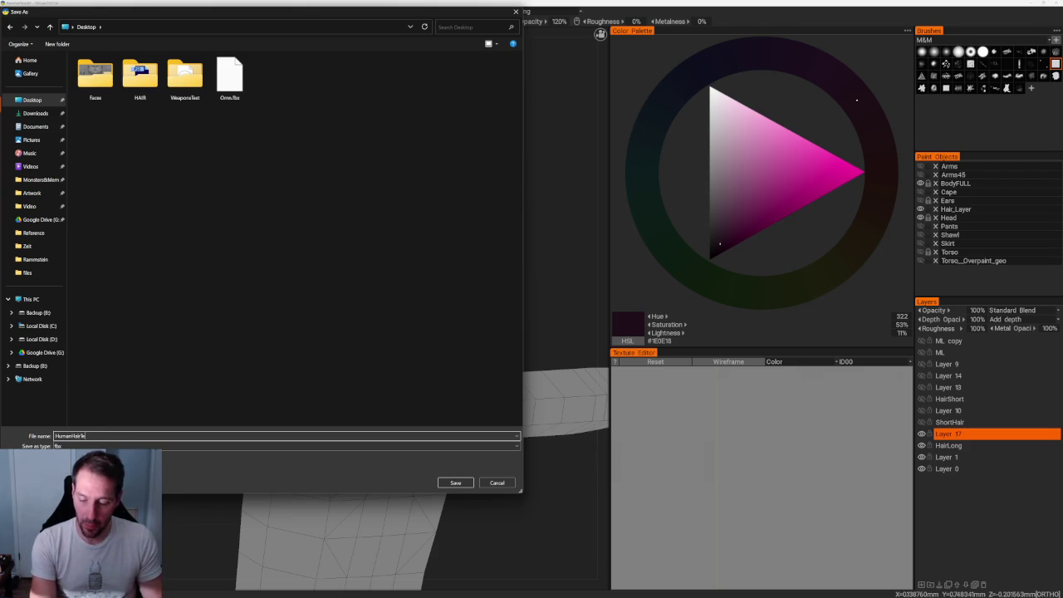
pyautogui.write('Test')
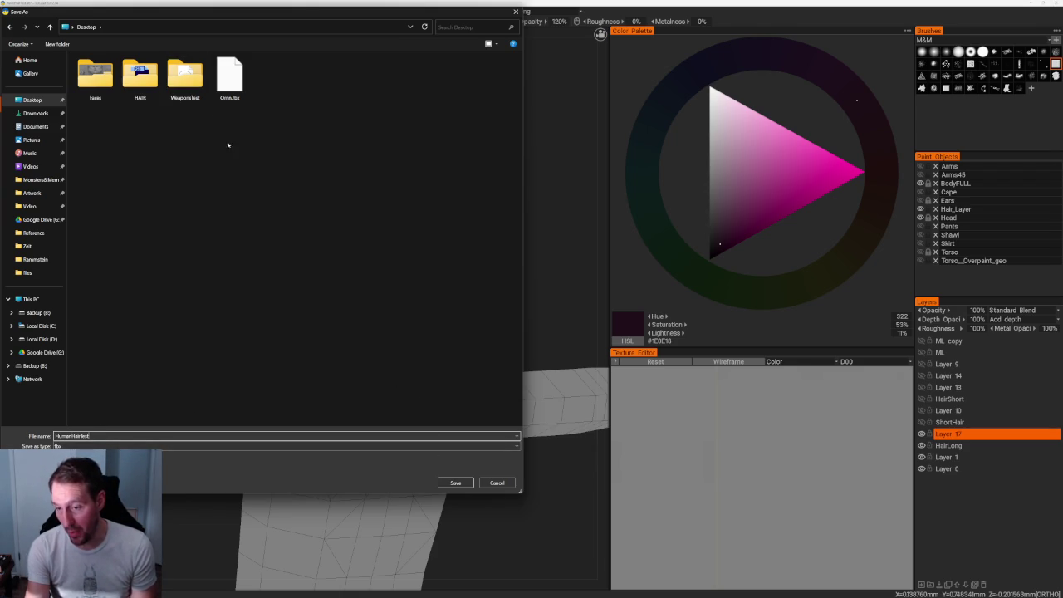
pyautogui.click(455, 482)
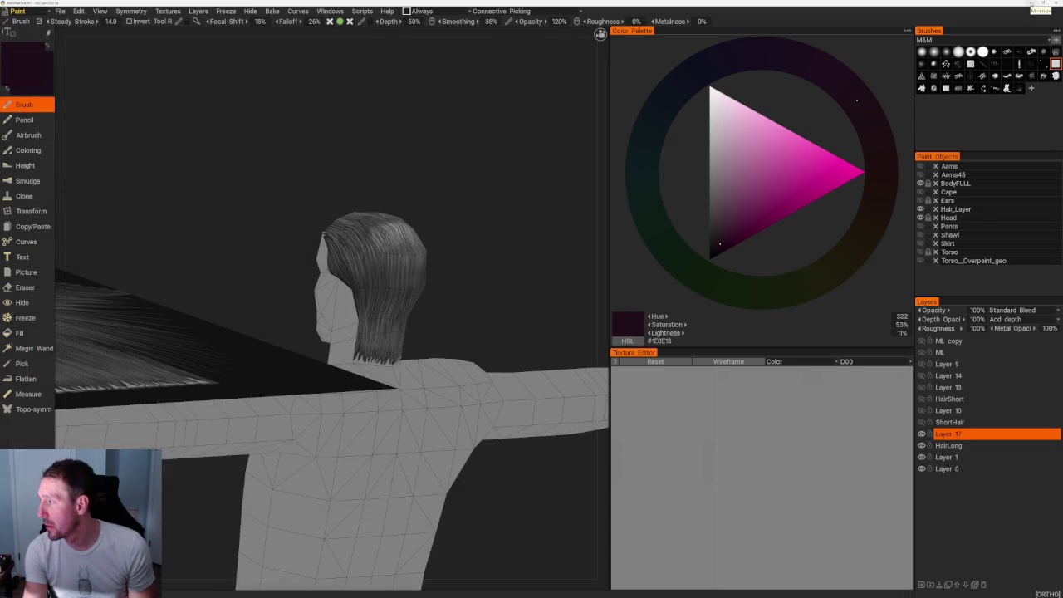
pyautogui.click(1032, 6)
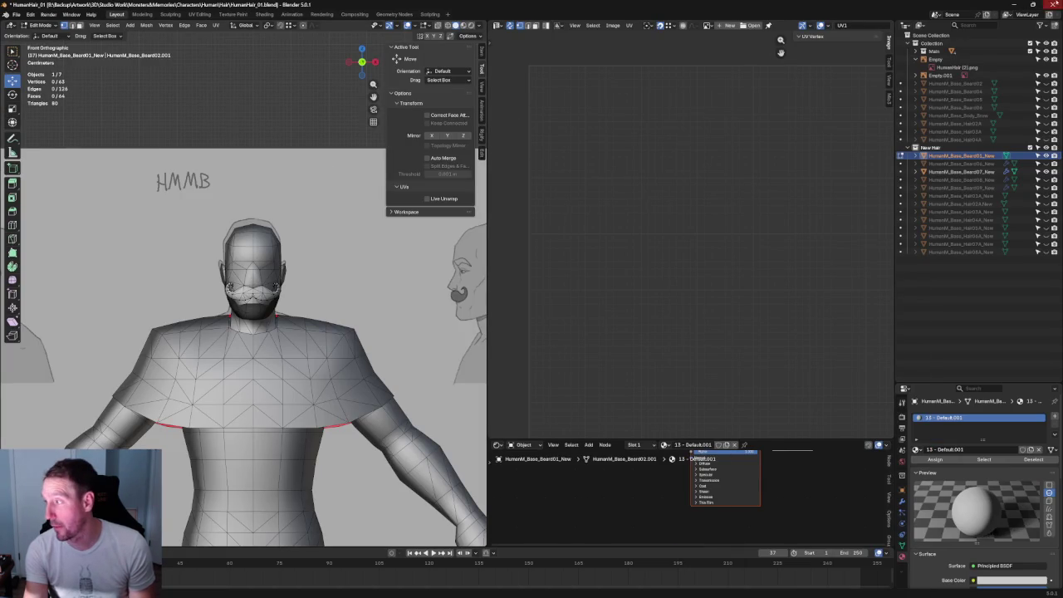
pyautogui.click(1016, 4)
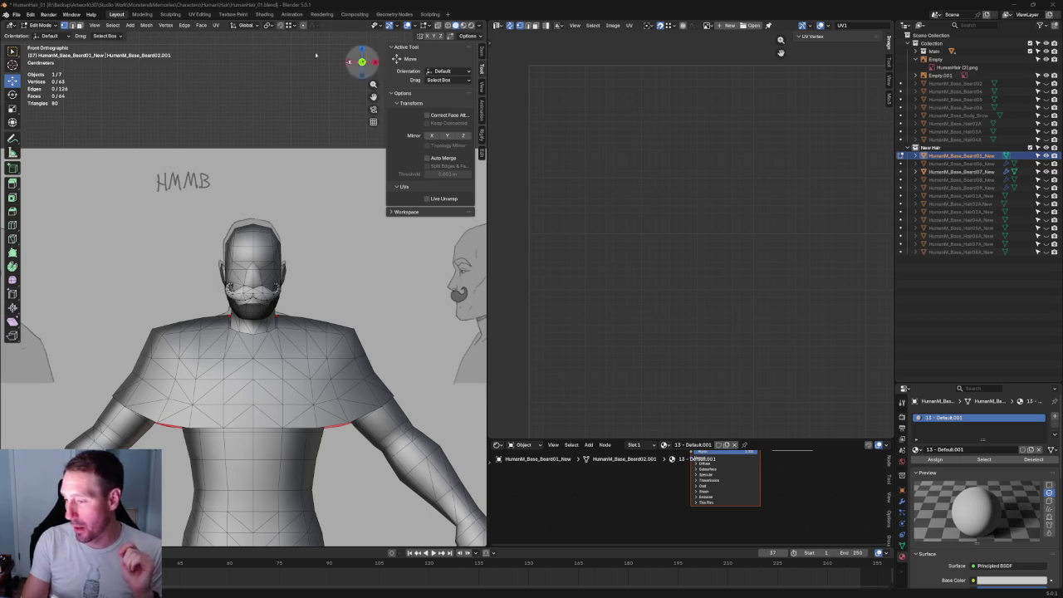
pyautogui.click(16, 15)
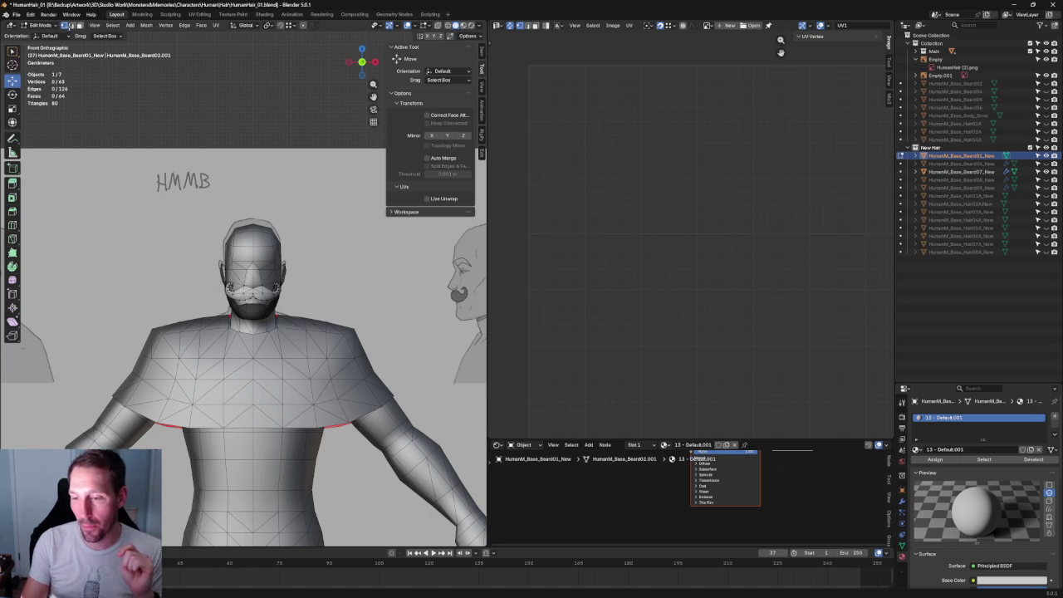
pyautogui.click(16, 14)
pyautogui.moveTo(34, 128)
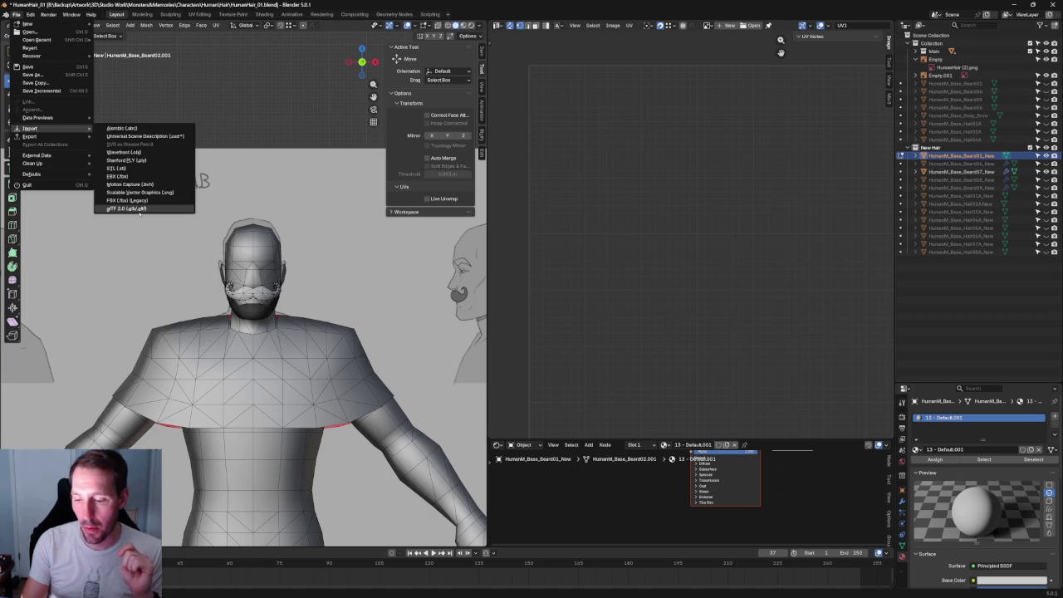
# Close the import formats list and orbit to an angled view of the imported head
pyautogui.press('Escape')
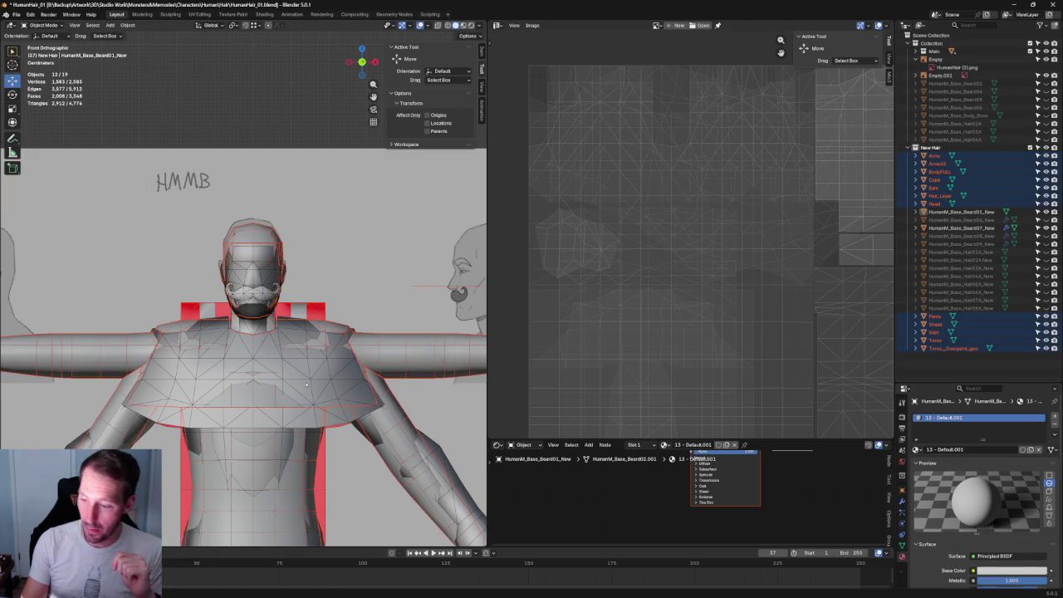
pyautogui.scroll(-4, 307, 383)
pyautogui.scroll(-2, 307, 384)
pyautogui.scroll(6, 261, 274)
pyautogui.scroll(-2, 259, 273)
pyautogui.scroll(-1, 259, 273)
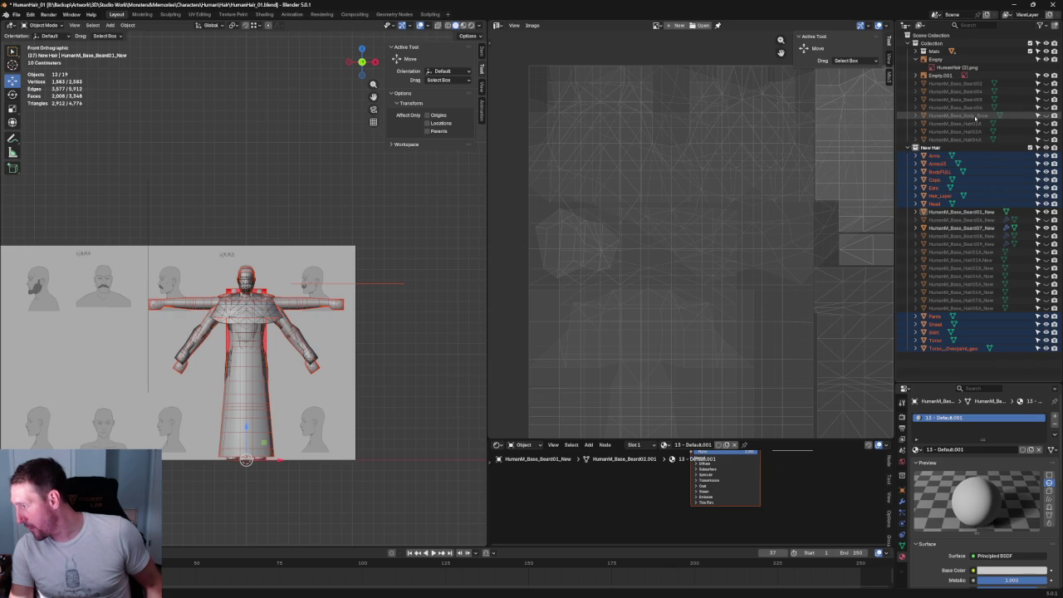
pyautogui.scroll(5, 246, 316)
pyautogui.moveTo(199, 250)
pyautogui.mouseDown(button='middle')
pyautogui.moveTo(234, 241)
pyautogui.moveTo(254, 370)
pyautogui.mouseUp(button='middle')
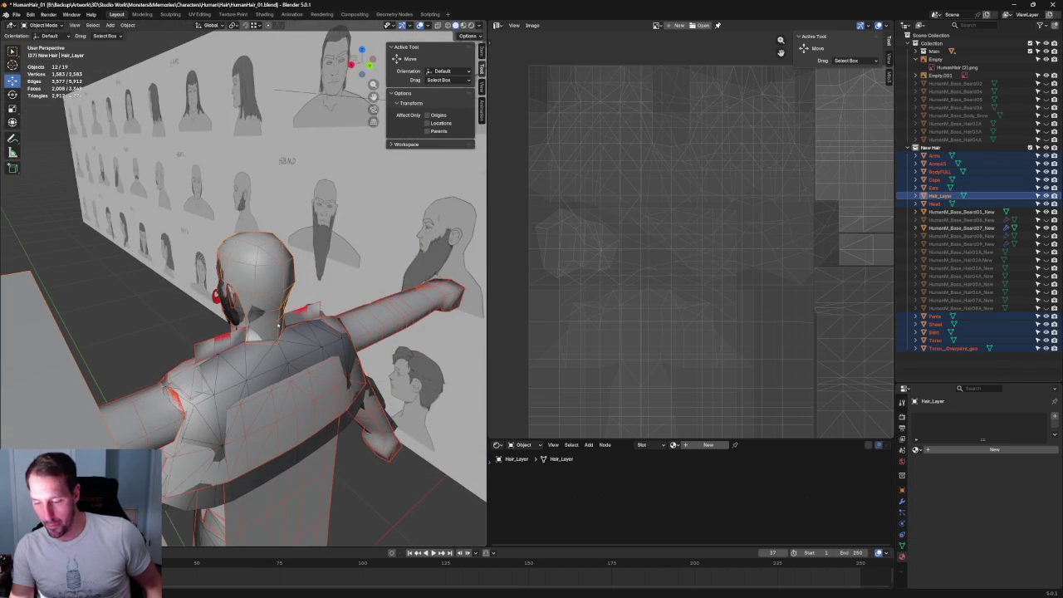
# Delete all imported body parts except Hair_Layer, then select the hair cap mesh
pyautogui.click(1006, 213)
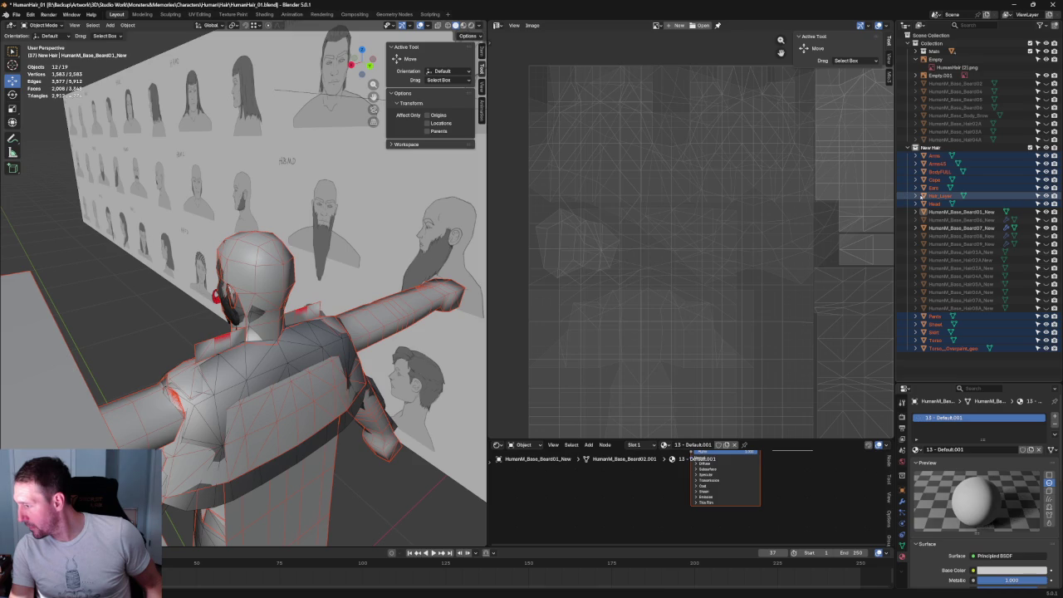
pyautogui.click(975, 197)
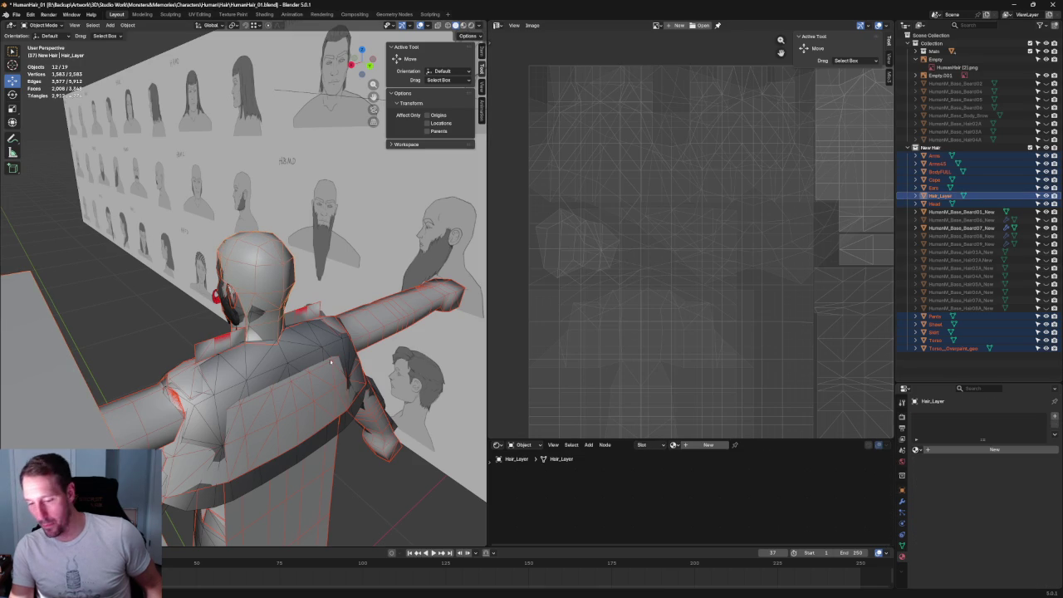
pyautogui.keyDown('shift'); pyautogui.click(278, 293); pyautogui.keyUp('shift')
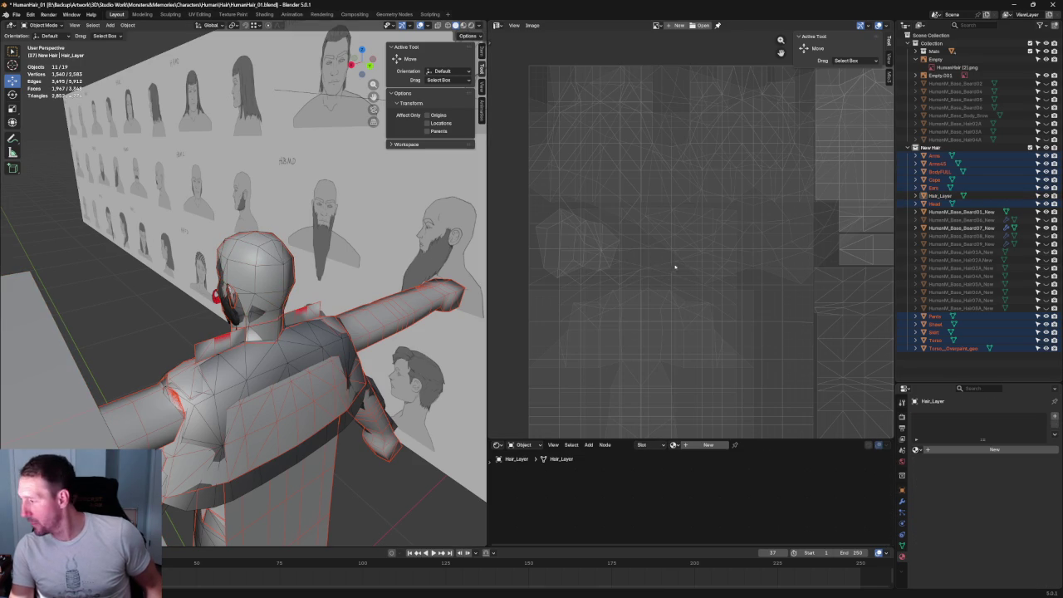
pyautogui.press('Delete')
pyautogui.moveTo(363, 190)
pyautogui.mouseDown(button='middle')
pyautogui.moveTo(299, 236)
pyautogui.moveTo(330, 249)
pyautogui.moveTo(268, 235)
pyautogui.mouseUp(button='middle')
pyautogui.click(299, 237)
pyautogui.scroll(3, 299, 236)
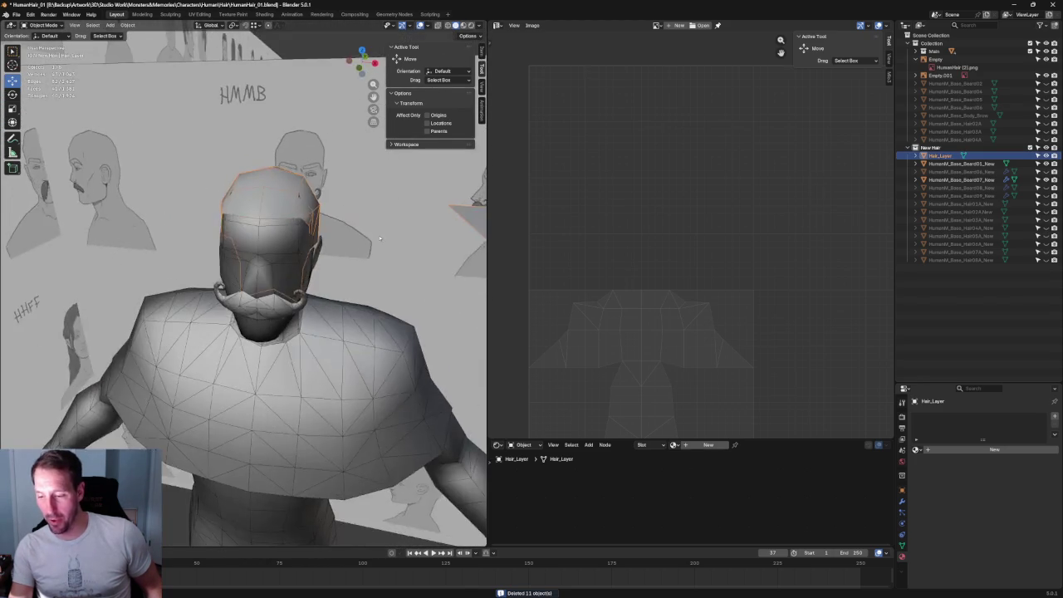
# Enter Edit Mode on the cap and slightly widen its top row of vertices
pyautogui.scroll(2, 267, 235)
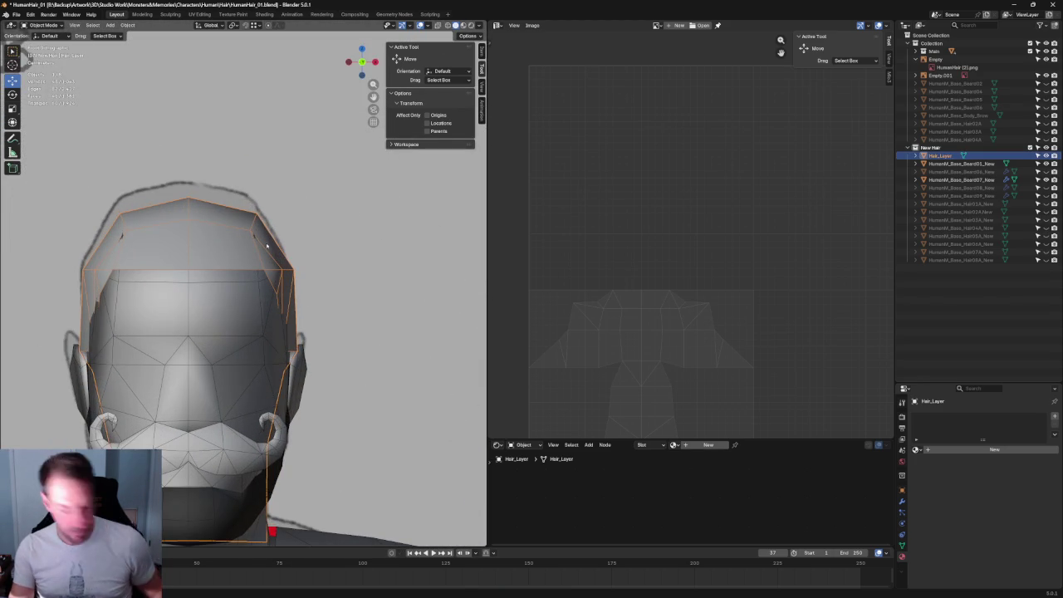
pyautogui.press('Tab')
pyautogui.click(249, 230)
pyautogui.keyDown('shift'); pyautogui.click(123, 223); pyautogui.keyUp('shift')
pyautogui.hotkey('shift', 'space')
pyautogui.press('s')
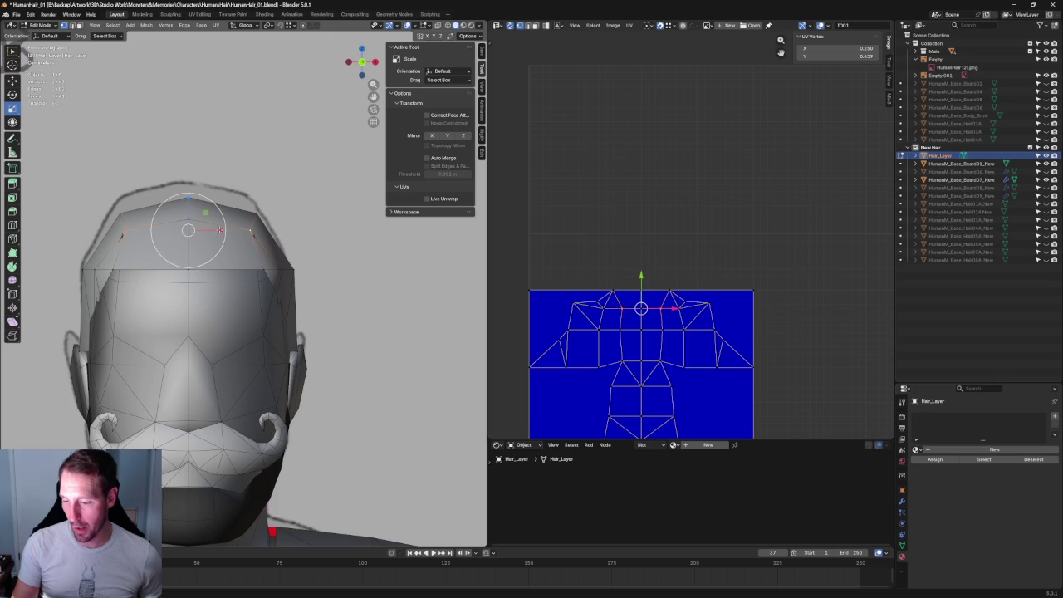
pyautogui.moveTo(219, 230); pyautogui.dragTo(222, 230)
pyautogui.click(222, 230)
# In side view, box-select the upper part of the cap and shift it along Z
pyautogui.press('KP_3')
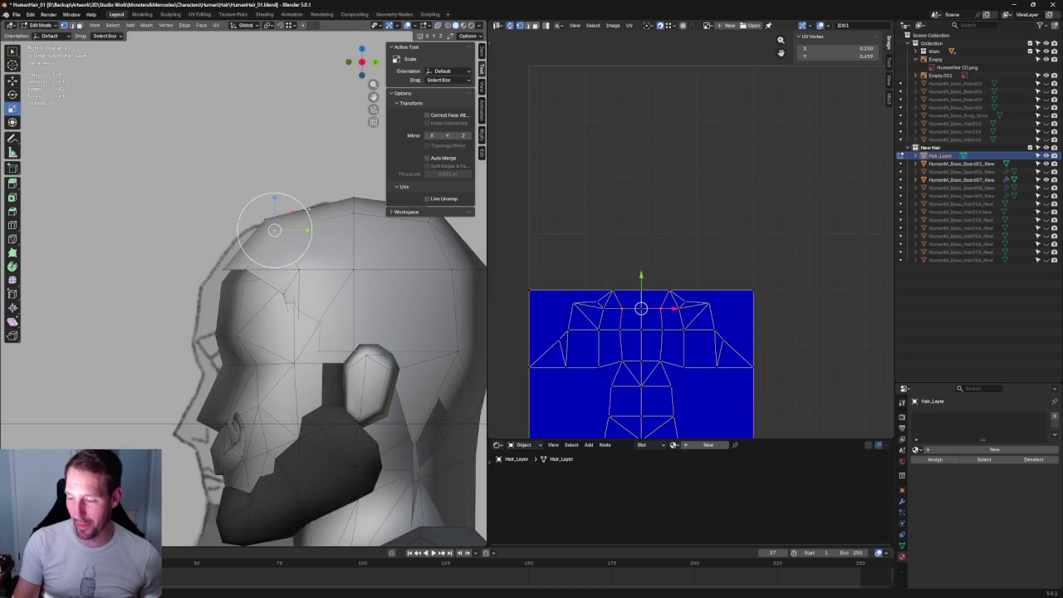
pyautogui.scroll(2, 266, 209)
pyautogui.scroll(3, 237, 202)
pyautogui.hotkey('shift', 'space')
pyautogui.press('g')
pyautogui.scroll(-4, 238, 202)
pyautogui.scroll(1, 266, 220)
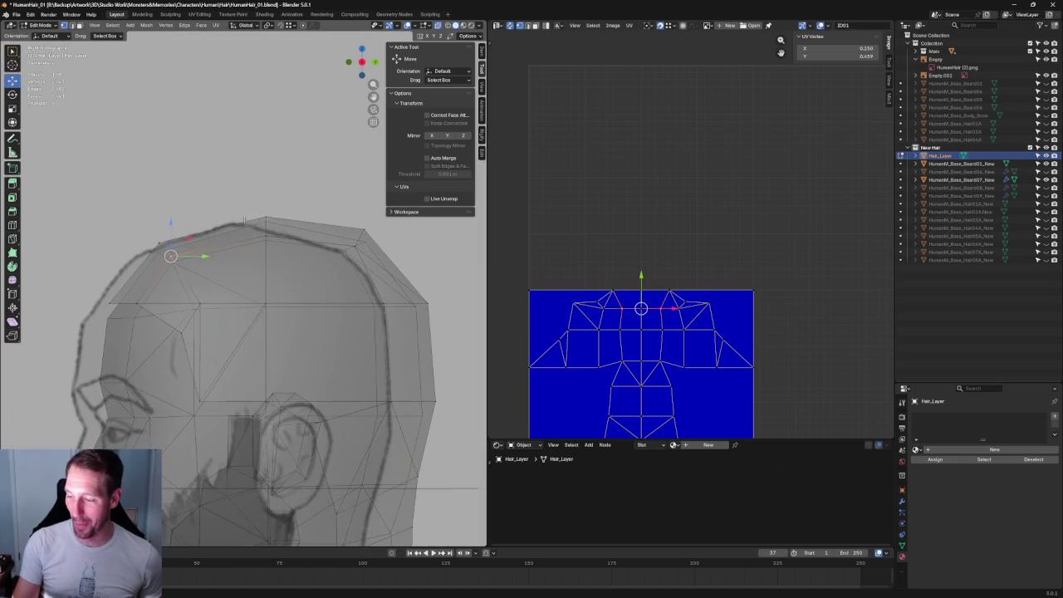
pyautogui.scroll(1, 290, 235)
pyautogui.scroll(-2, 95, 184)
pyautogui.moveTo(115, 202)
pyautogui.mouseDown()
pyautogui.moveTo(404, 455)
pyautogui.moveTo(404, 469)
pyautogui.mouseUp()
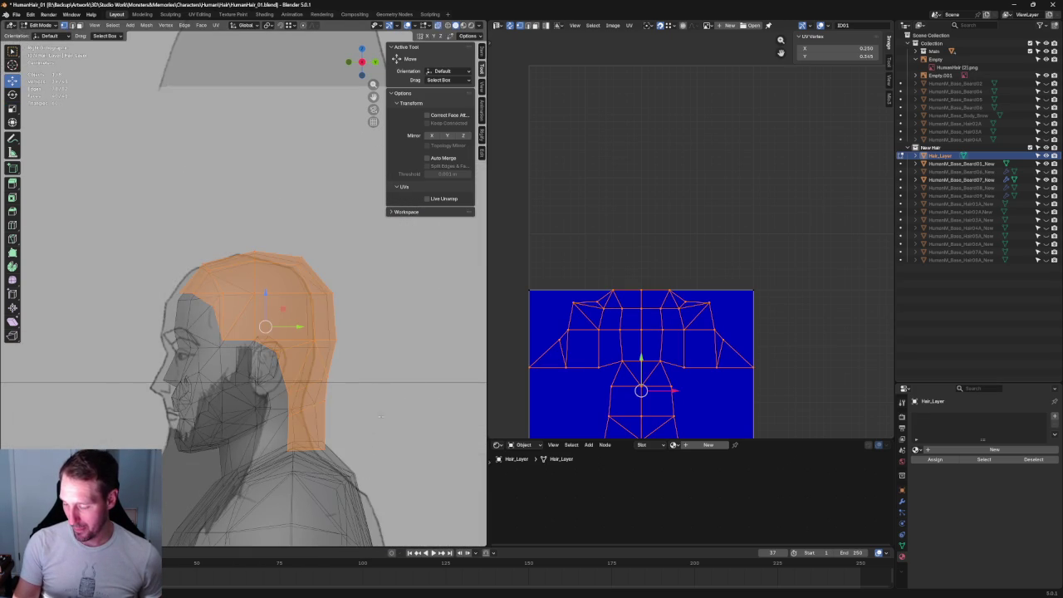
pyautogui.scroll(3, 381, 417)
pyautogui.press('g')
pyautogui.press('z')
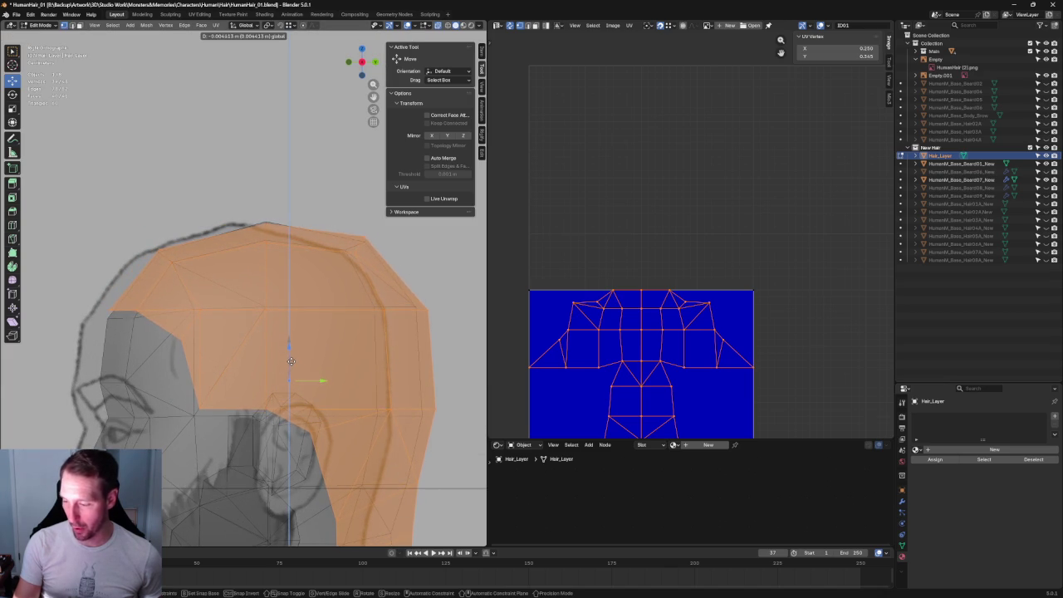
pyautogui.click(292, 358)
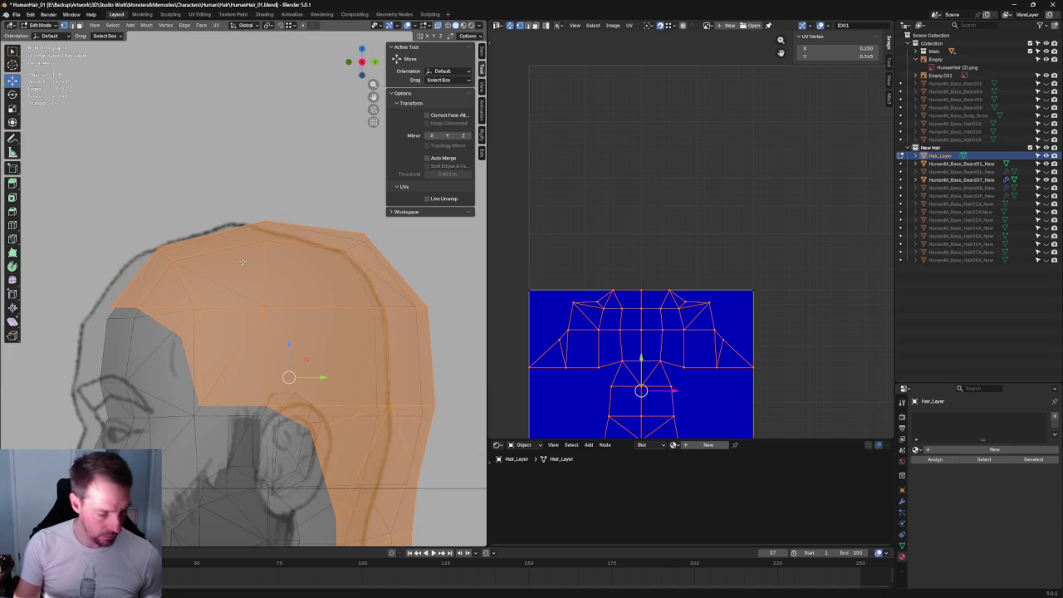
# Hide those faces and pull the top-of-head vertices down to match the outline
pyautogui.press('h')
pyautogui.scroll(-3, 323, 258)
pyautogui.scroll(5, 323, 258)
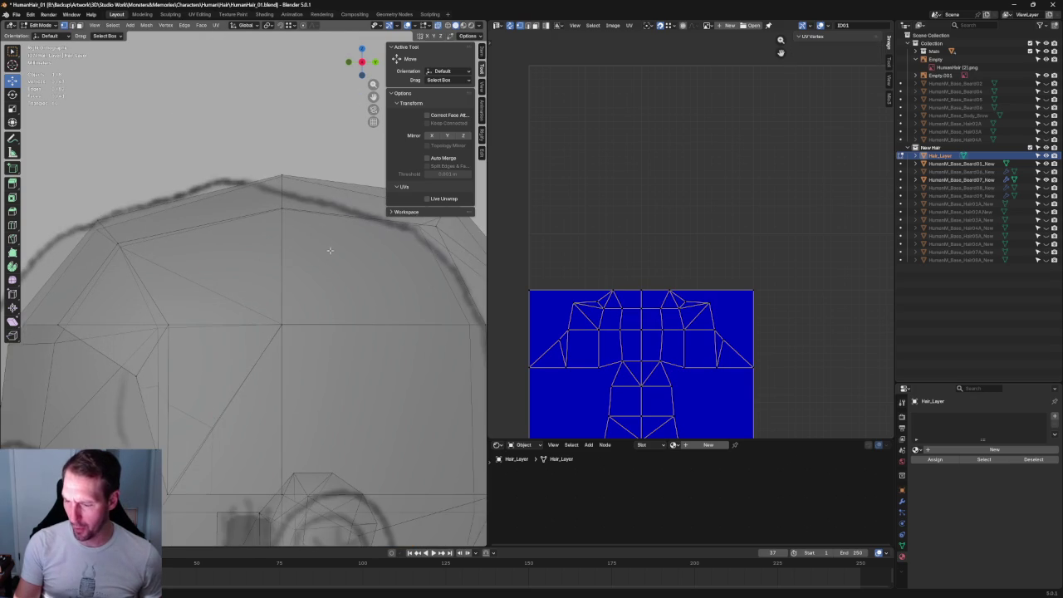
pyautogui.moveTo(302, 145); pyautogui.dragTo(253, 186)
pyautogui.scroll(-3, 260, 211)
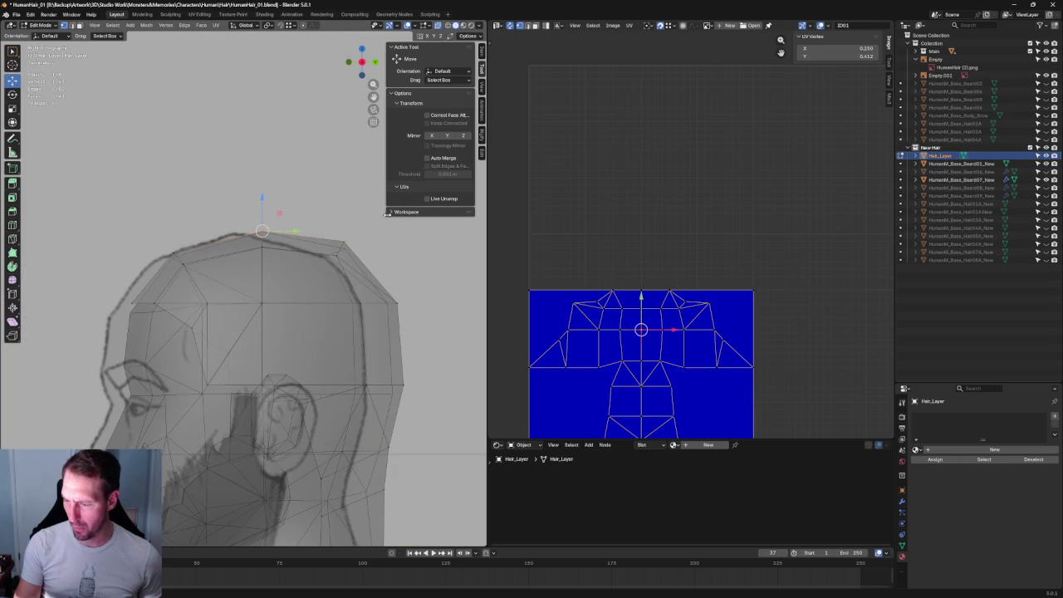
pyautogui.moveTo(318, 265); pyautogui.dragTo(318, 265)
pyautogui.scroll(2, 318, 265)
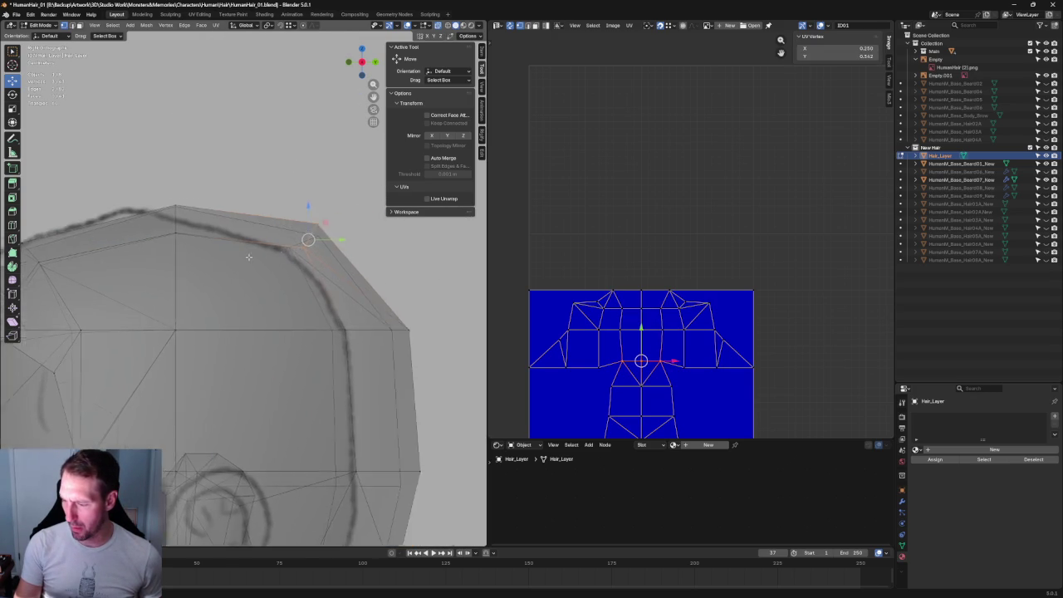
pyautogui.scroll(3, 282, 247)
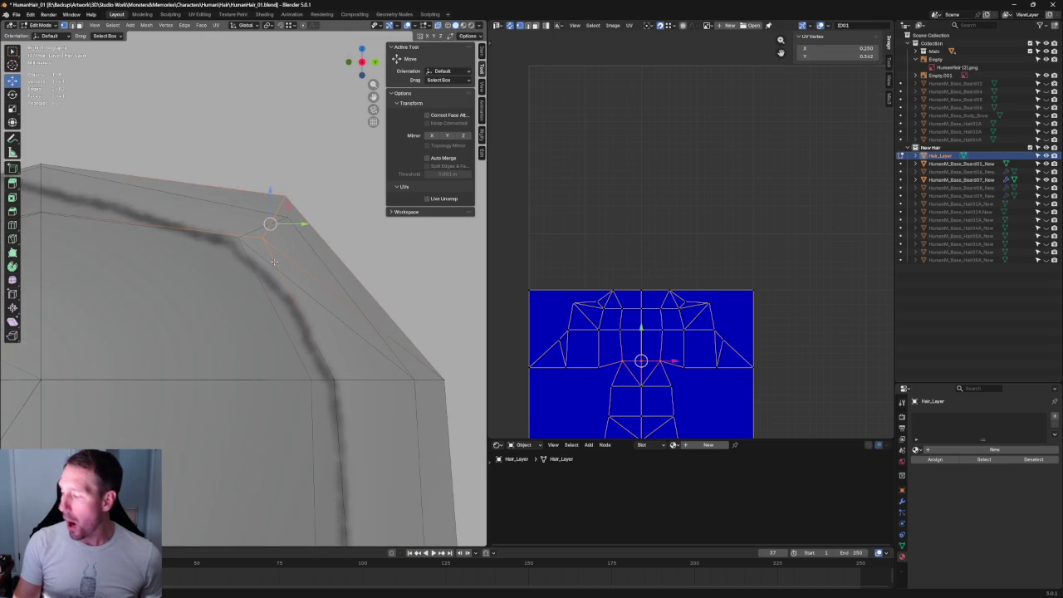
pyautogui.moveTo(279, 233); pyautogui.dragTo(279, 243)
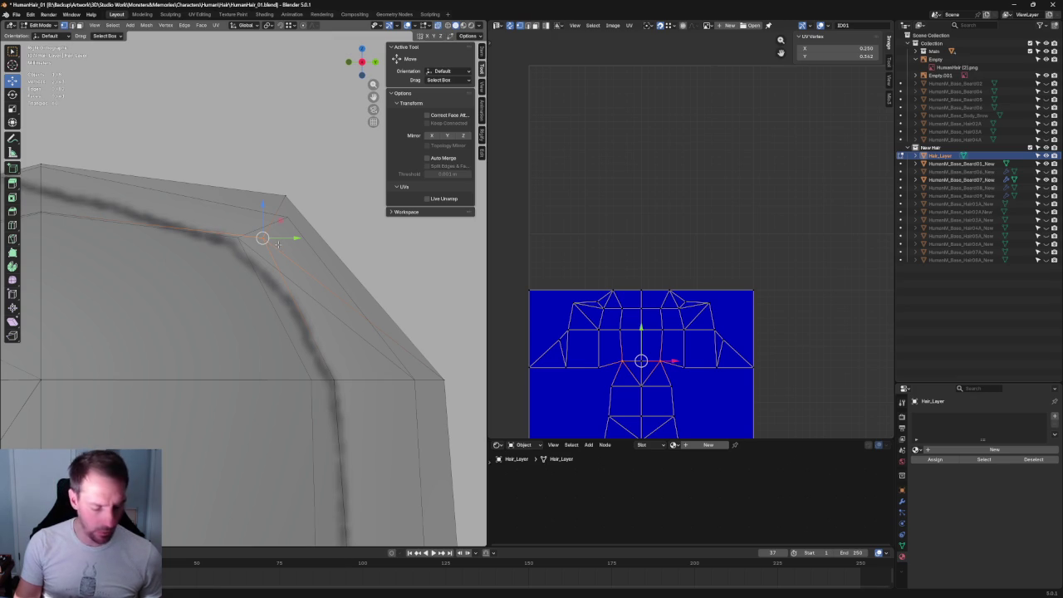
pyautogui.hotkey('shift', 'v')
pyautogui.click(251, 248)
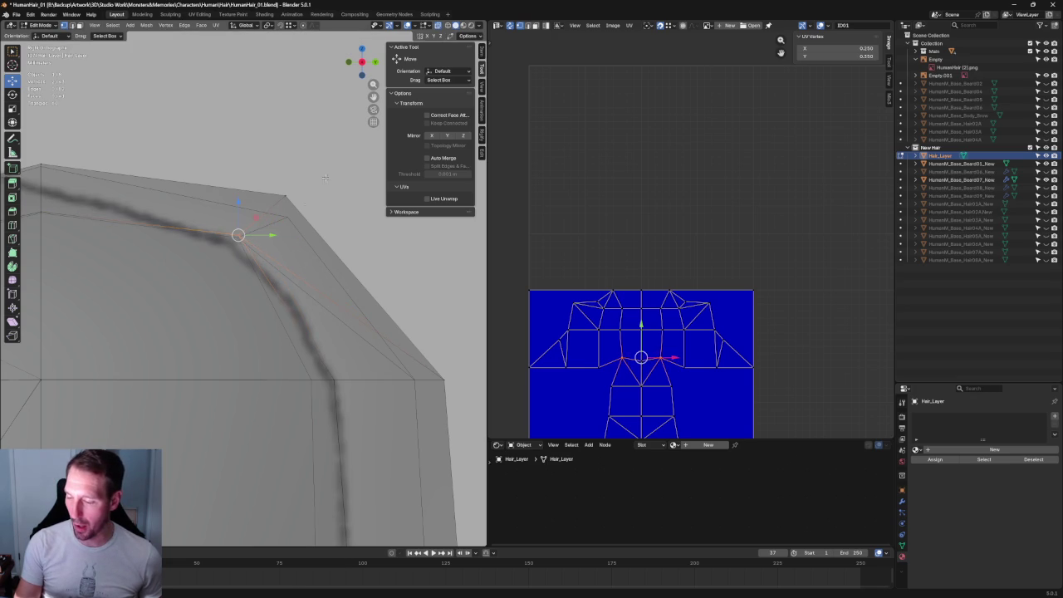
pyautogui.moveTo(285, 170); pyautogui.dragTo(291, 188)
pyautogui.scroll(-4, 346, 268)
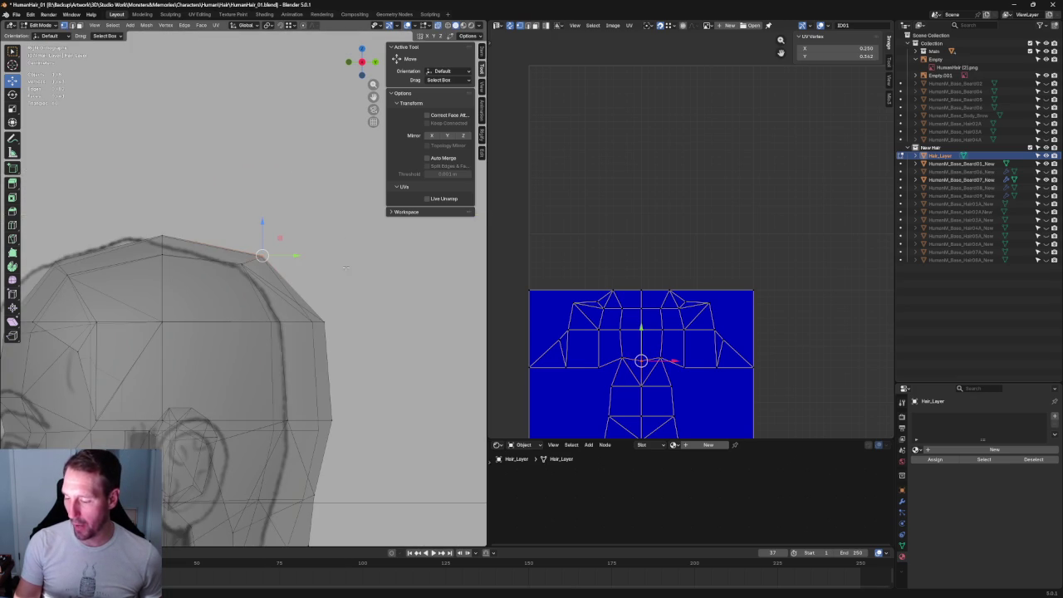
# Box-select the neck and back-of-head faces and lower them
pyautogui.click(323, 321)
pyautogui.scroll(-3, 291, 322)
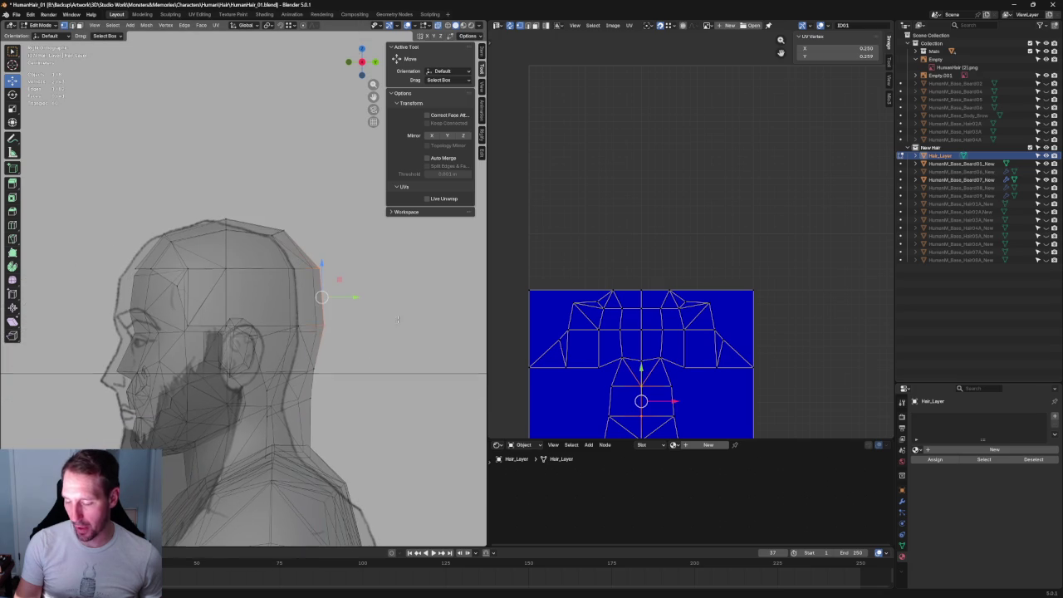
pyautogui.click(287, 321)
pyautogui.moveTo(322, 296); pyautogui.dragTo(184, 475)
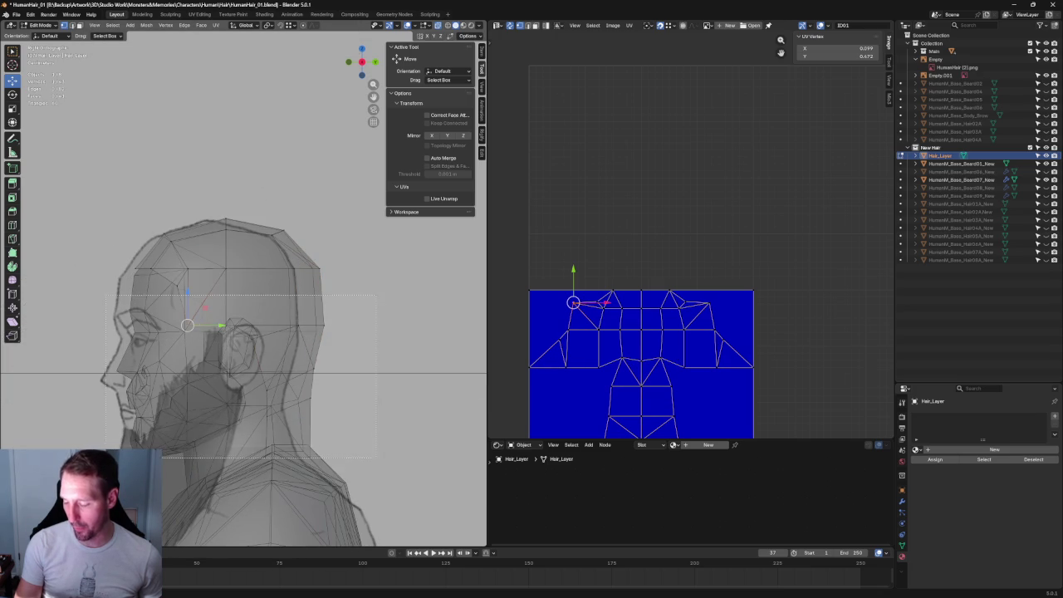
pyautogui.scroll(3, 285, 390)
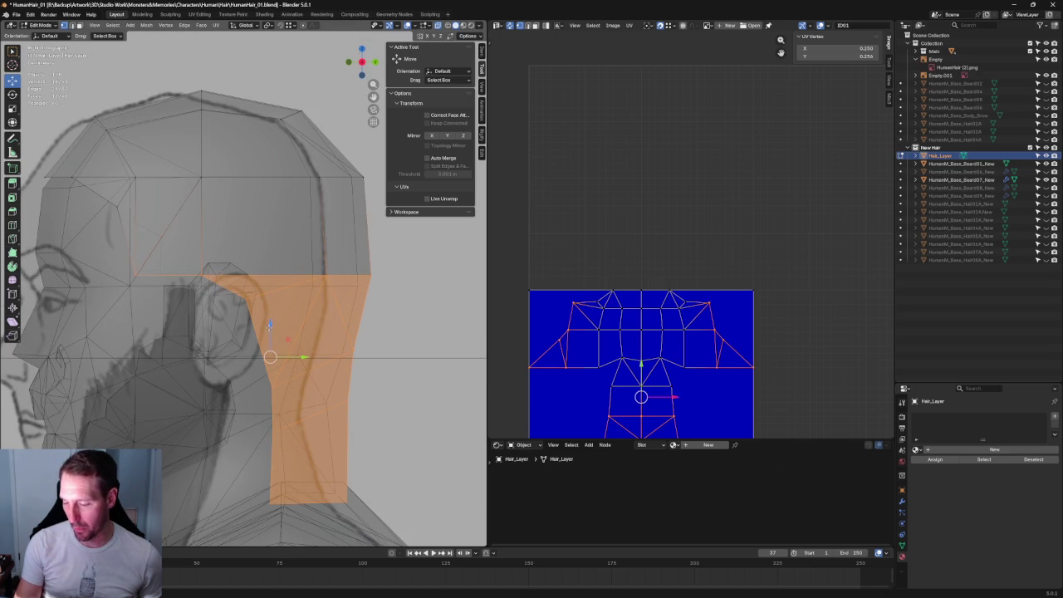
pyautogui.moveTo(269, 326); pyautogui.dragTo(268, 340)
pyautogui.moveTo(267, 340)
pyautogui.mouseDown(button='middle')
pyautogui.moveTo(305, 308)
pyautogui.moveTo(333, 310)
pyautogui.mouseUp(button='middle')
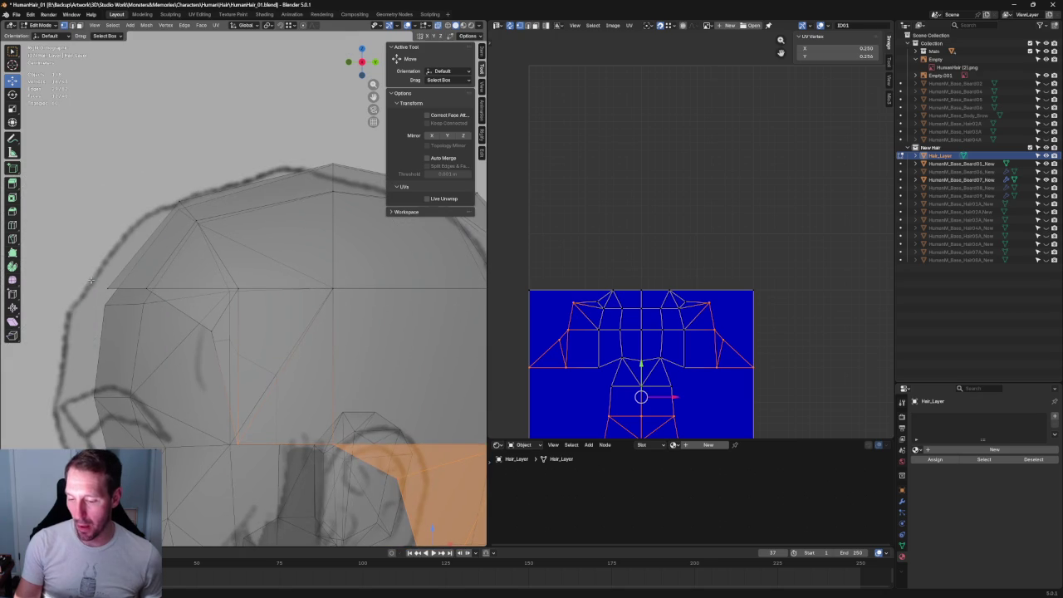
# Lower a top-of-head vertex down onto the head surface
pyautogui.moveTo(185, 305); pyautogui.dragTo(185, 305)
pyautogui.moveTo(184, 305); pyautogui.dragTo(166, 291, button='middle')
pyautogui.moveTo(110, 262)
pyautogui.mouseDown()
pyautogui.moveTo(132, 306)
pyautogui.moveTo(110, 282)
pyautogui.moveTo(110, 309)
pyautogui.mouseUp()
pyautogui.scroll(-4, 239, 332)
pyautogui.moveTo(249, 341)
pyautogui.mouseDown(button='middle')
pyautogui.moveTo(311, 353)
pyautogui.moveTo(228, 328)
pyautogui.mouseUp(button='middle')
pyautogui.scroll(5, 249, 341)
# In front view, enable Mirror X and nudge the right ear-side vertex sideways
pyautogui.click(227, 323)
pyautogui.press('KP_1')
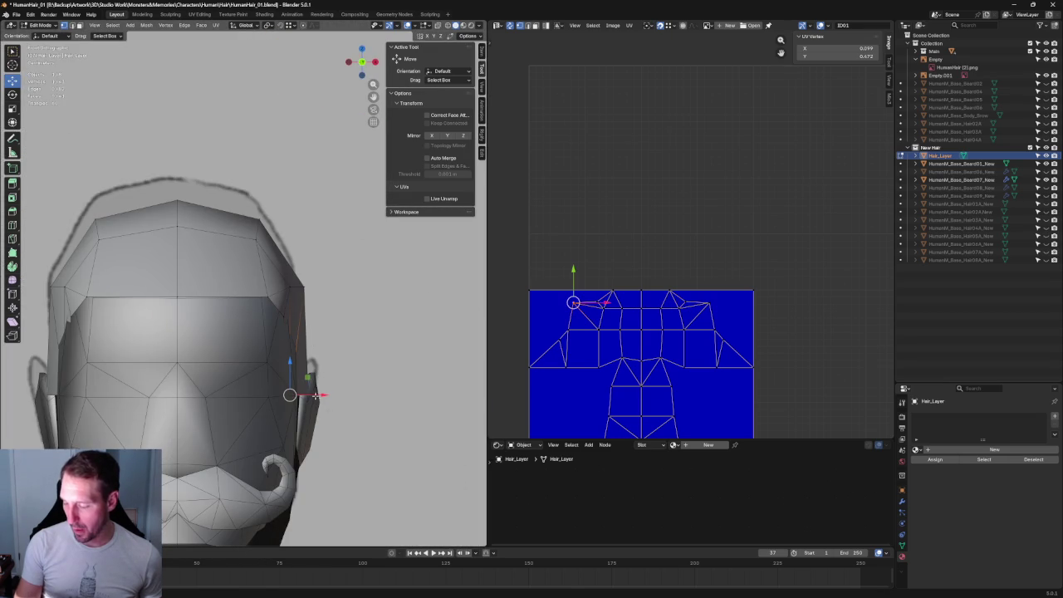
pyautogui.moveTo(315, 395); pyautogui.dragTo(319, 391)
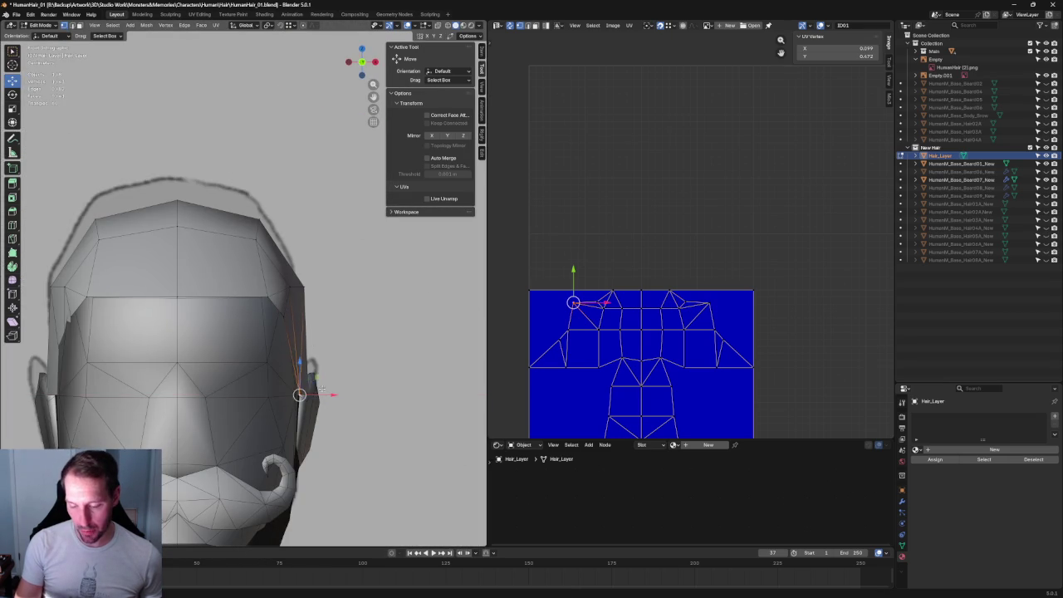
pyautogui.hotkey('alt', 'z')
pyautogui.click(429, 36)
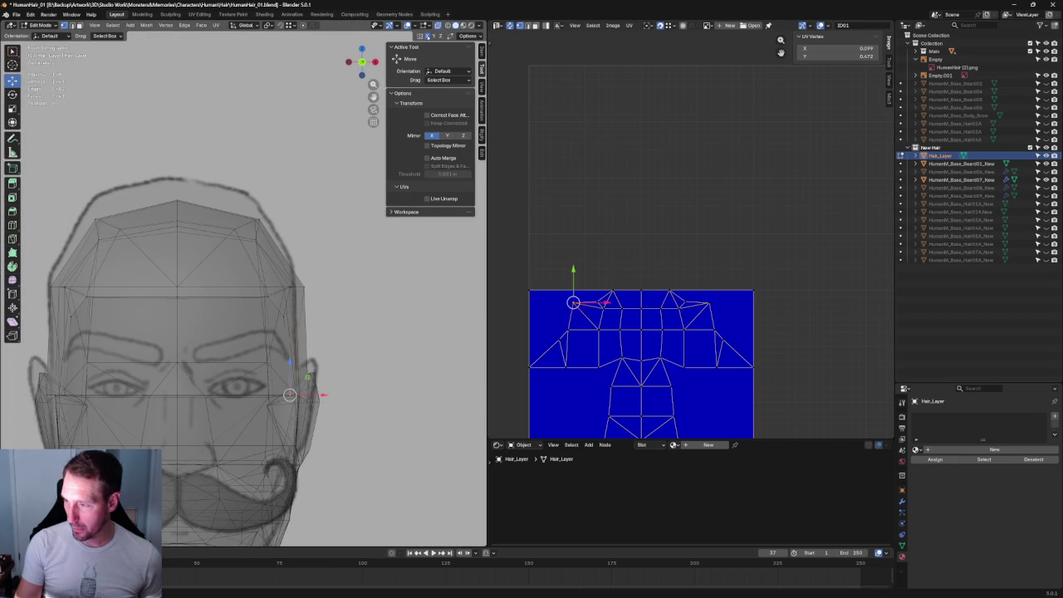
pyautogui.hotkey('alt', 'z')
pyautogui.moveTo(323, 395); pyautogui.dragTo(325, 395)
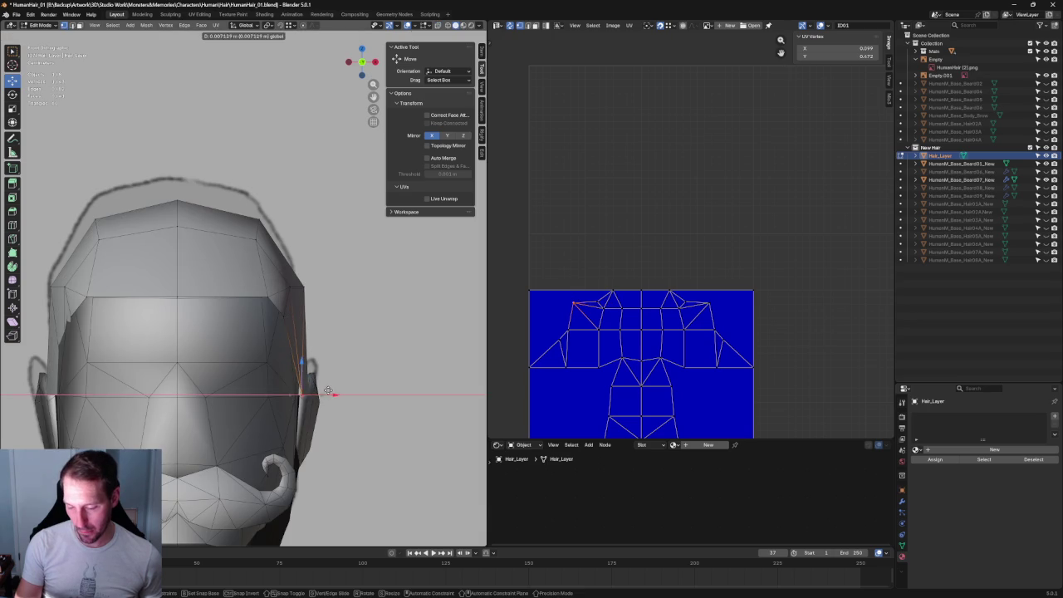
pyautogui.hotkey('alt', 'z')
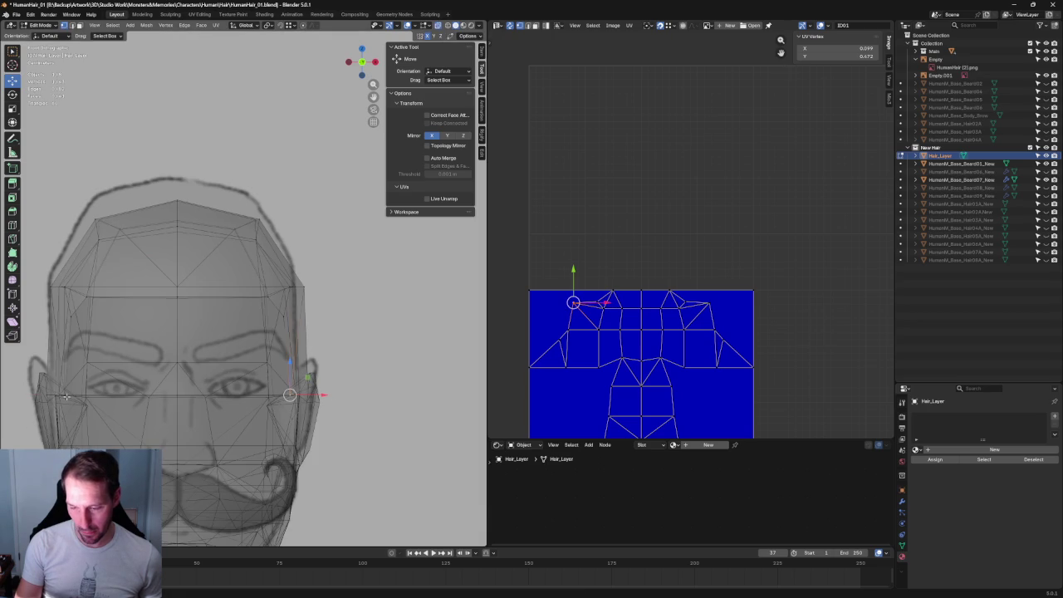
# Select both ear-side vertices and scale them inward toward the centre
pyautogui.keyDown('shift'); pyautogui.click(61, 395); pyautogui.keyUp('shift')
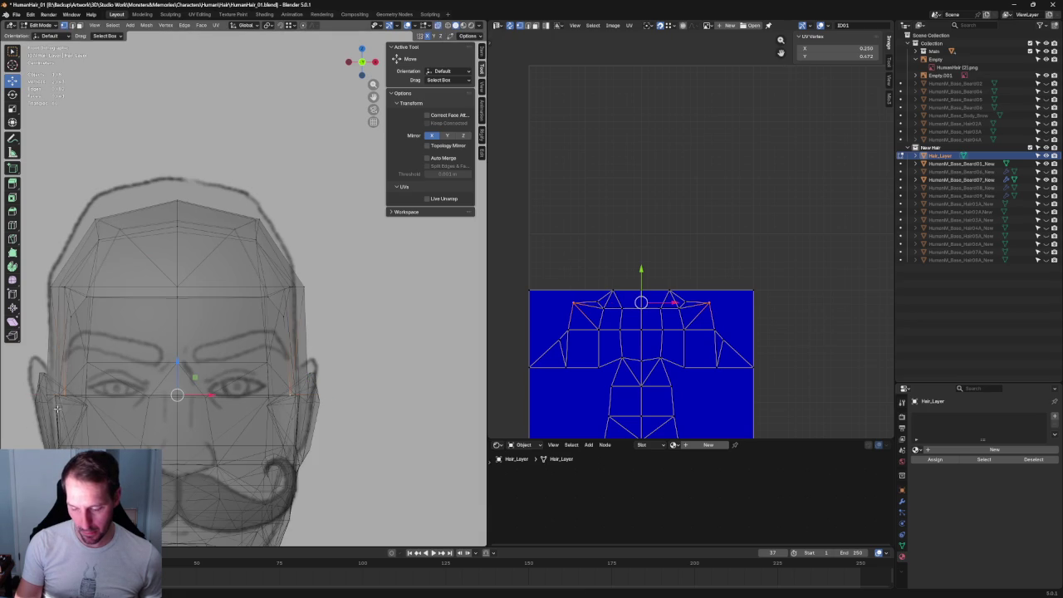
pyautogui.keyDown('shift'); pyautogui.click(76, 394); pyautogui.keyUp('shift')
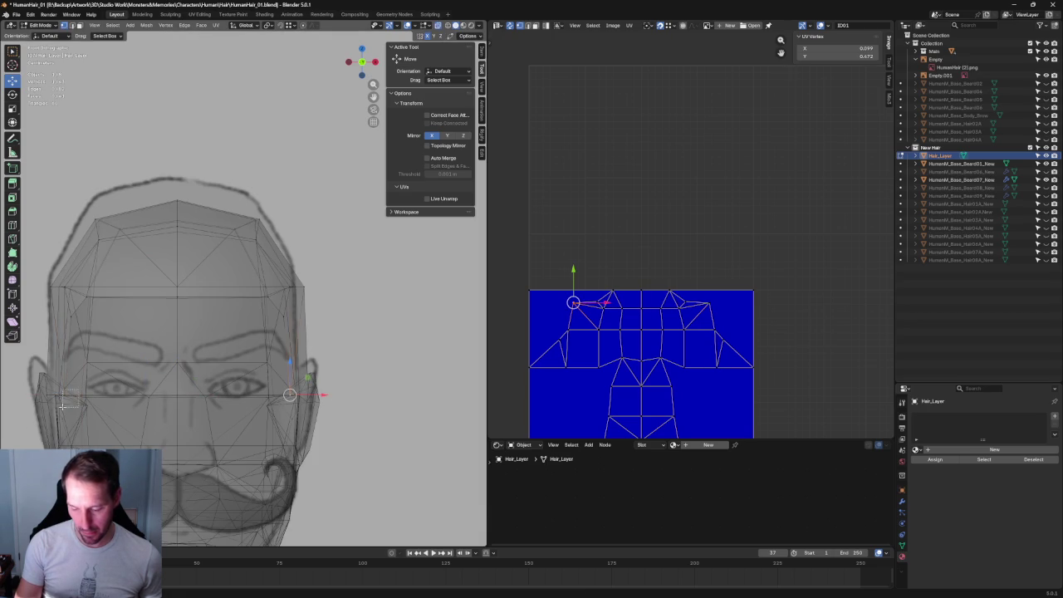
pyautogui.keyDown('shift'); pyautogui.click(63, 405); pyautogui.keyUp('shift')
pyautogui.hotkey('shift', 'space')
pyautogui.press('s')
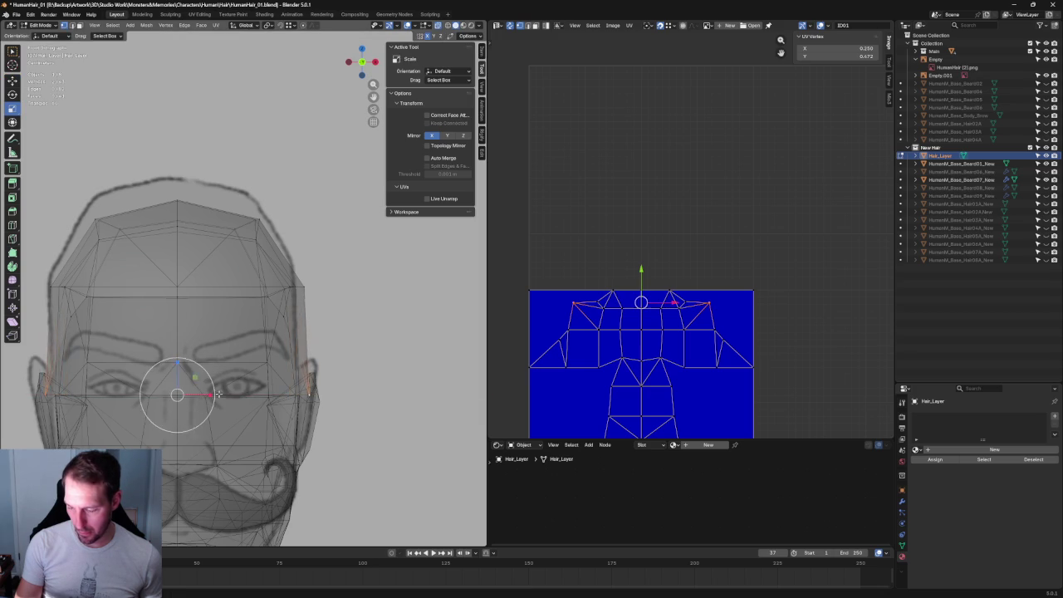
pyautogui.hotkey('alt', 'z')
pyautogui.moveTo(211, 395); pyautogui.dragTo(210, 395)
# From a left-side view, select the back-of-head vertices and shift them slightly
pyautogui.moveTo(209, 394); pyautogui.dragTo(380, 343, button='middle')
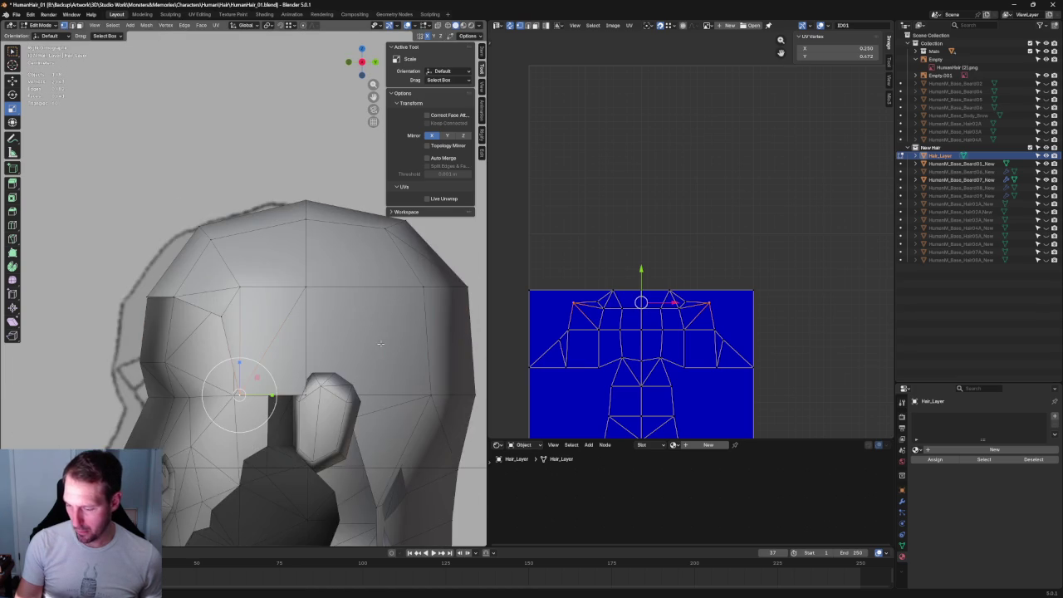
pyautogui.moveTo(362, 377); pyautogui.dragTo(417, 333, button='middle')
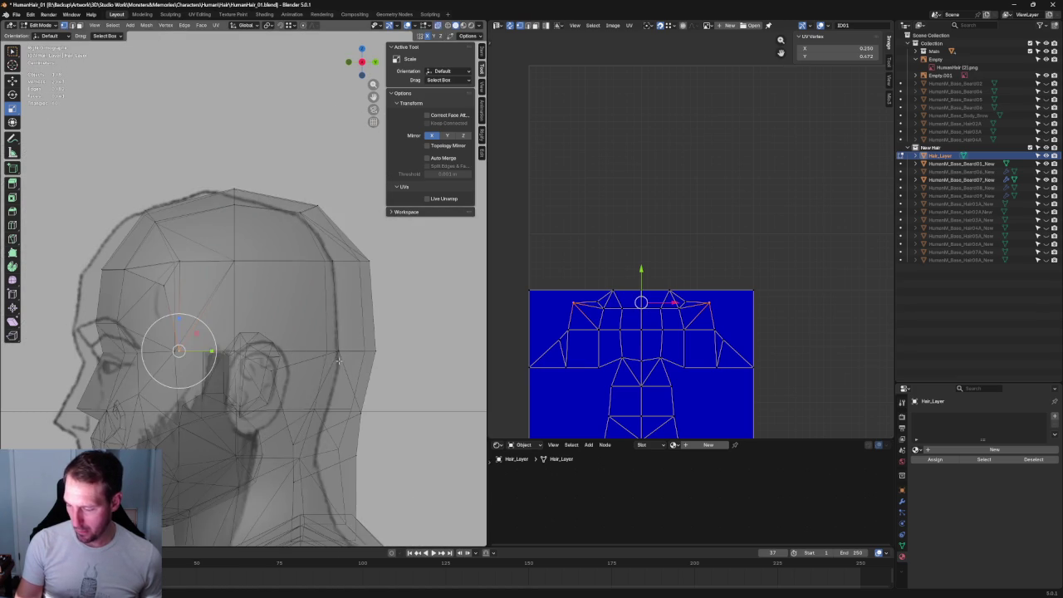
pyautogui.hotkey('alt', 'z')
pyautogui.hotkey('alt', 'z')
pyautogui.scroll(-3, 325, 365)
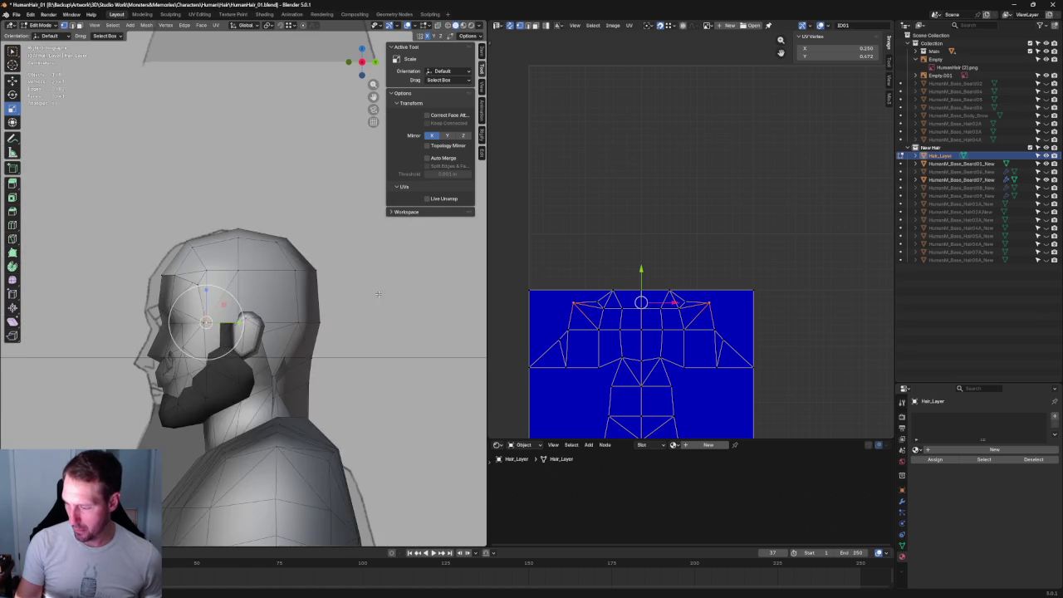
pyautogui.hotkey('alt', 'z')
pyautogui.moveTo(325, 364); pyautogui.dragTo(300, 443)
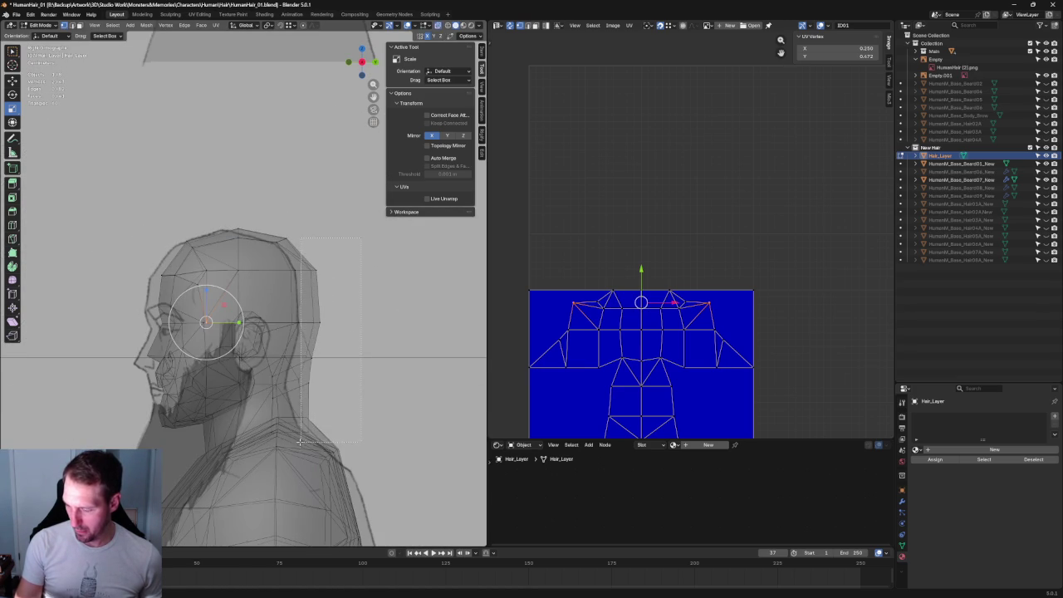
pyautogui.hotkey('alt', 'z')
pyautogui.scroll(4, 391, 415)
pyautogui.hotkey('shift', 'space')
pyautogui.press('g')
pyautogui.hotkey('alt', 'z')
pyautogui.moveTo(416, 431); pyautogui.dragTo(409, 426)
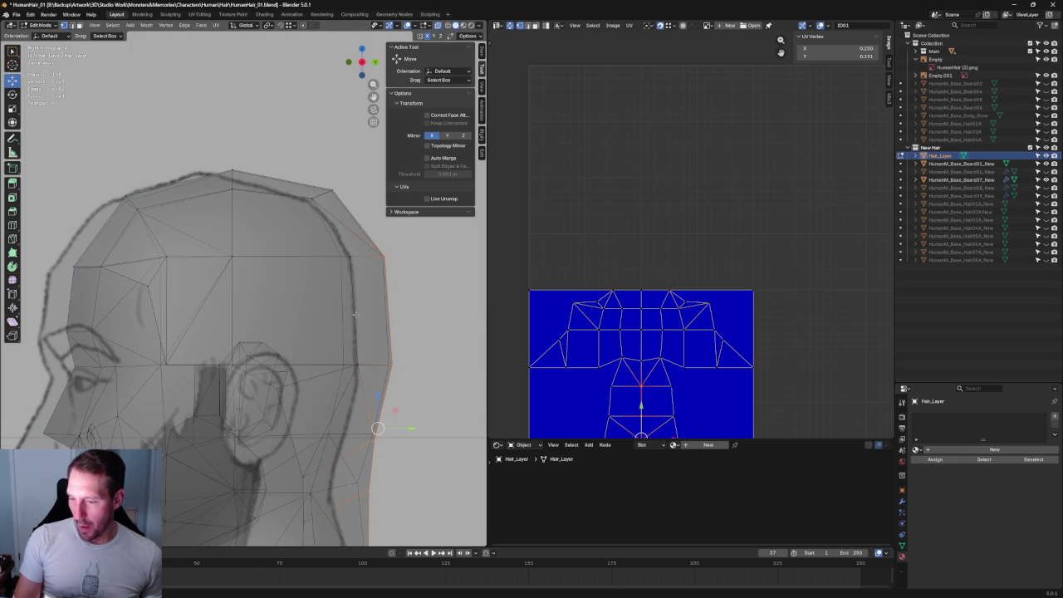
# Lower the cap's top-front vertex slightly and return to solid shading
pyautogui.click(131, 196)
pyautogui.moveTo(141, 190); pyautogui.dragTo(144, 193)
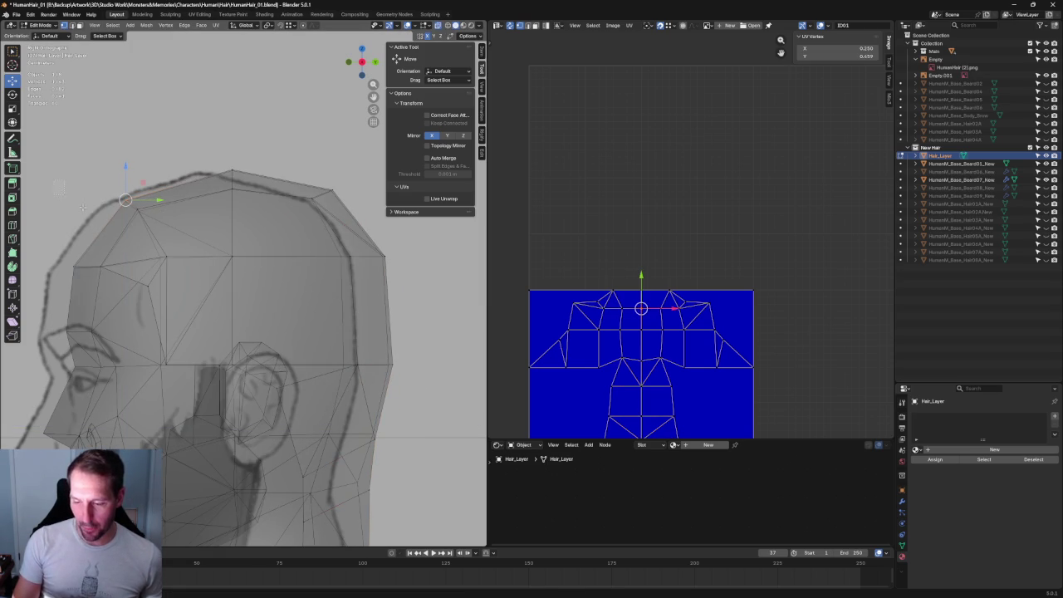
pyautogui.moveTo(82, 208)
pyautogui.mouseDown()
pyautogui.moveTo(149, 267)
pyautogui.moveTo(152, 235)
pyautogui.mouseUp()
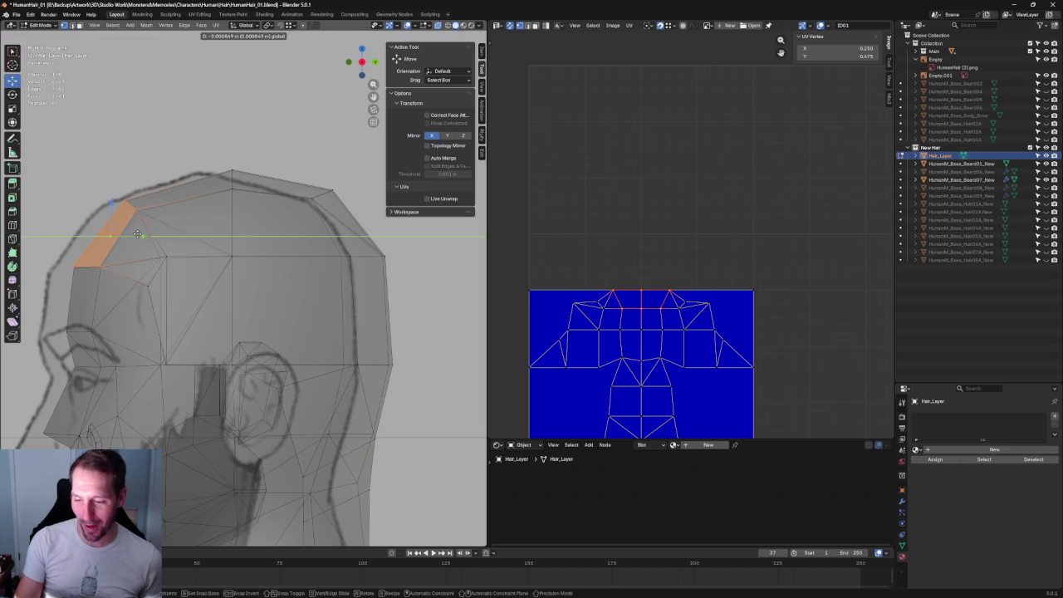
pyautogui.hotkey('alt', 'z')
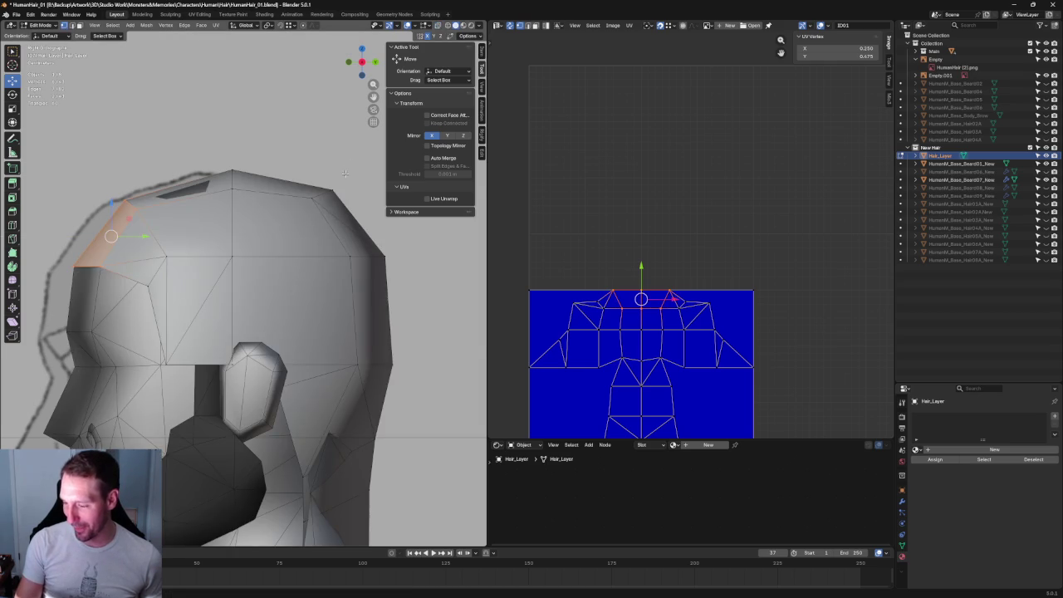
# In Right Ortho with X-ray, shift the neck edge chains back along Y to hug the neck
pyautogui.moveTo(345, 172); pyautogui.dragTo(347, 267, button='middle')
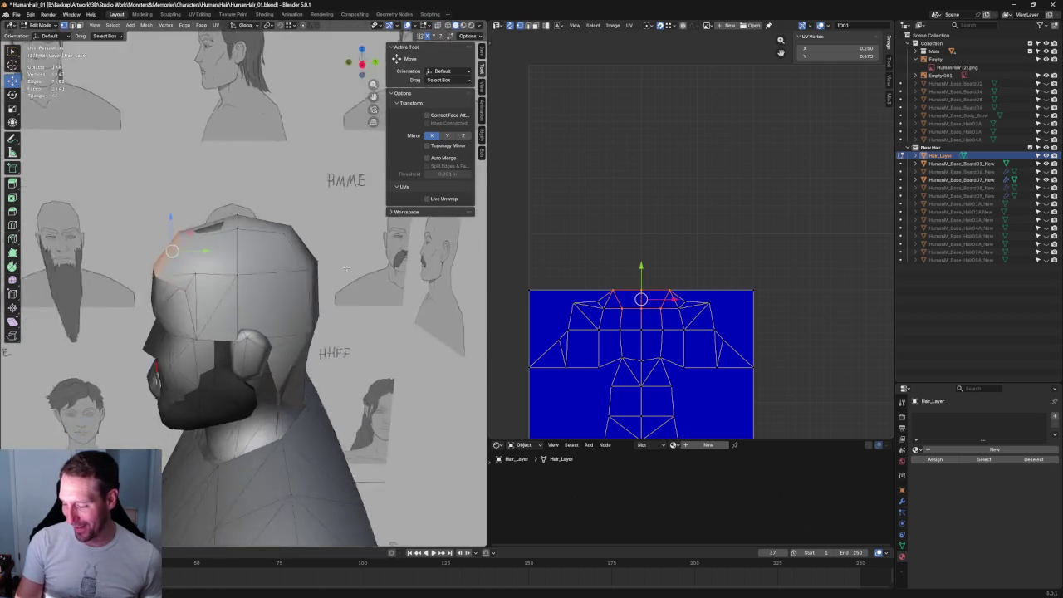
pyautogui.press('KP_3')
pyautogui.scroll(5, 347, 268)
pyautogui.hotkey('alt', 'z')
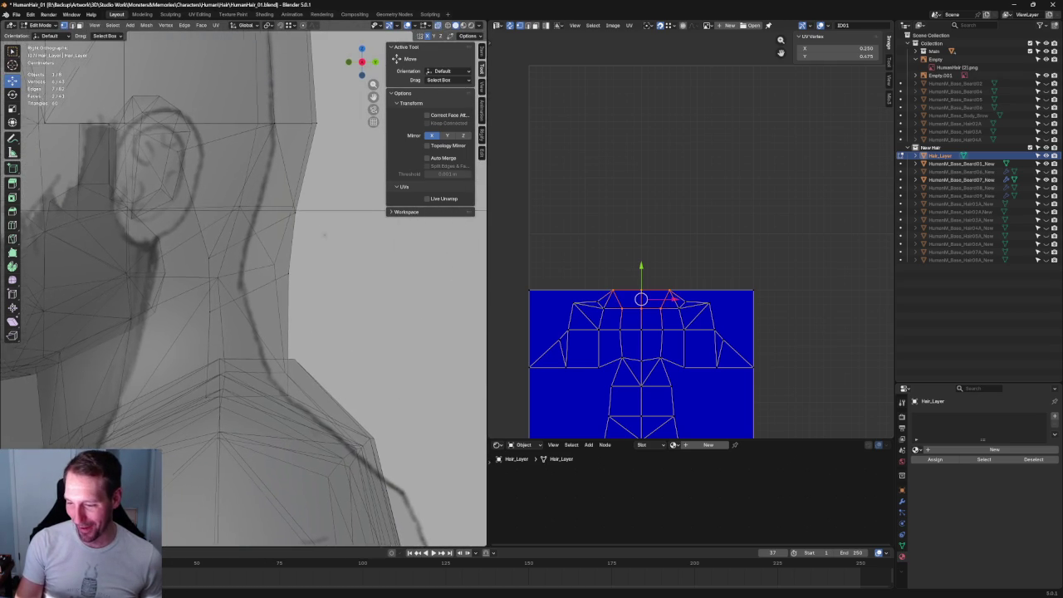
pyautogui.keyDown('alt'); pyautogui.click(248, 373); pyautogui.keyUp('alt')
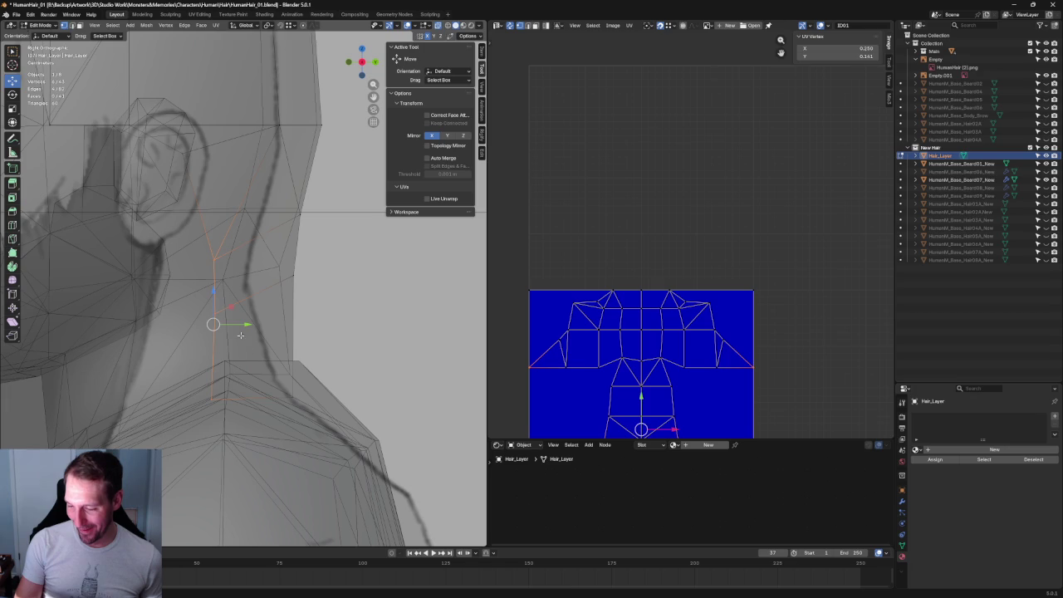
pyautogui.moveTo(246, 325); pyautogui.dragTo(254, 323)
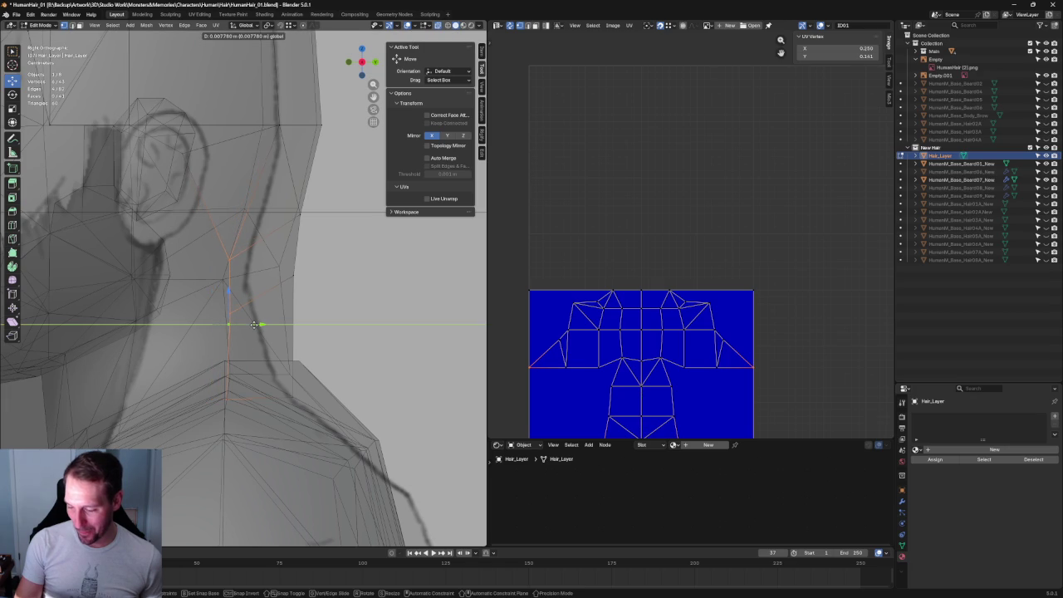
pyautogui.hotkey('alt', 'z')
pyautogui.hotkey('alt', 'z')
pyautogui.keyDown('alt'); pyautogui.click(249, 372); pyautogui.keyUp('alt')
pyautogui.moveTo(272, 399); pyautogui.dragTo(256, 398)
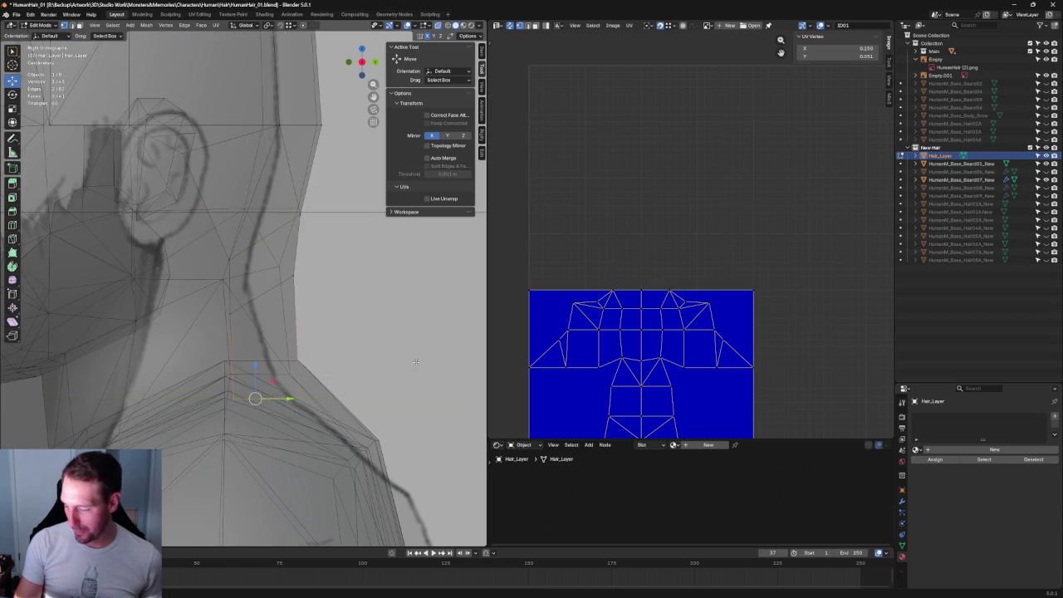
pyautogui.hotkey('alt', 'z')
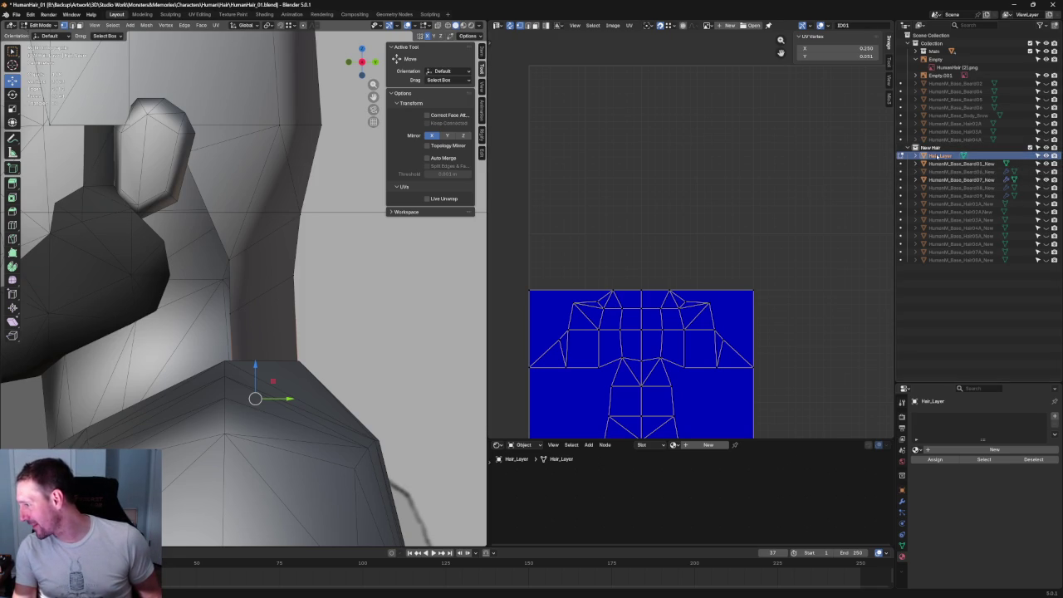
# Rename the Hair_Layer object to Hair_Helm in the Outliner
pyautogui.click(945, 163)
pyautogui.click(940, 156)
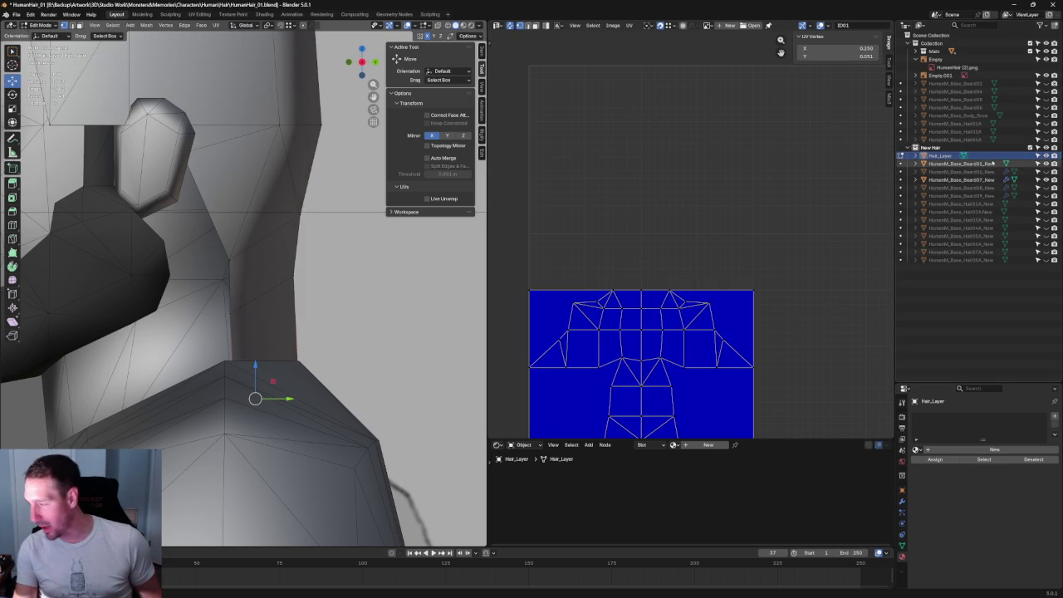
pyautogui.doubleClick(940, 155)
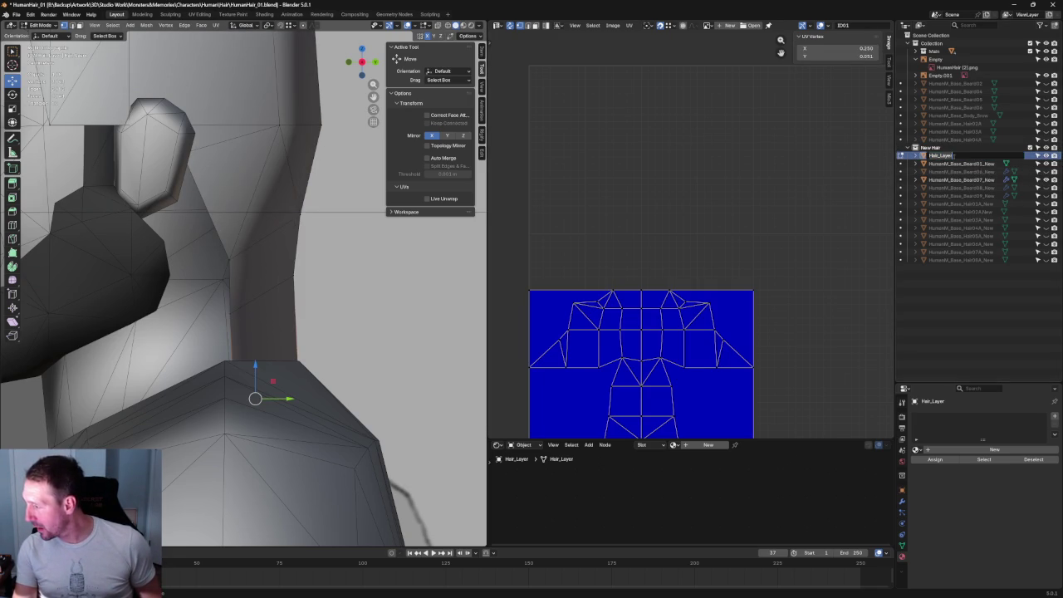
pyautogui.write('Hair_HemTemp')
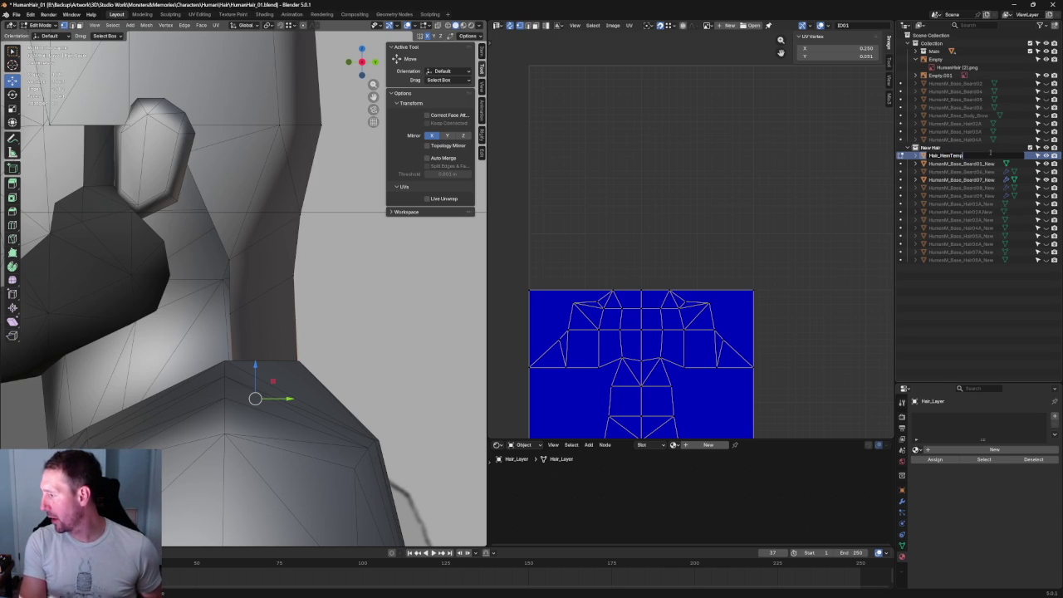
pyautogui.write('lm')
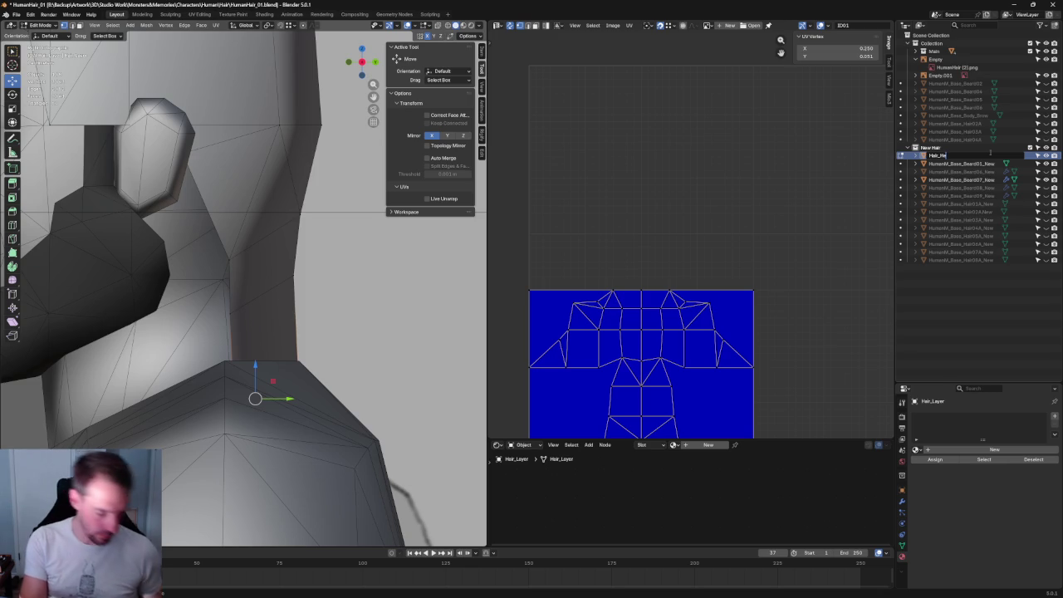
pyautogui.press('Return')
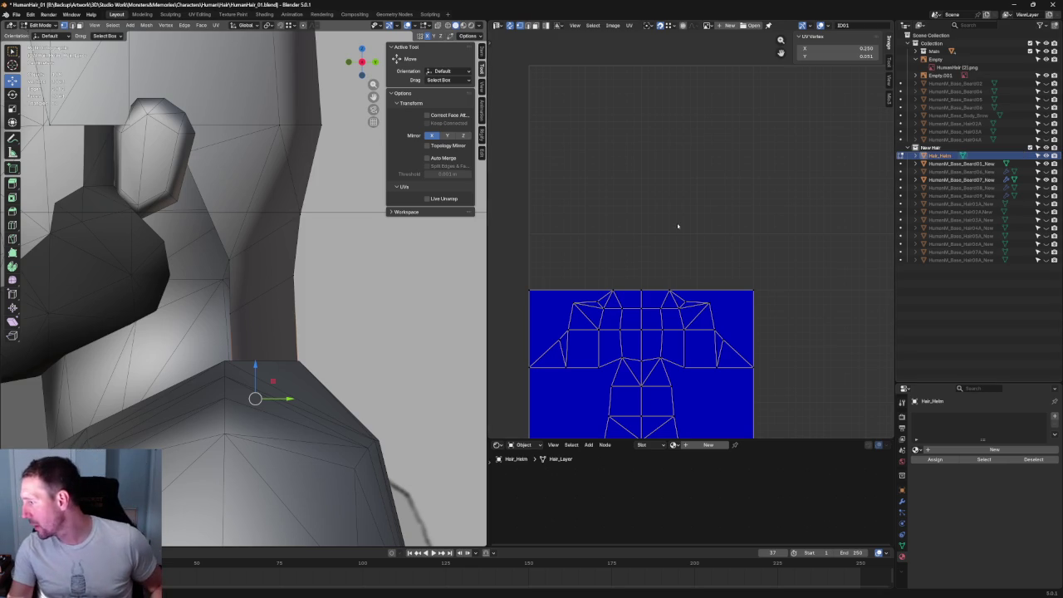
# In X-ray side view, raise a neck vertex slightly toward the reference
pyautogui.hotkey('alt', 'z')
pyautogui.scroll(-5, 324, 305)
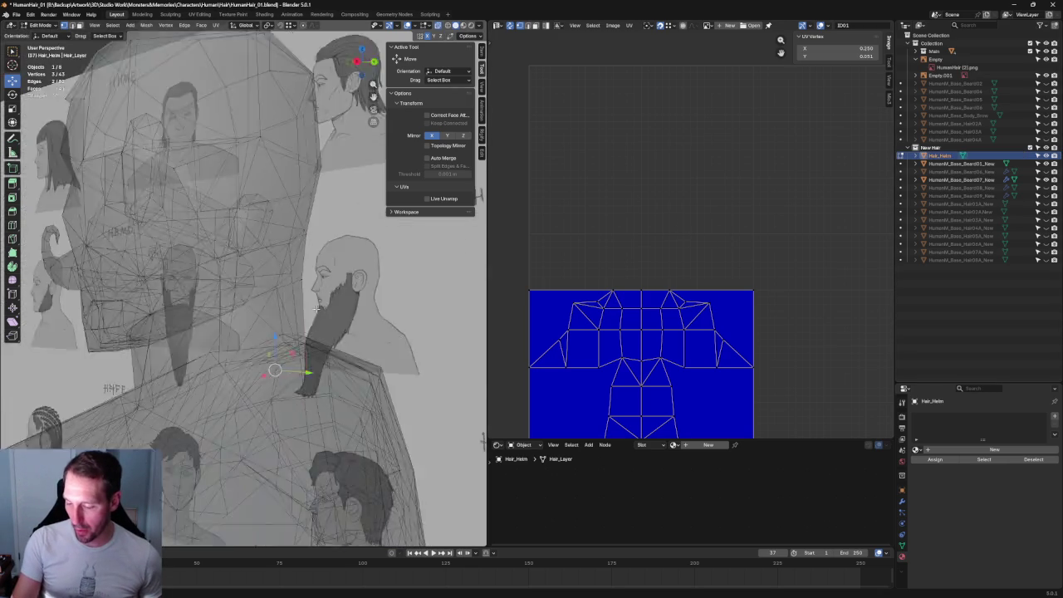
pyautogui.moveTo(323, 305); pyautogui.dragTo(440, 358, button='middle')
pyautogui.press('KP_3')
pyautogui.scroll(5, 383, 349)
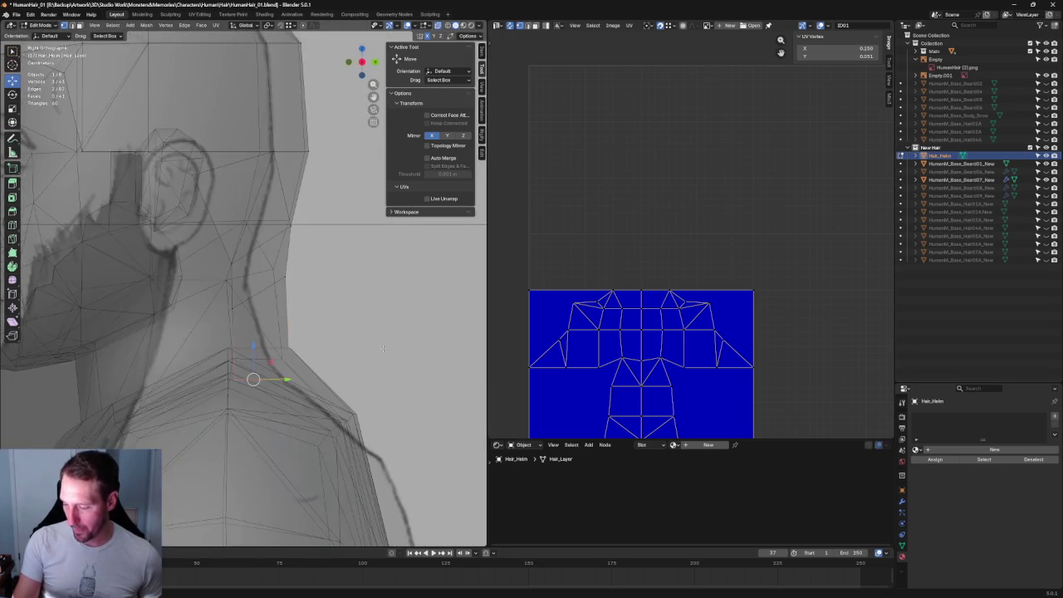
pyautogui.moveTo(255, 349); pyautogui.dragTo(261, 330)
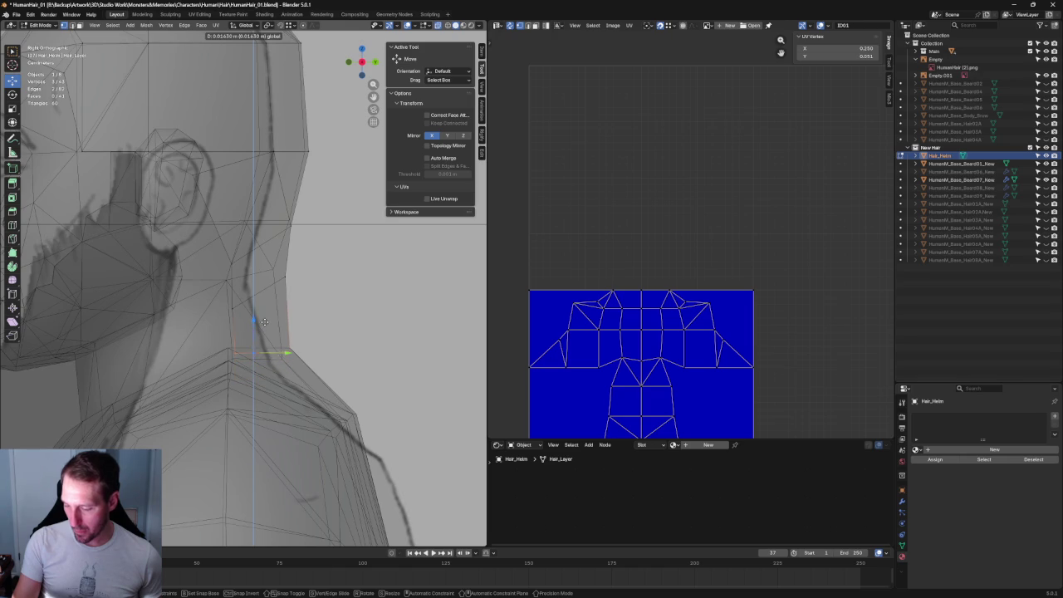
pyautogui.press('Escape')
pyautogui.hotkey('alt', 'z')
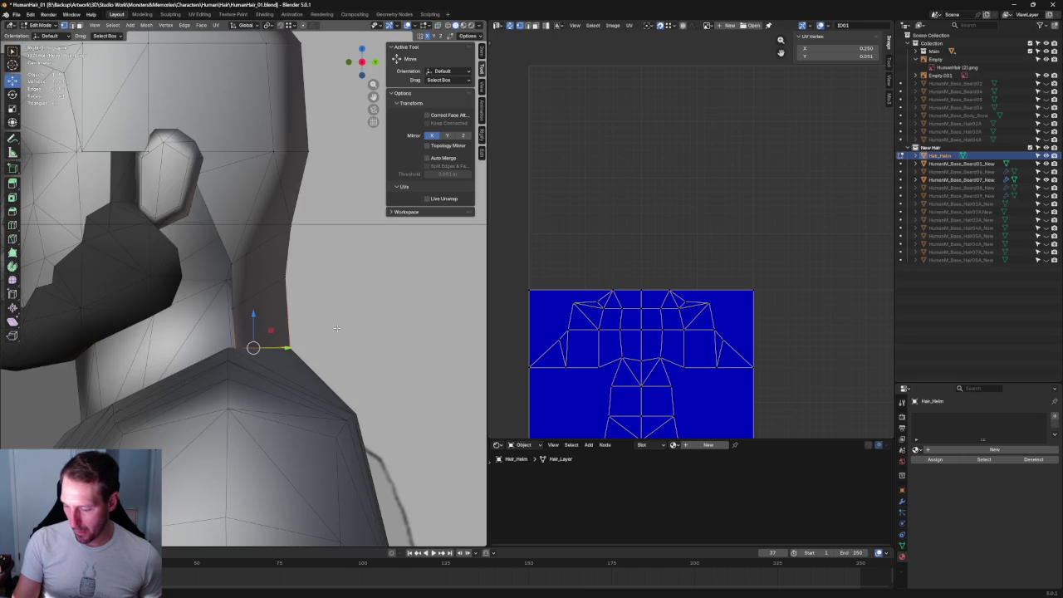
# From the right side view, slide two neck vertices up along their edges
pyautogui.moveTo(336, 328); pyautogui.dragTo(274, 324, button='middle')
pyautogui.scroll(-3, 274, 324)
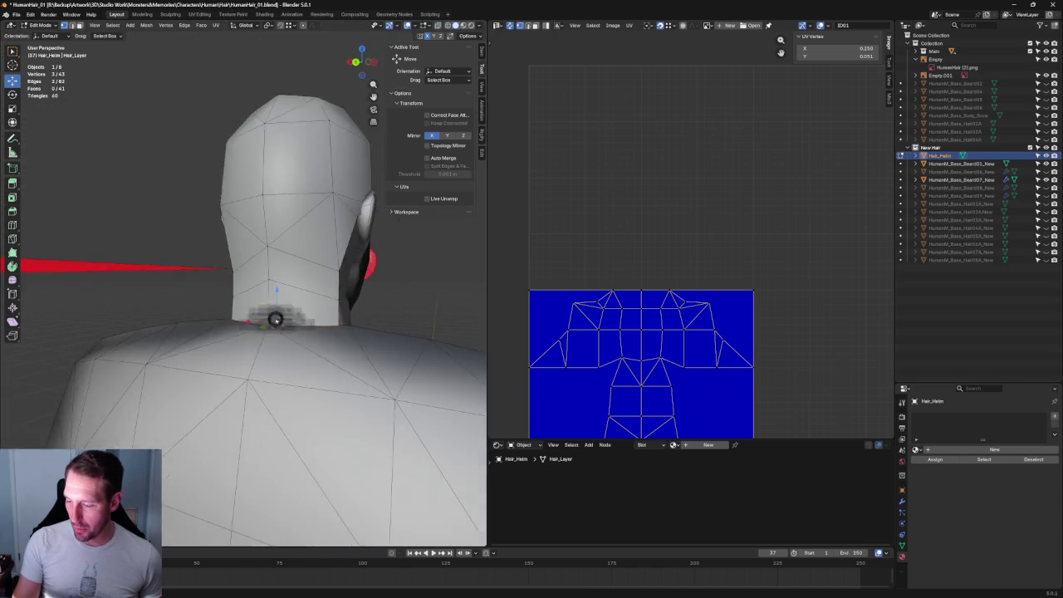
pyautogui.press('KP_3')
pyautogui.scroll(4, 314, 299)
pyautogui.hotkey('alt', 'z')
pyautogui.moveTo(282, 295); pyautogui.dragTo(284, 294)
pyautogui.press('g')
pyautogui.press('g')
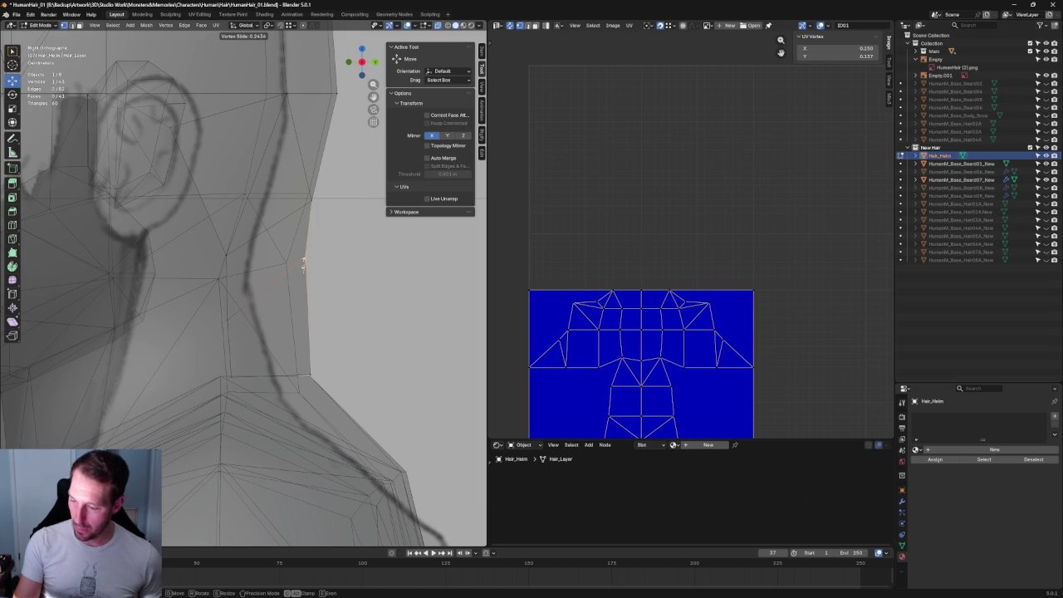
pyautogui.click(304, 258)
pyautogui.click(225, 254)
pyautogui.press('g')
pyautogui.press('g')
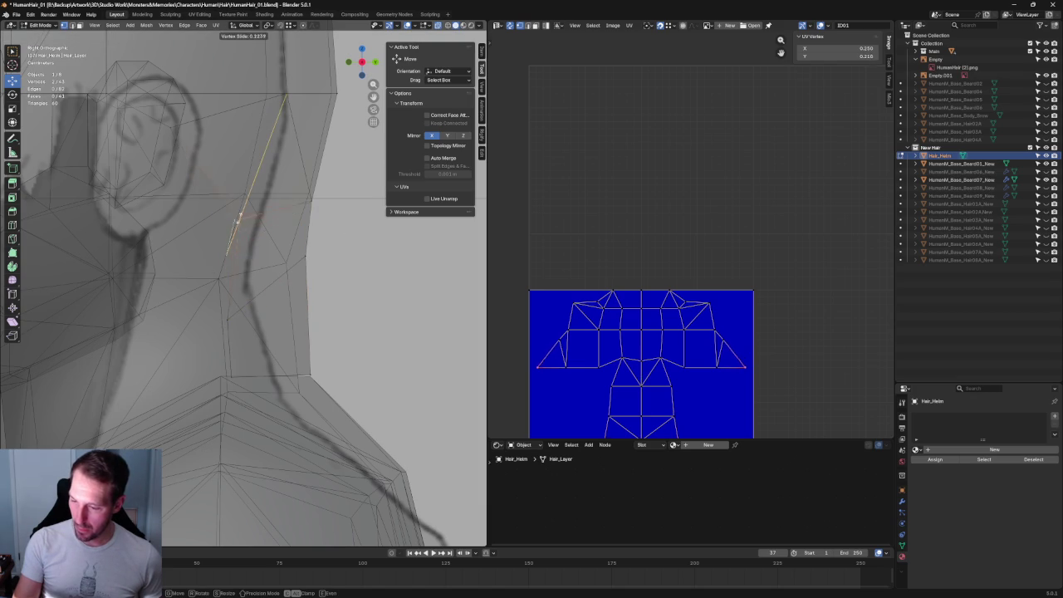
pyautogui.click(247, 196)
# Slide the lower neck vertex and the vertex behind the ear along their edges
pyautogui.press('g')
pyautogui.press('g')
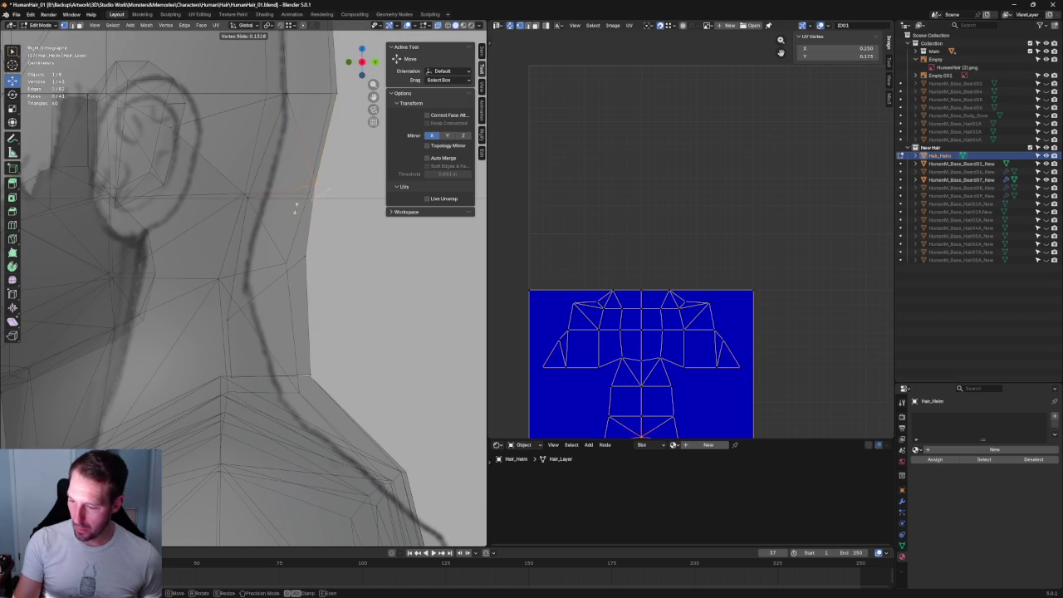
pyautogui.click(288, 218)
pyautogui.click(229, 314)
pyautogui.press('g')
pyautogui.press('g')
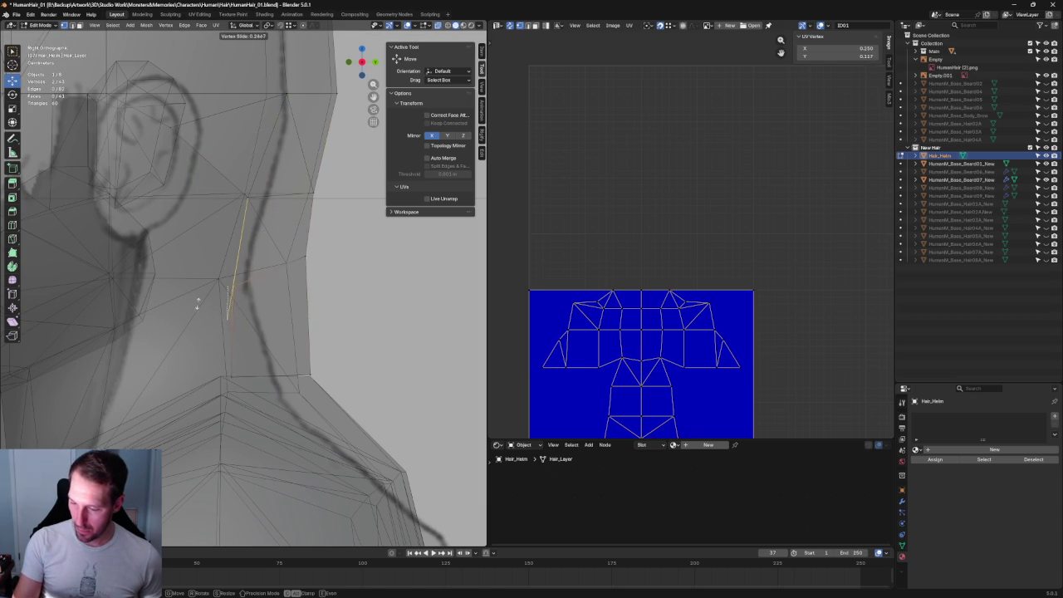
pyautogui.click(194, 290)
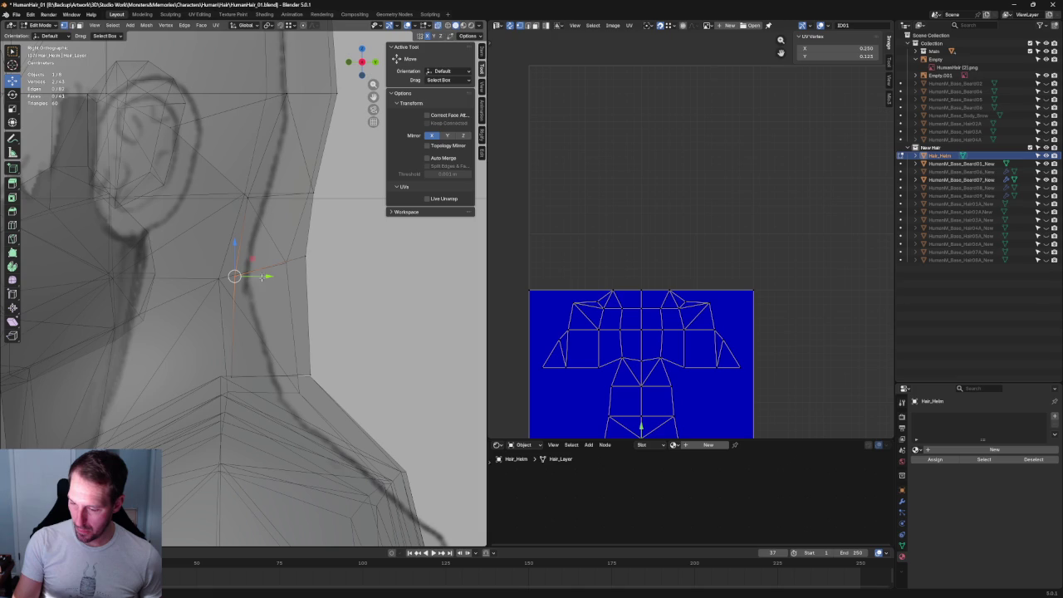
pyautogui.moveTo(260, 276)
pyautogui.mouseDown(button='middle')
pyautogui.moveTo(249, 280)
pyautogui.moveTo(281, 308)
pyautogui.moveTo(263, 255)
pyautogui.mouseUp(button='middle')
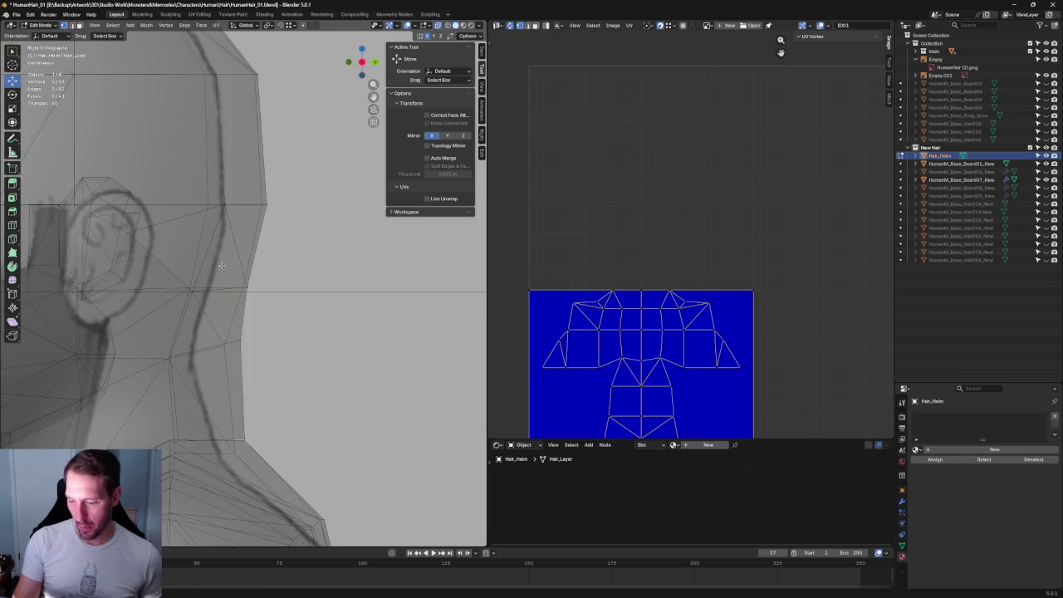
pyautogui.click(190, 292)
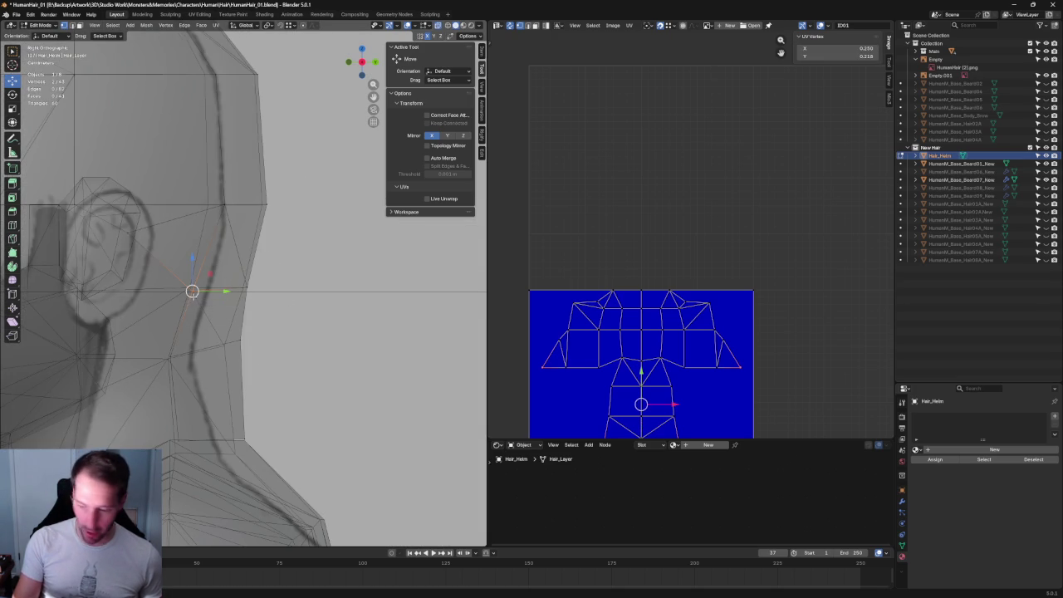
pyautogui.press('g')
pyautogui.press('g')
pyautogui.click(195, 290)
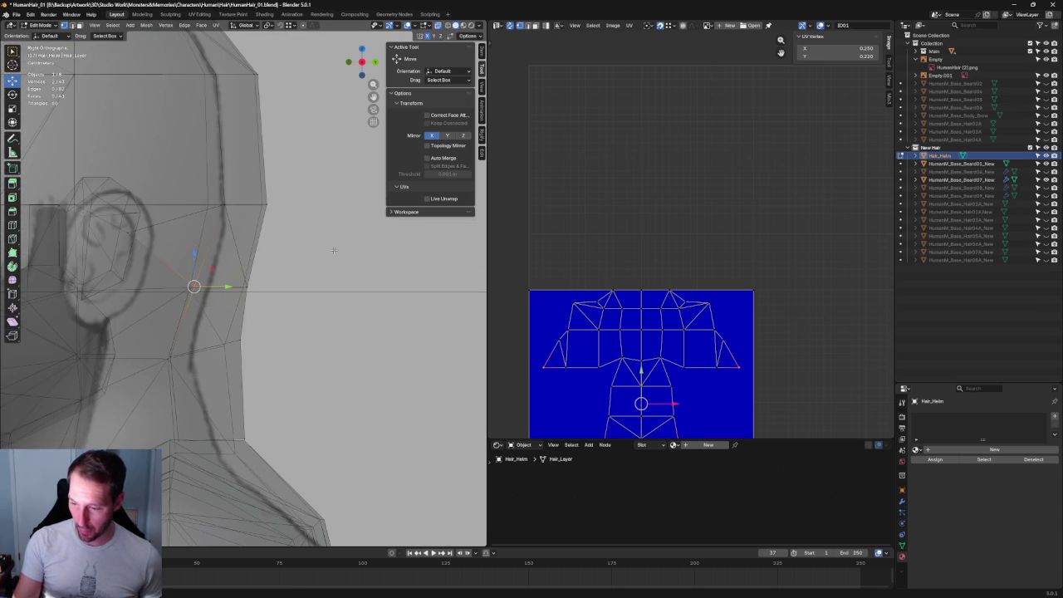
pyautogui.scroll(-6, 315, 308)
pyautogui.scroll(4, 315, 304)
# Nudge a vertex on the head's upper edge vertically to match the sketch
pyautogui.moveTo(164, 194)
pyautogui.mouseDown(button='middle')
pyautogui.moveTo(246, 232)
pyautogui.moveTo(266, 266)
pyautogui.mouseUp(button='middle')
pyautogui.hotkey('alt', 'z')
pyautogui.scroll(4, 282, 303)
pyautogui.hotkey('alt', 'z')
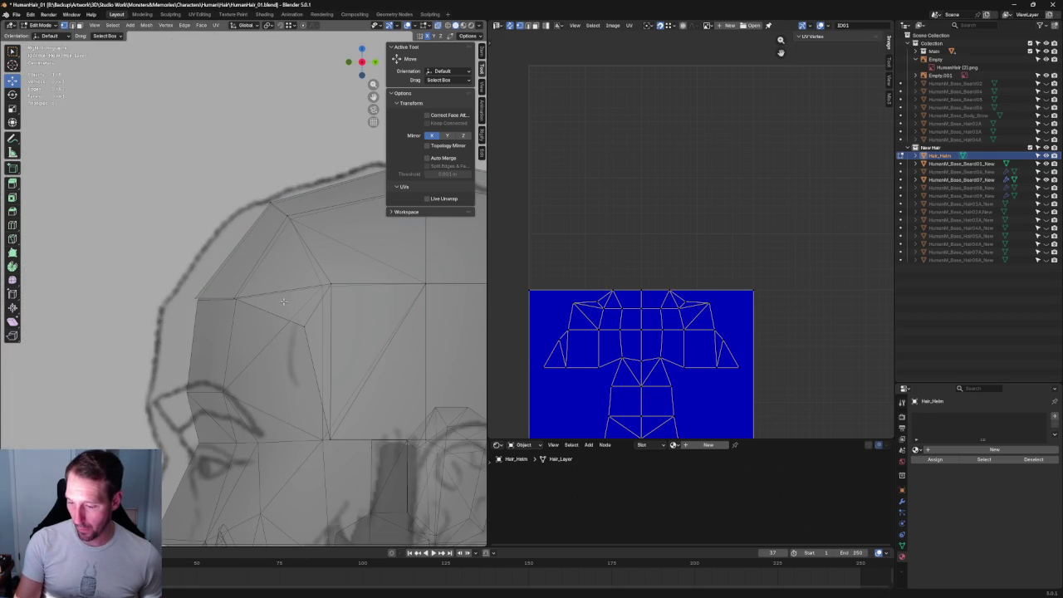
pyautogui.click(197, 298)
pyautogui.moveTo(196, 285); pyautogui.dragTo(196, 283)
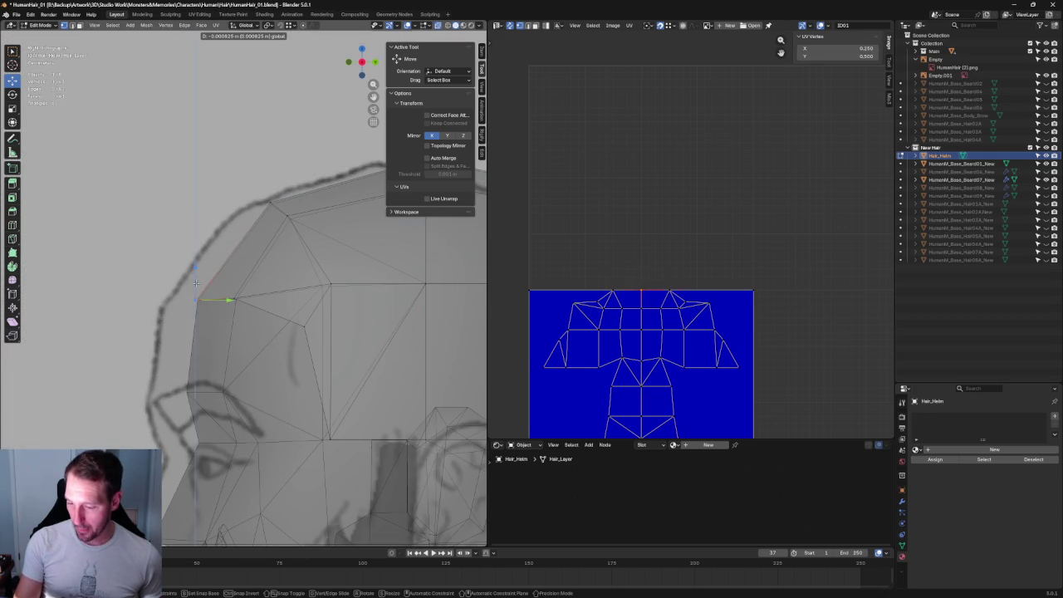
pyautogui.click(196, 283)
pyautogui.scroll(-5, 196, 283)
pyautogui.scroll(1, 220, 324)
pyautogui.scroll(2, 220, 324)
pyautogui.scroll(3, 220, 323)
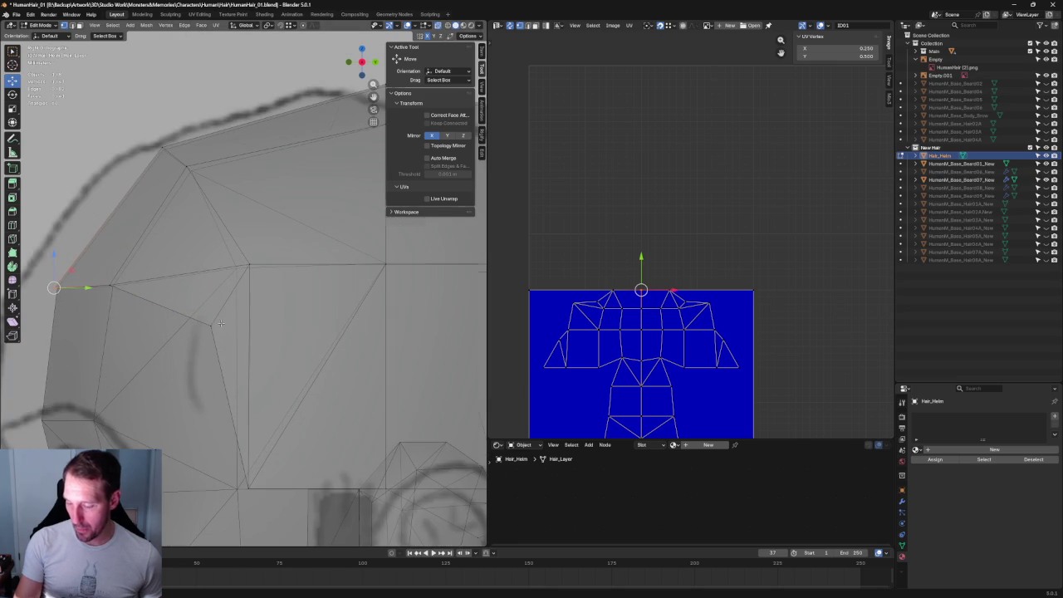
# Slide two crown vertices slightly left along their edges
pyautogui.click(211, 324)
pyautogui.press('g')
pyautogui.press('g')
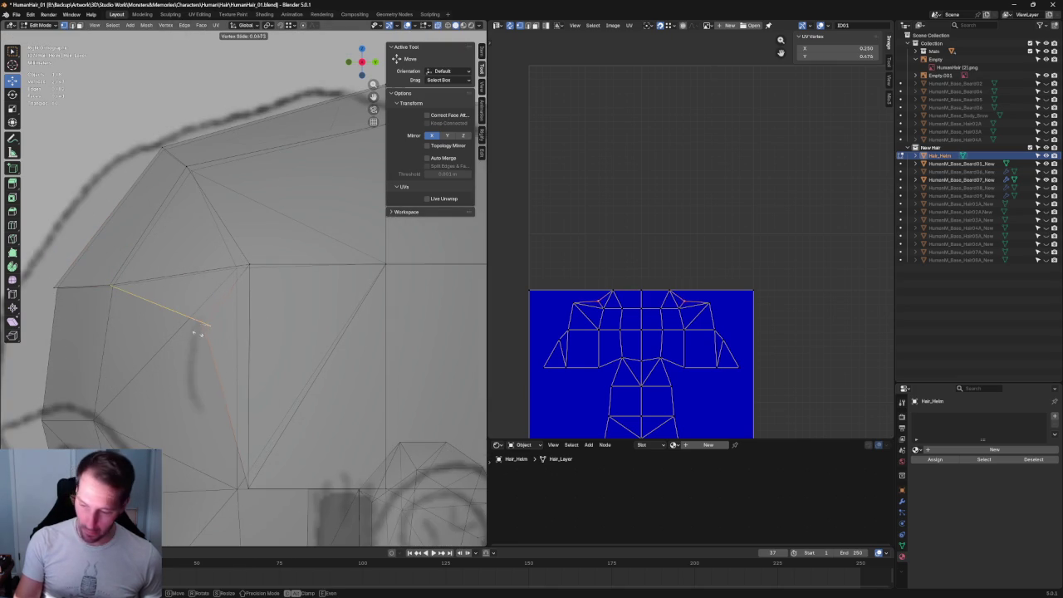
pyautogui.rightClick(184, 328)
pyautogui.hotkey('alt', 'z')
pyautogui.hotkey('alt', 'z')
pyautogui.click(249, 267)
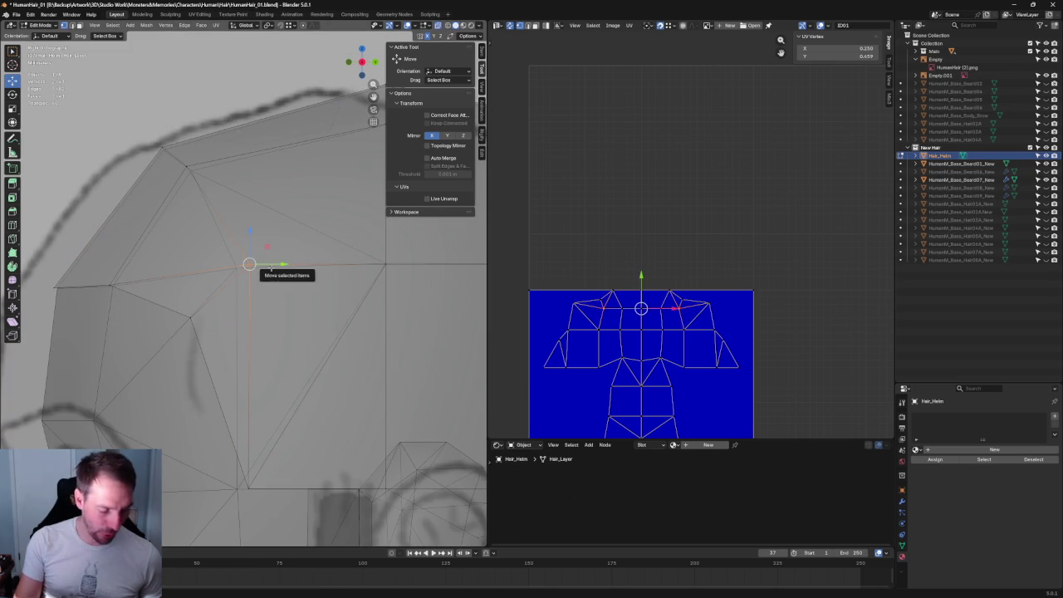
pyautogui.press('g')
pyautogui.press('g')
pyautogui.click(261, 269)
pyautogui.keyDown('shift'); pyautogui.moveTo(273, 370); pyautogui.dragTo(252, 271, button='middle'); pyautogui.keyUp('shift')
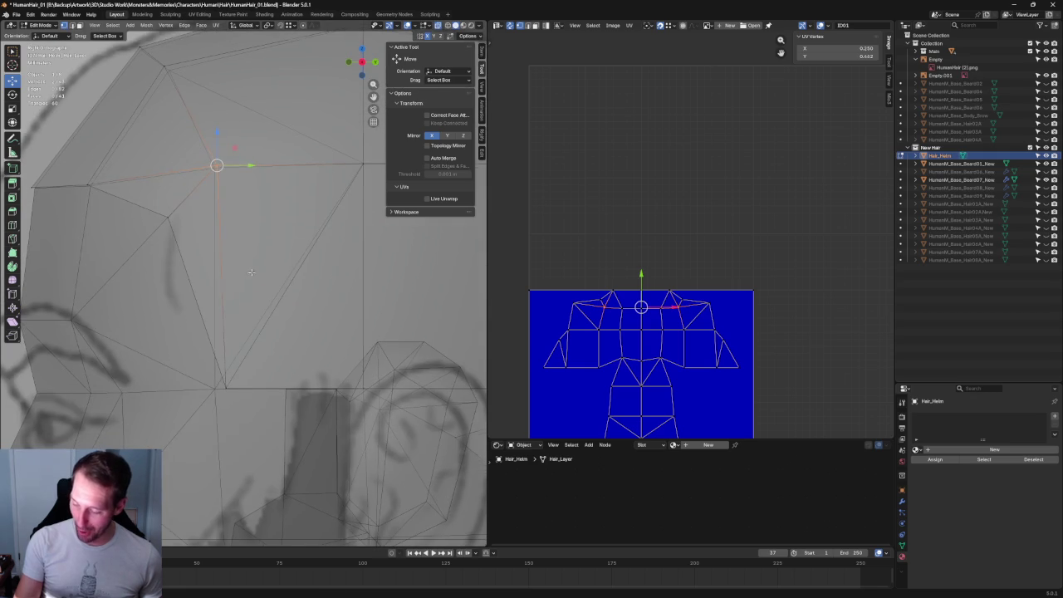
pyautogui.moveTo(194, 437); pyautogui.dragTo(194, 439)
pyautogui.press('g')
pyautogui.press('g')
pyautogui.click(219, 388)
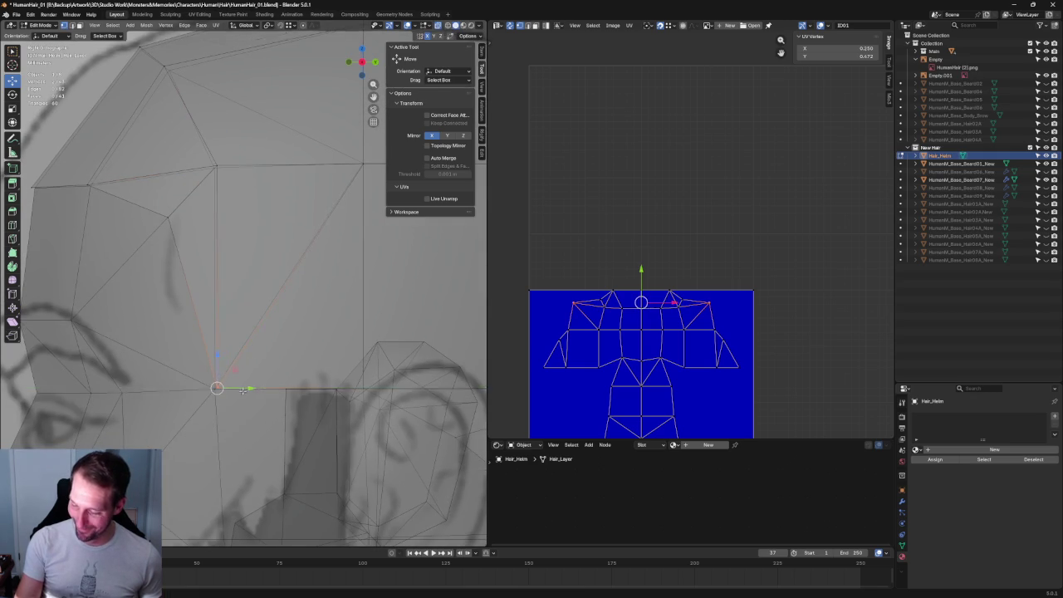
pyautogui.scroll(-5, 255, 376)
pyautogui.hotkey('alt', 'z')
# Select the top-of-head vertices and split the top faces with Connect Vertex Path
pyautogui.moveTo(266, 222); pyautogui.dragTo(241, 300, button='middle')
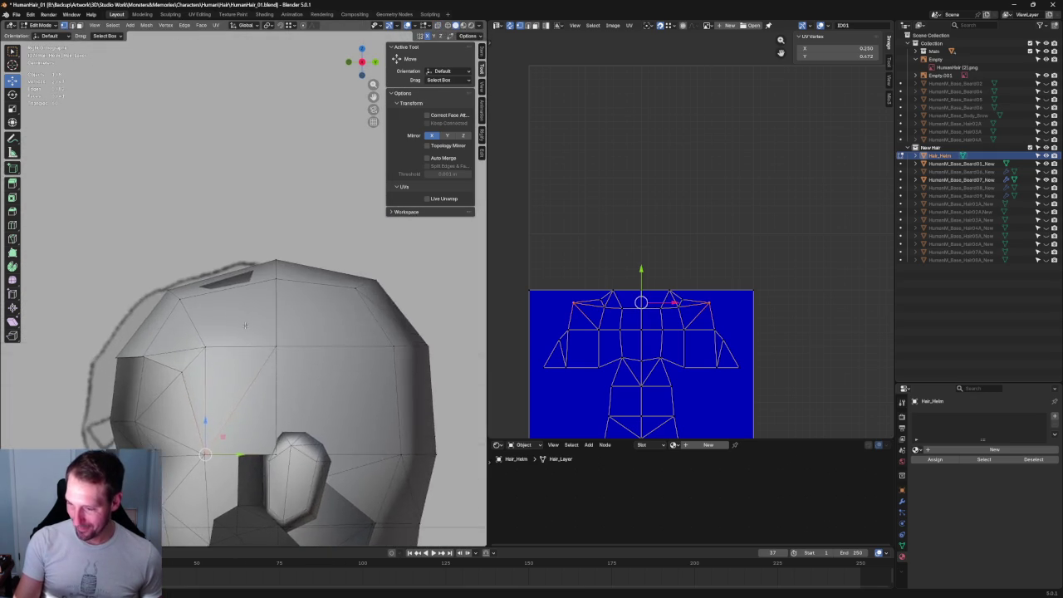
pyautogui.hotkey('alt', 'z')
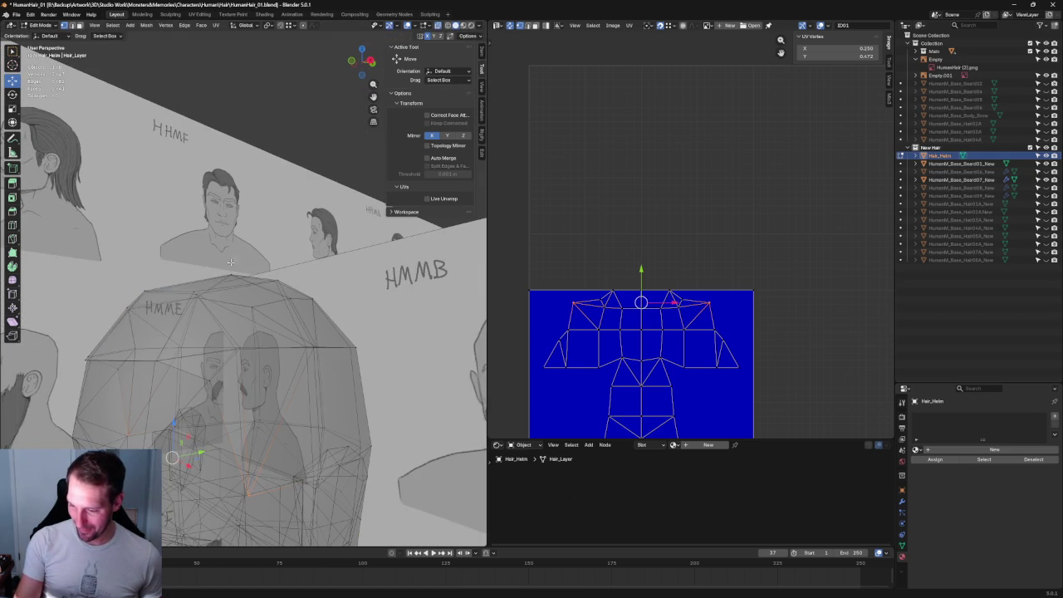
pyautogui.moveTo(184, 298); pyautogui.dragTo(183, 298)
pyautogui.moveTo(182, 298)
pyautogui.mouseDown(button='middle')
pyautogui.moveTo(235, 232)
pyautogui.moveTo(171, 232)
pyautogui.mouseUp(button='middle')
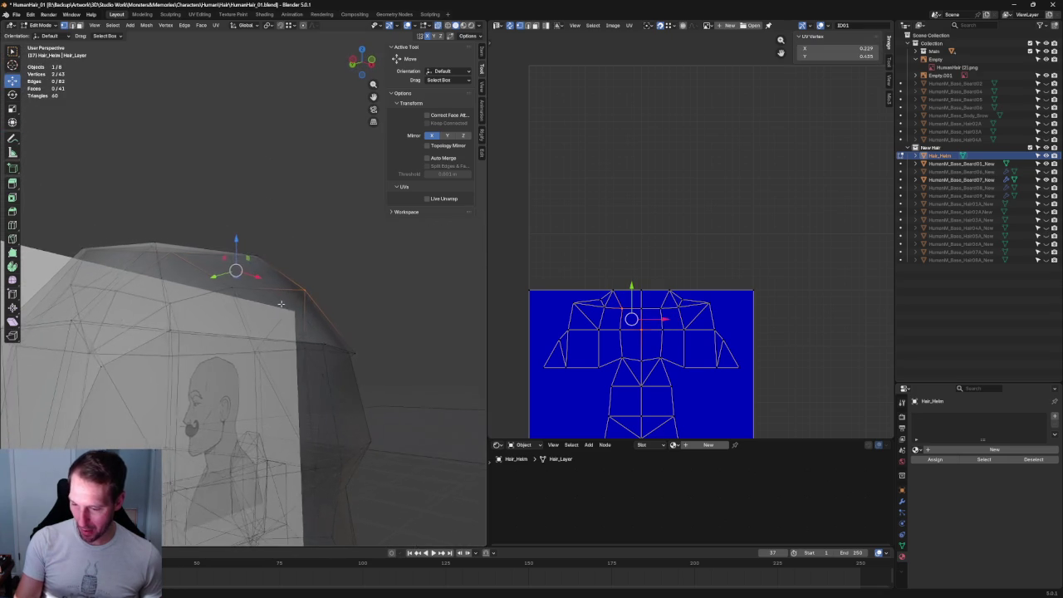
pyautogui.rightClick(171, 232)
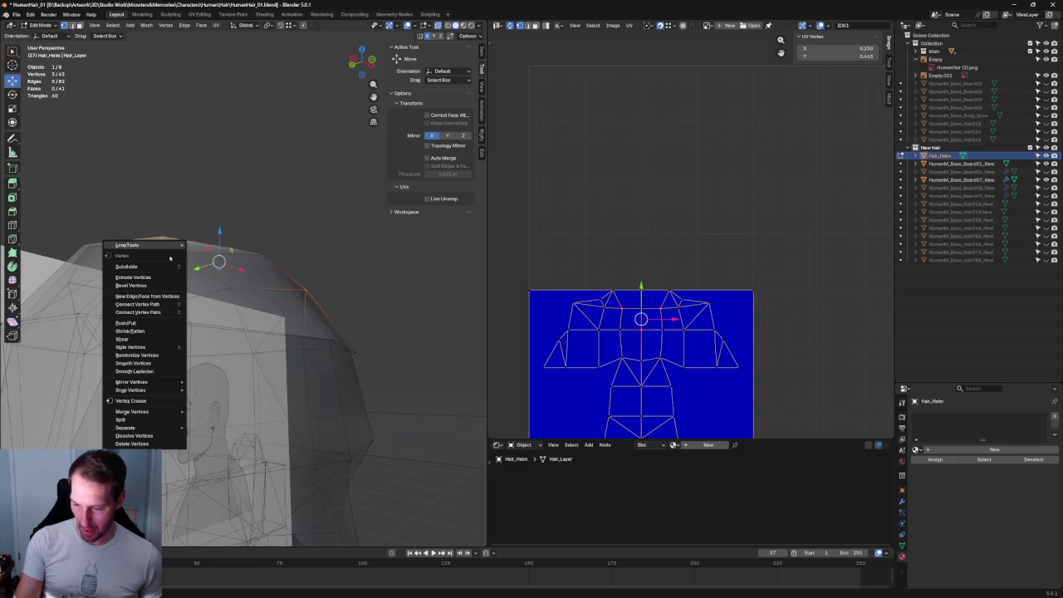
pyautogui.click(149, 313)
# Check the cap from side and front views, then exit Edit Mode
pyautogui.moveTo(277, 189)
pyautogui.mouseDown(button='middle')
pyautogui.moveTo(176, 274)
pyautogui.moveTo(189, 292)
pyautogui.mouseUp(button='middle')
pyautogui.hotkey('shift', 'space')
pyautogui.press('s')
pyautogui.press('KP_3')
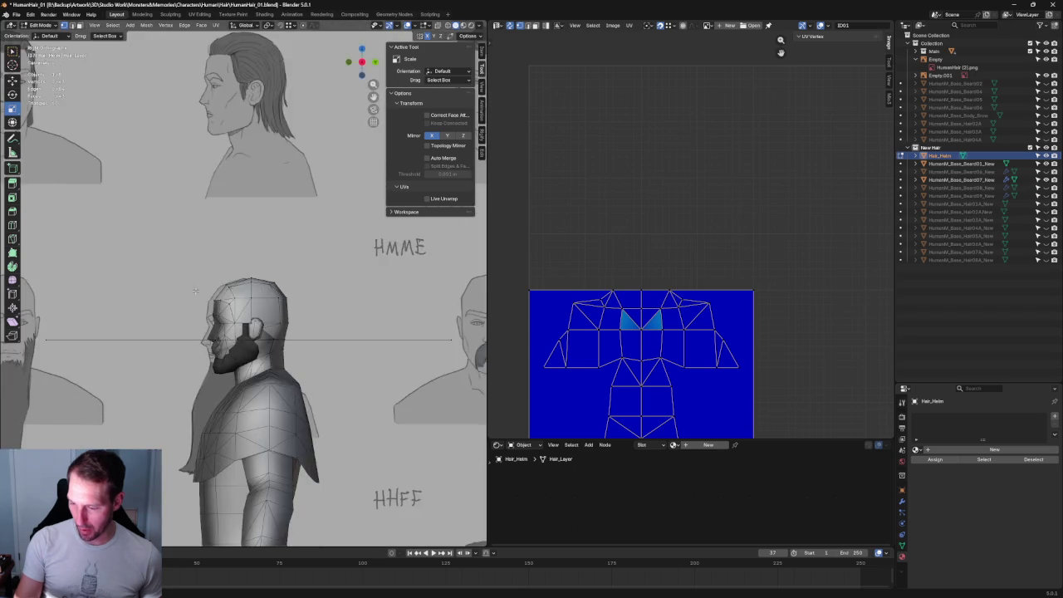
pyautogui.press('KP_1')
pyautogui.scroll(2, 214, 228)
pyautogui.press('Tab')
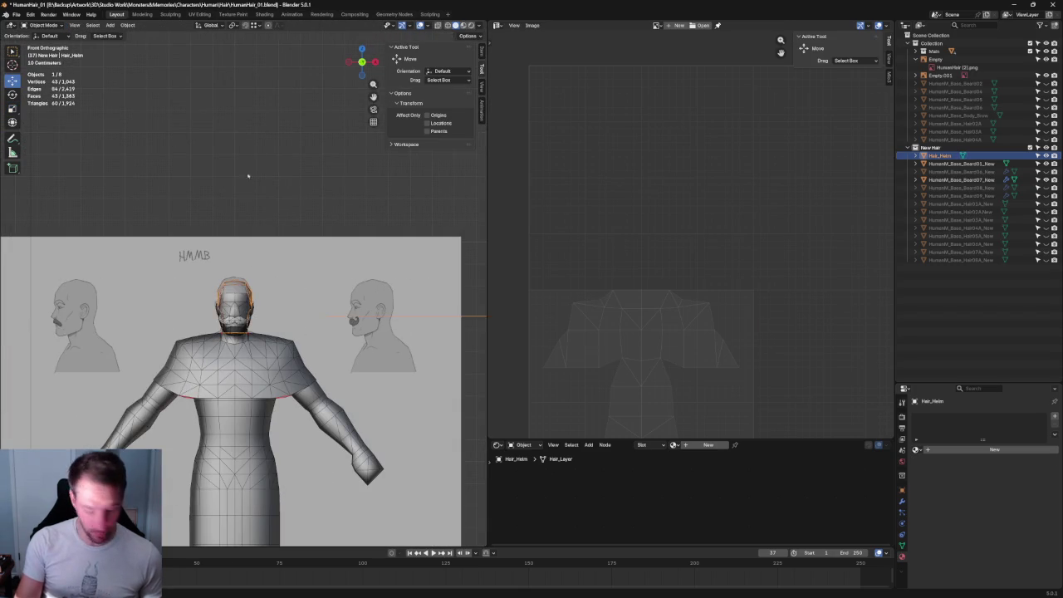
# Select the Hair_Helm object and glance at the File menu without choosing anything
pyautogui.scroll(2, 248, 296)
pyautogui.click(249, 295)
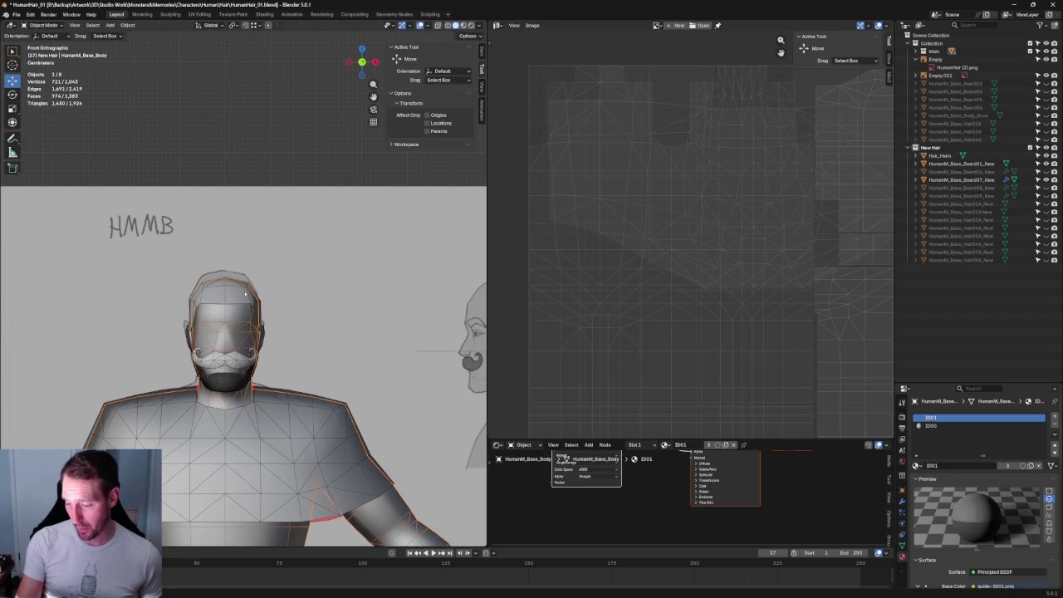
pyautogui.click(246, 293)
pyautogui.scroll(-3, 246, 293)
pyautogui.moveTo(246, 293); pyautogui.dragTo(208, 274, button='middle')
pyautogui.click(16, 14)
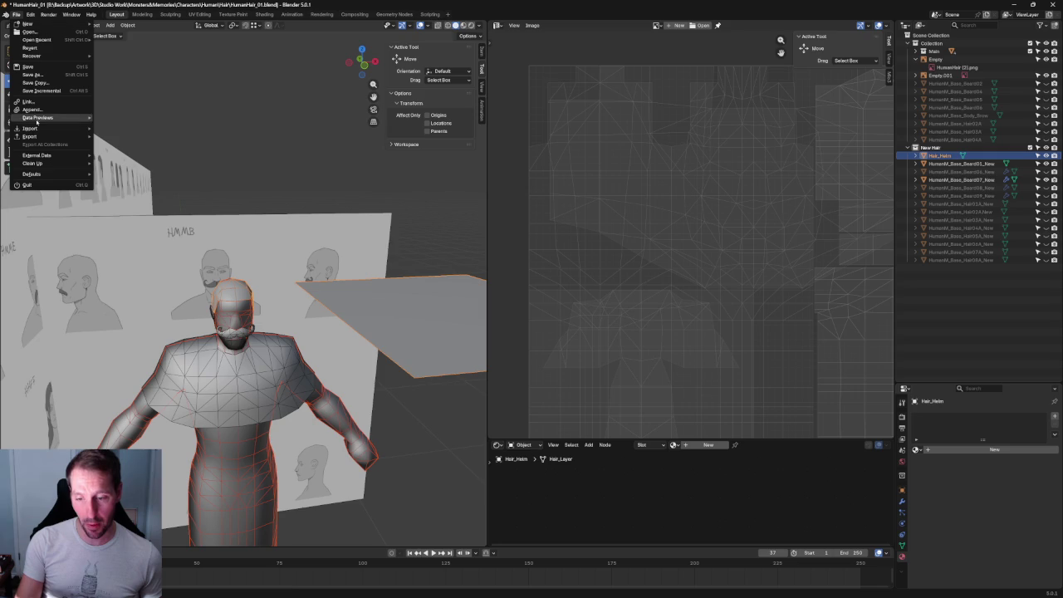
pyautogui.press('Escape')
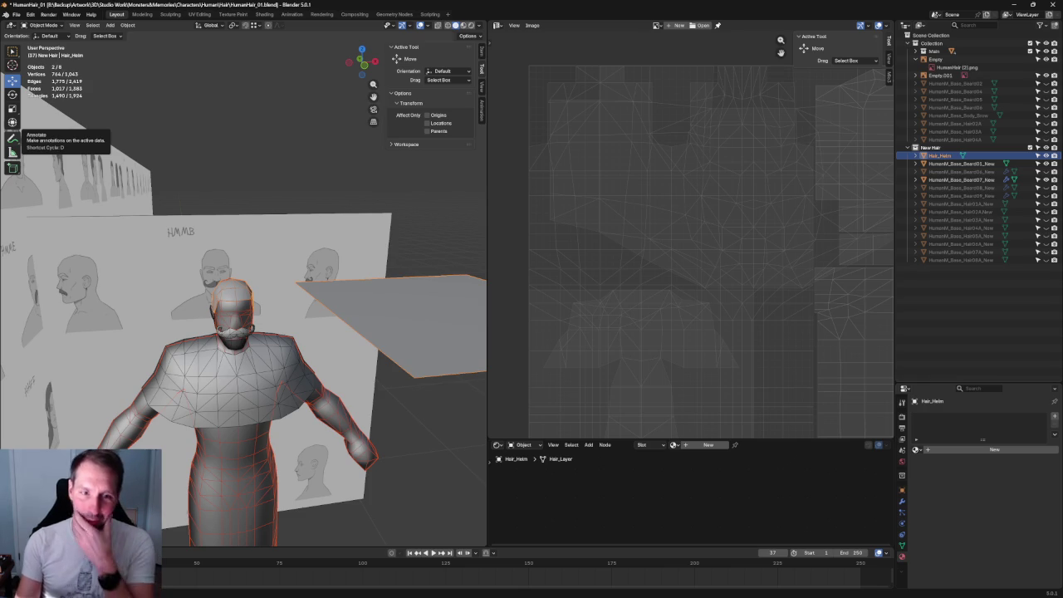
# Deselect all, select the flat Hair_Helm plane and enter Edit Mode
pyautogui.hotkey('alt', 'a')
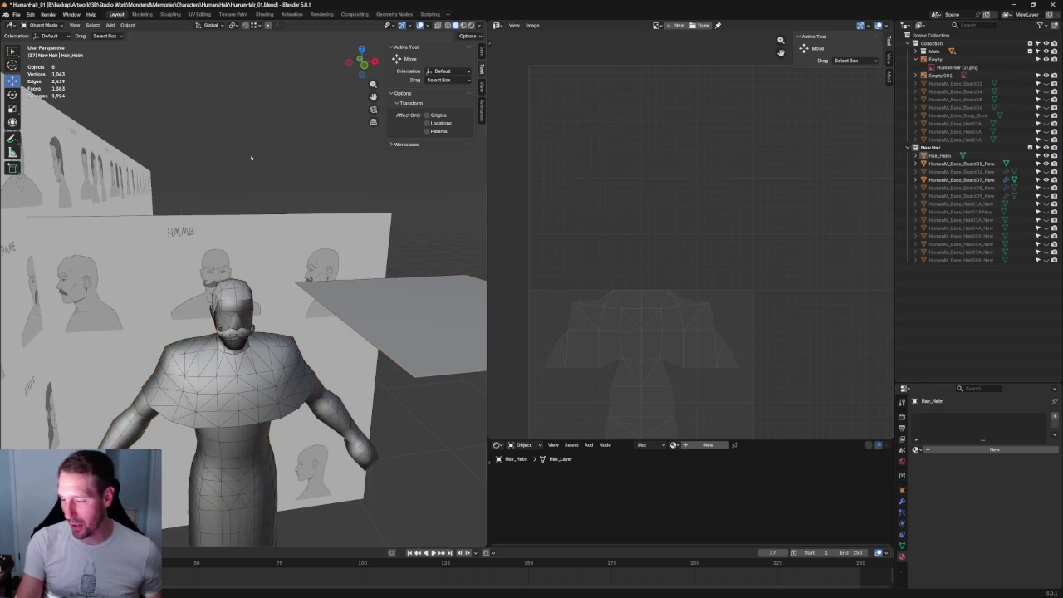
pyautogui.scroll(2, 295, 209)
pyautogui.moveTo(295, 209); pyautogui.dragTo(285, 276, button='middle')
pyautogui.click(285, 276)
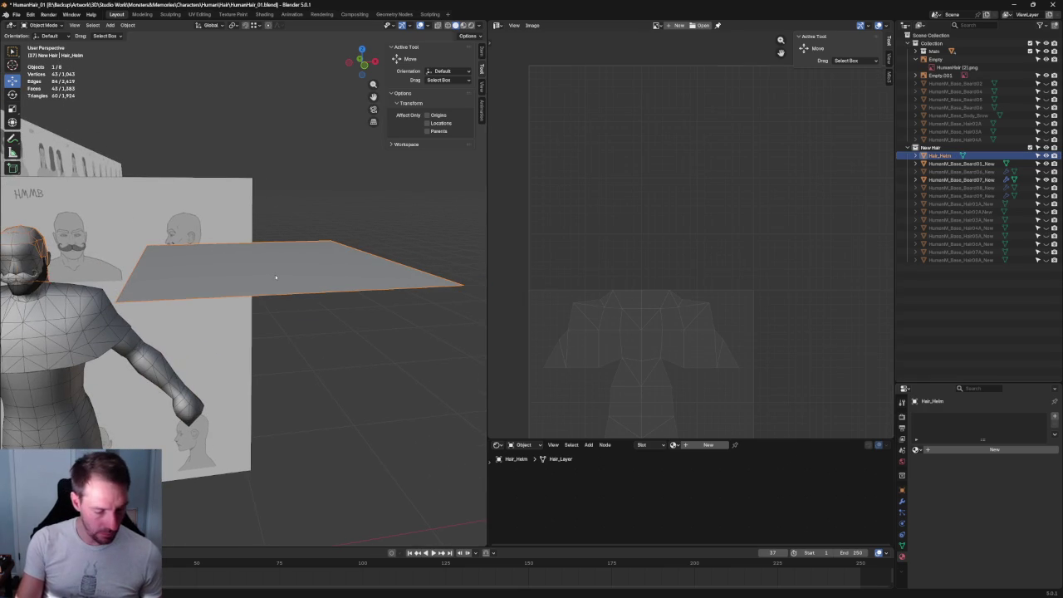
pyautogui.press('Tab')
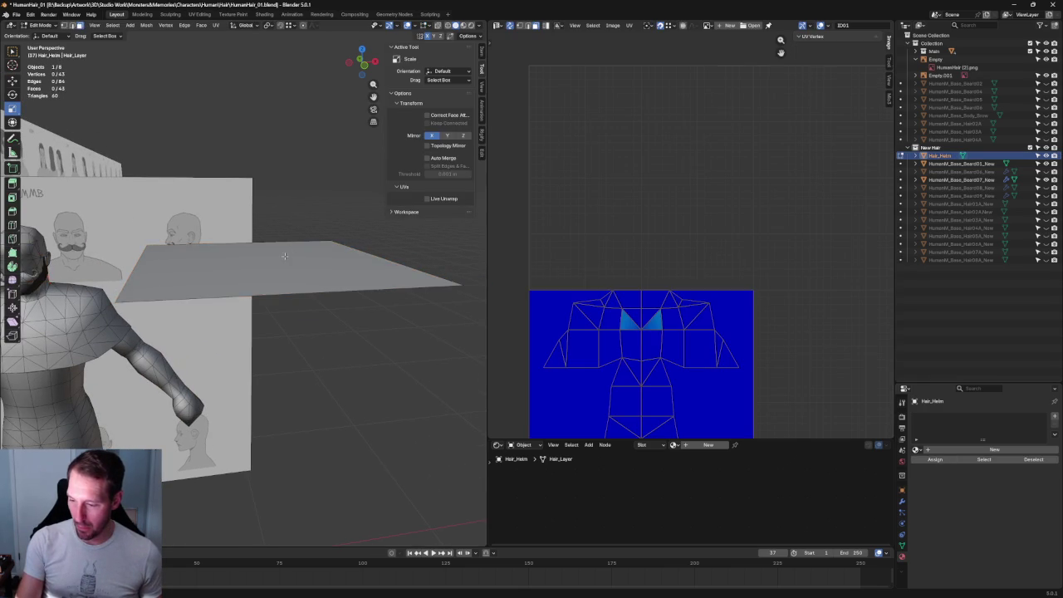
# Delete the plane's large face via X > Vertices and return to Object Mode
pyautogui.click(284, 256)
pyautogui.press('x')
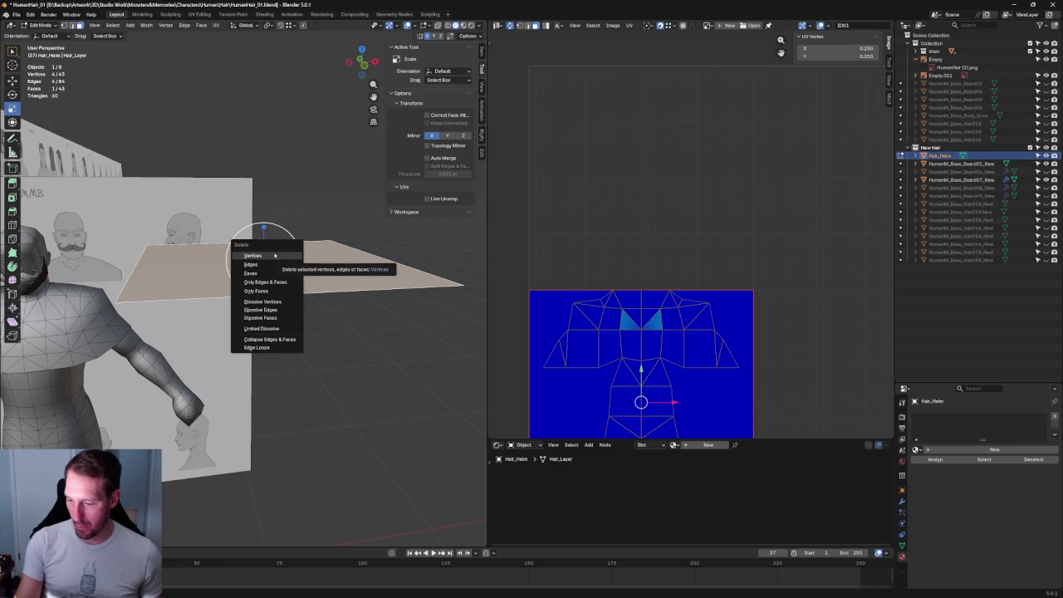
pyautogui.click(258, 273)
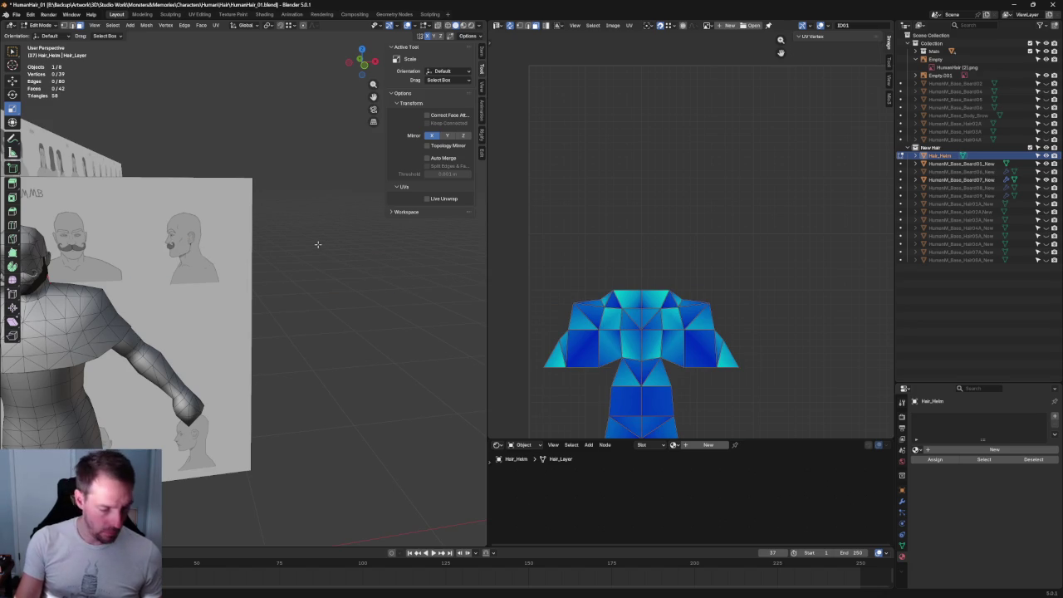
pyautogui.press('Tab')
# Select the body, helm and reference empty, then choose FBX from File > Export
pyautogui.scroll(-3, 380, 287)
pyautogui.click(271, 293)
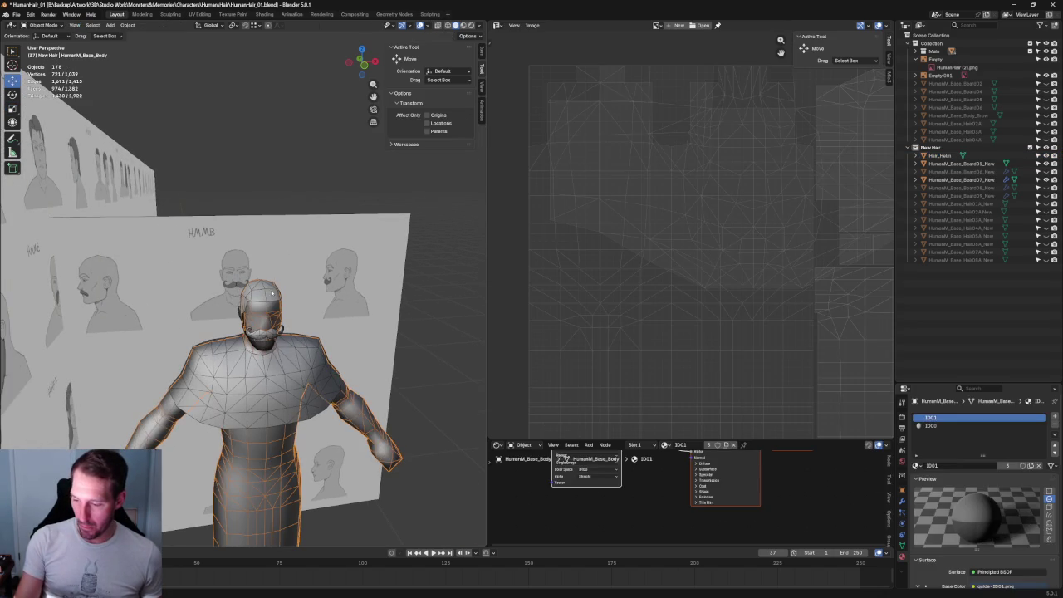
pyautogui.keyDown('shift'); pyautogui.click(274, 287); pyautogui.keyUp('shift')
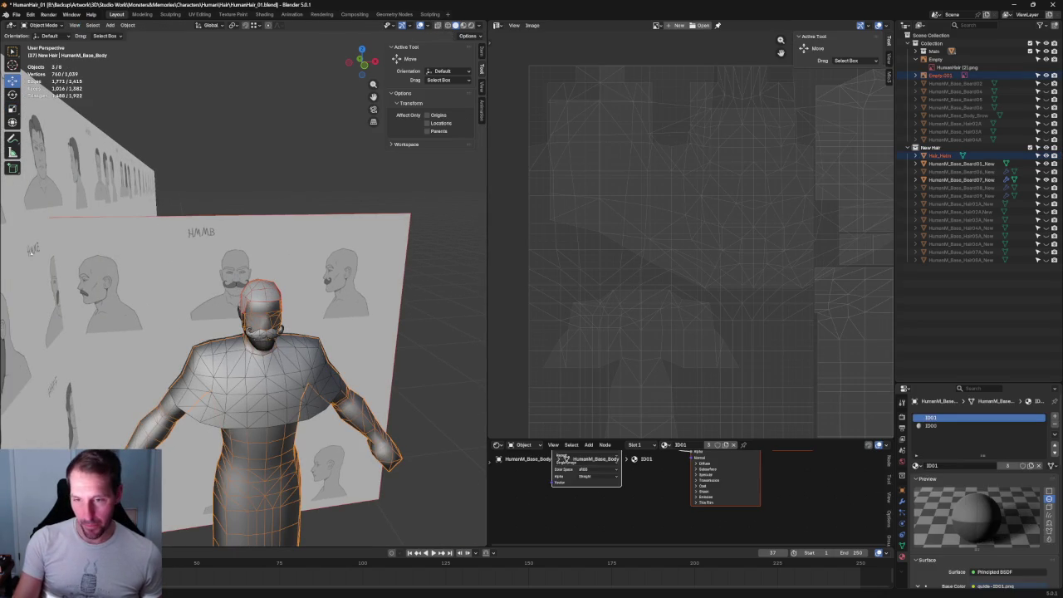
pyautogui.click(15, 14)
pyautogui.moveTo(31, 137)
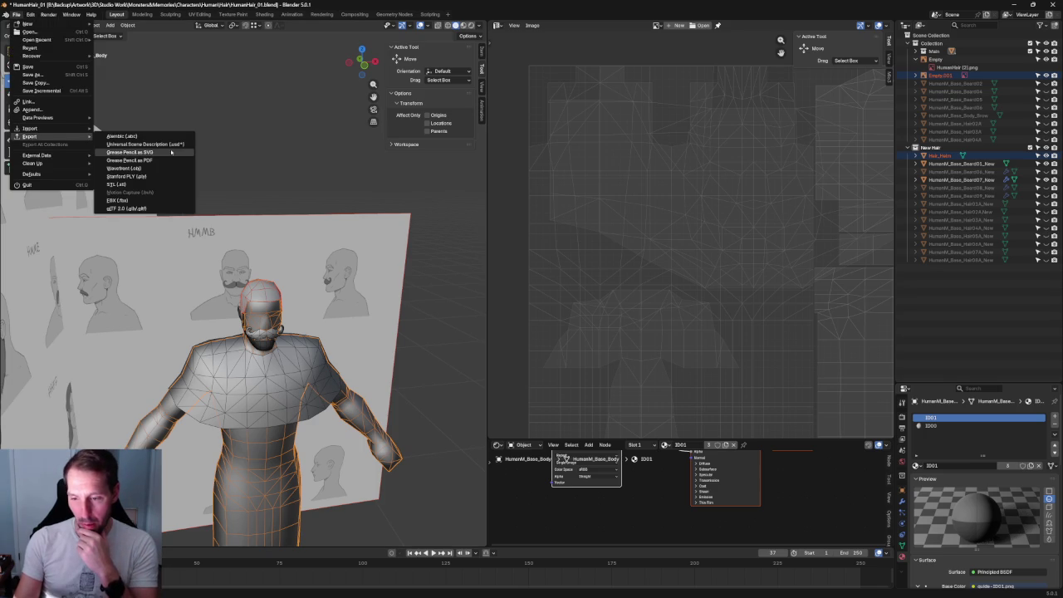
pyautogui.click(143, 201)
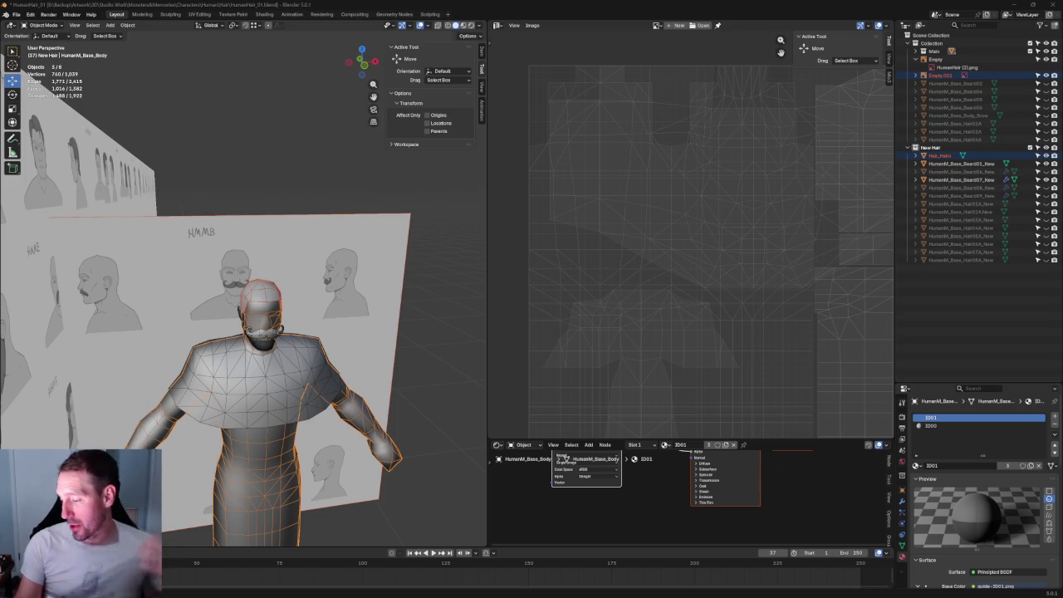
# Deselect all objects by selecting empty space in the viewport
pyautogui.click(461, 257)
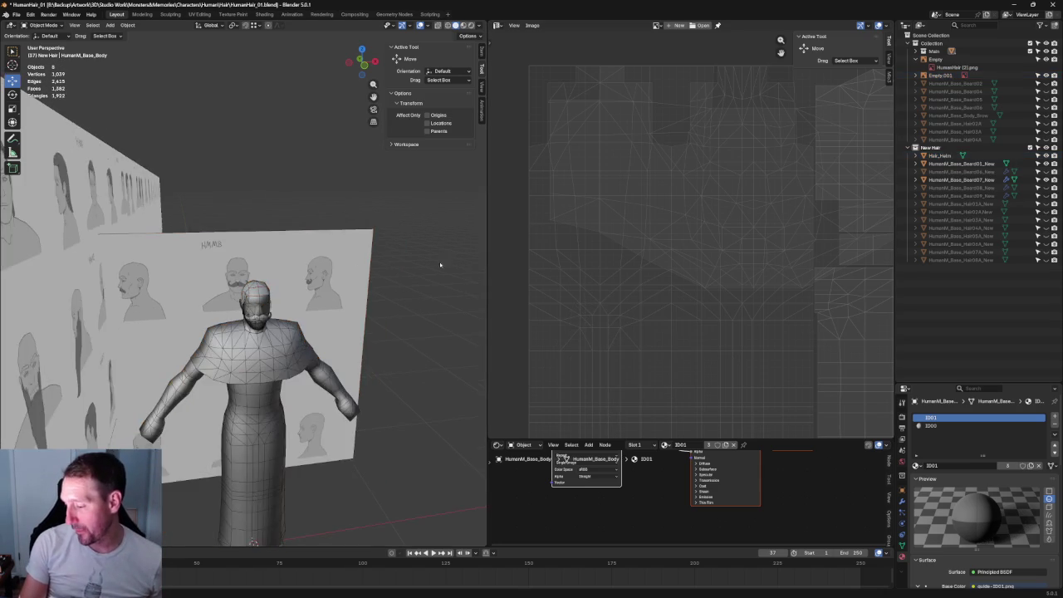
# Frame the head from the front and briefly inspect the body mesh in Edit Mode
pyautogui.moveTo(439, 261); pyautogui.dragTo(290, 376, button='middle')
pyautogui.scroll(5, 290, 377)
pyautogui.scroll(5, 290, 376)
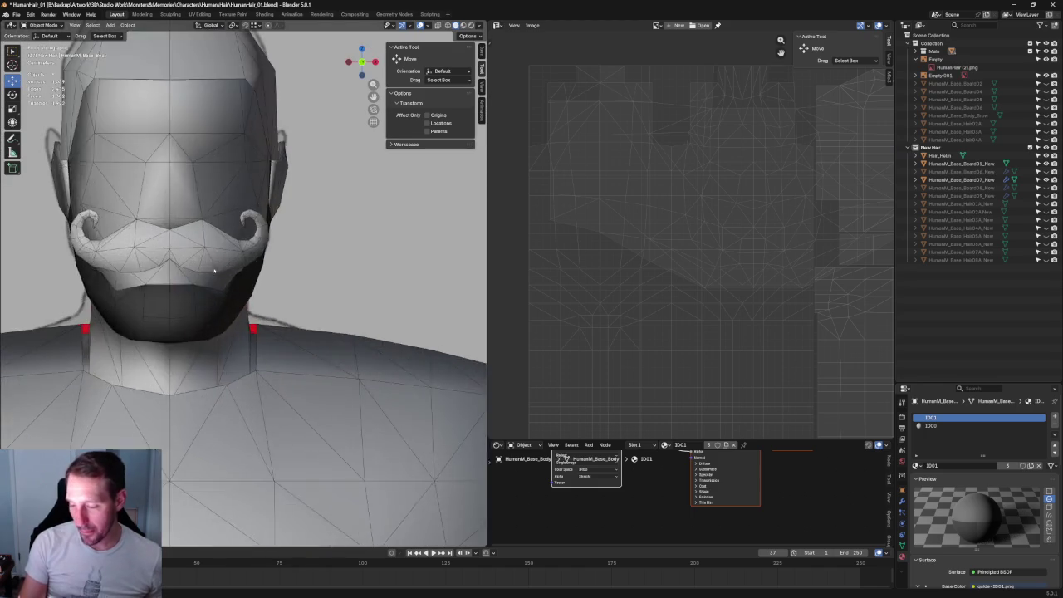
pyautogui.hotkey('alt', 'z')
pyautogui.hotkey('alt', 'z')
pyautogui.scroll(3, 276, 286)
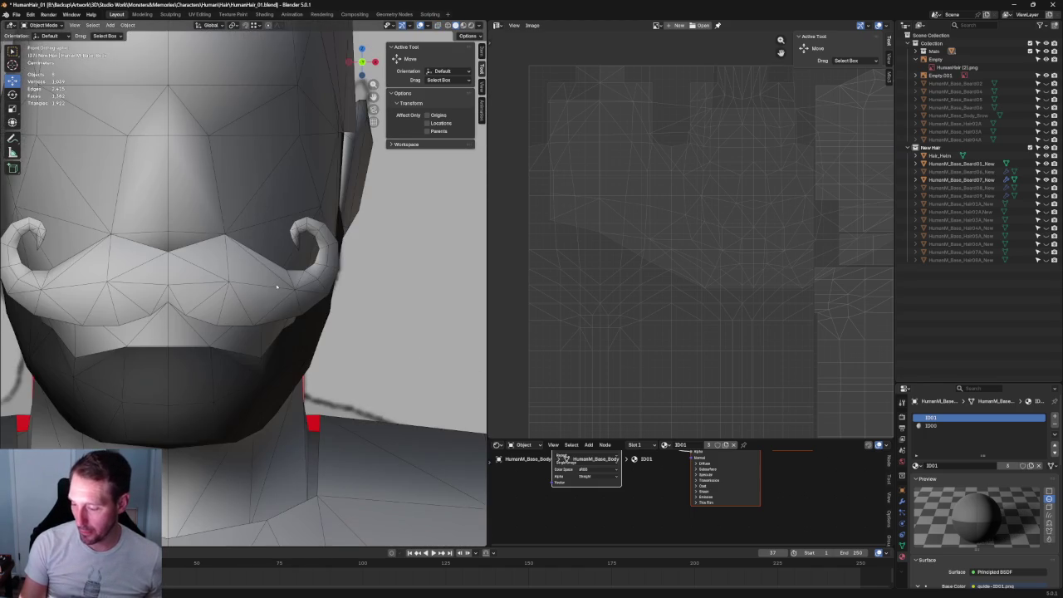
pyautogui.hotkey('alt', 'z')
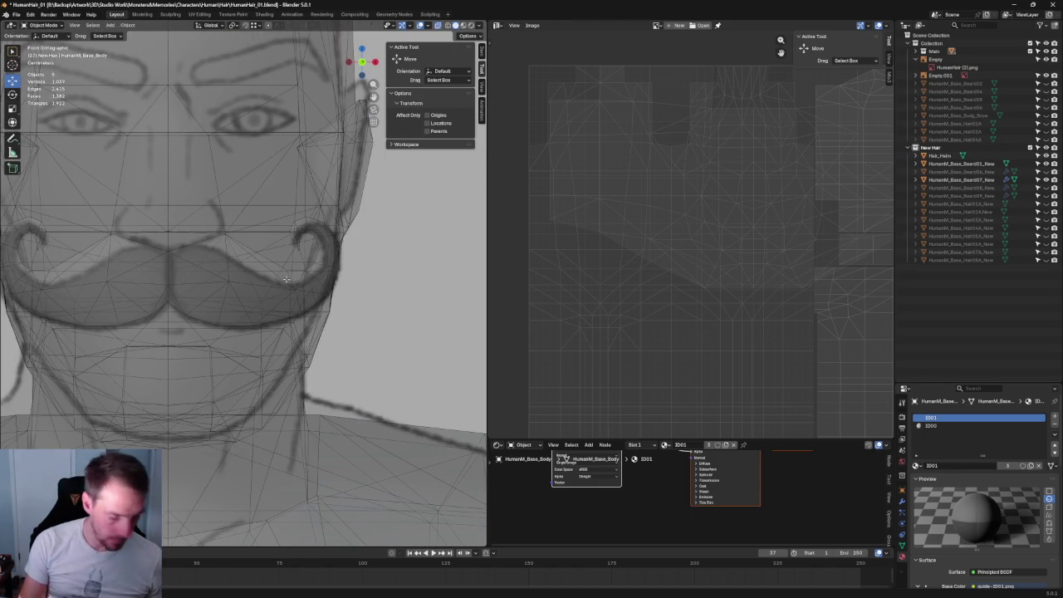
pyautogui.press('Tab')
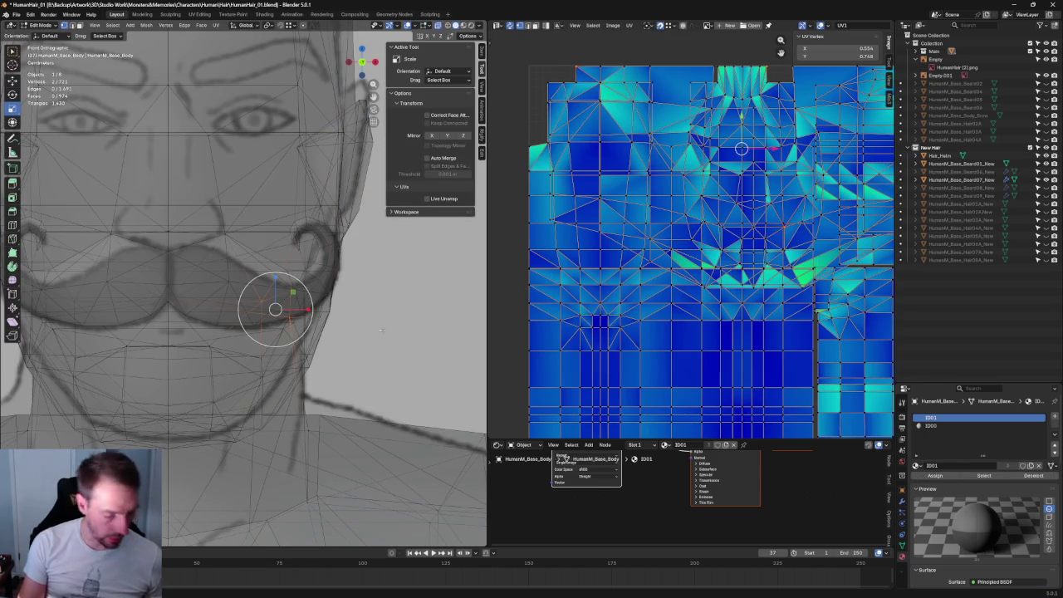
pyautogui.scroll(-6, 320, 153)
pyautogui.scroll(6, 321, 153)
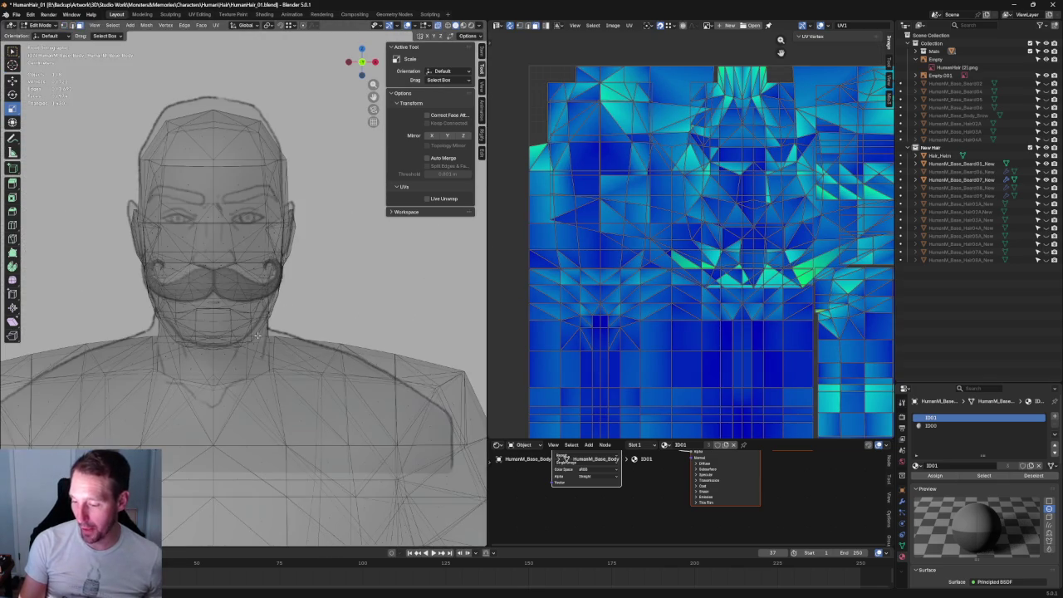
pyautogui.scroll(-3, 263, 272)
pyautogui.scroll(-2, 263, 271)
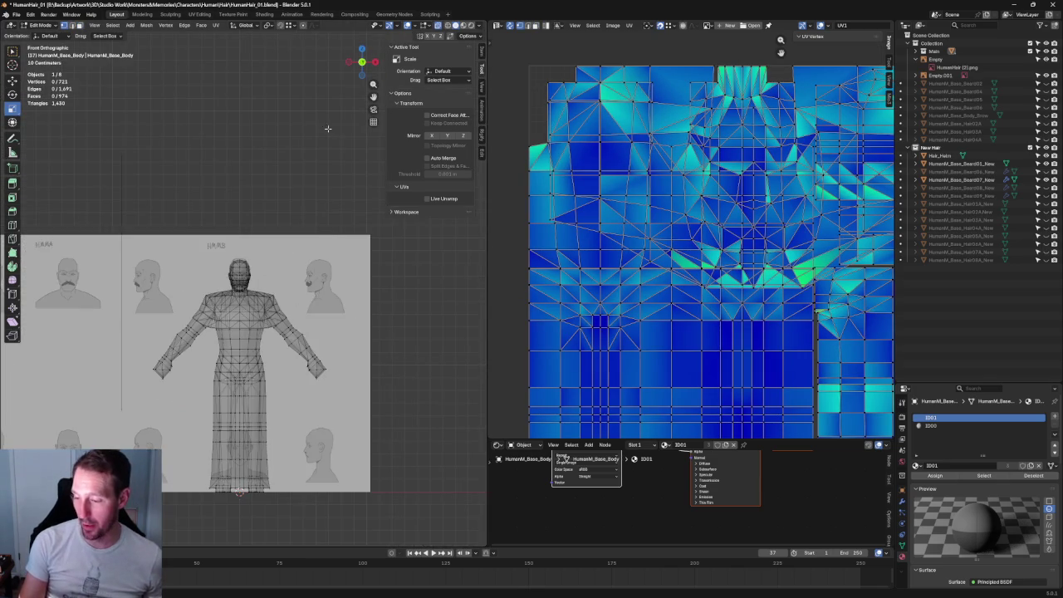
pyautogui.scroll(4, 263, 283)
pyautogui.hotkey('alt', 'z')
pyautogui.scroll(4, 263, 297)
pyautogui.scroll(3, 262, 297)
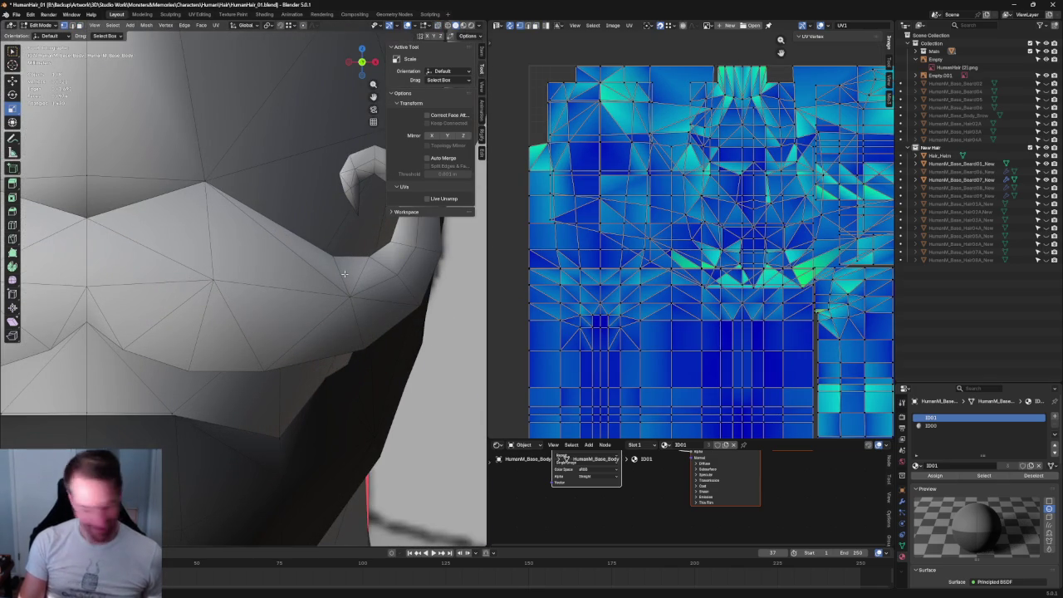
pyautogui.press('Tab')
# In Beard01_New's Edit Mode, scale down the three vertices under the moustache curl
pyautogui.click(345, 293)
pyautogui.press('Tab')
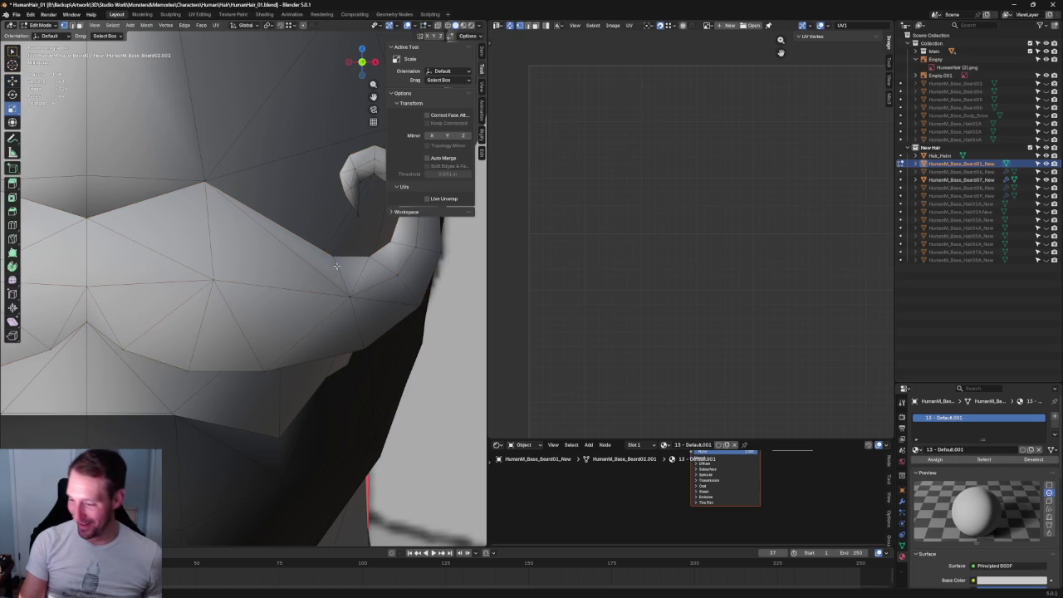
pyautogui.click(339, 244)
pyautogui.click(339, 273)
pyautogui.click(348, 300)
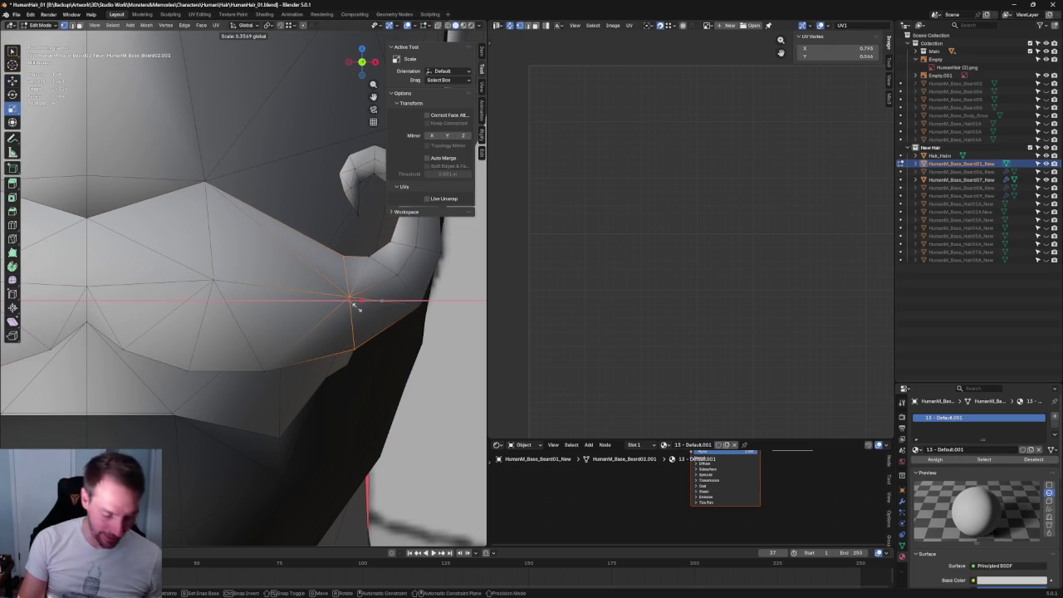
pyautogui.click(356, 307)
pyautogui.scroll(-5, 357, 309)
pyautogui.scroll(3, 358, 310)
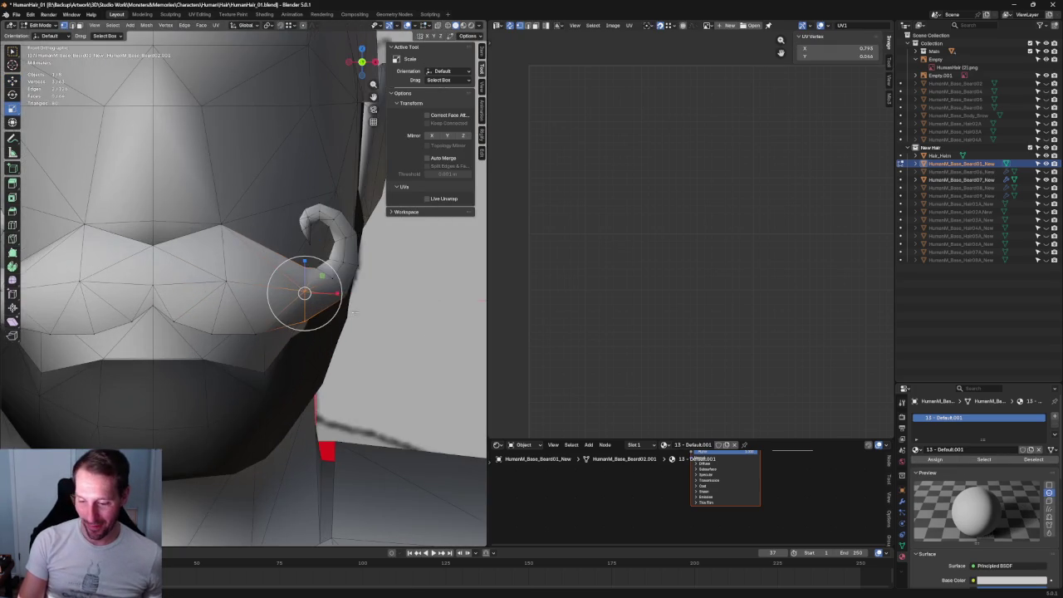
# Select both moustache ends and scale them inward along X with X-ray on
pyautogui.moveTo(358, 310); pyautogui.dragTo(184, 288, button='middle')
pyautogui.click(177, 314)
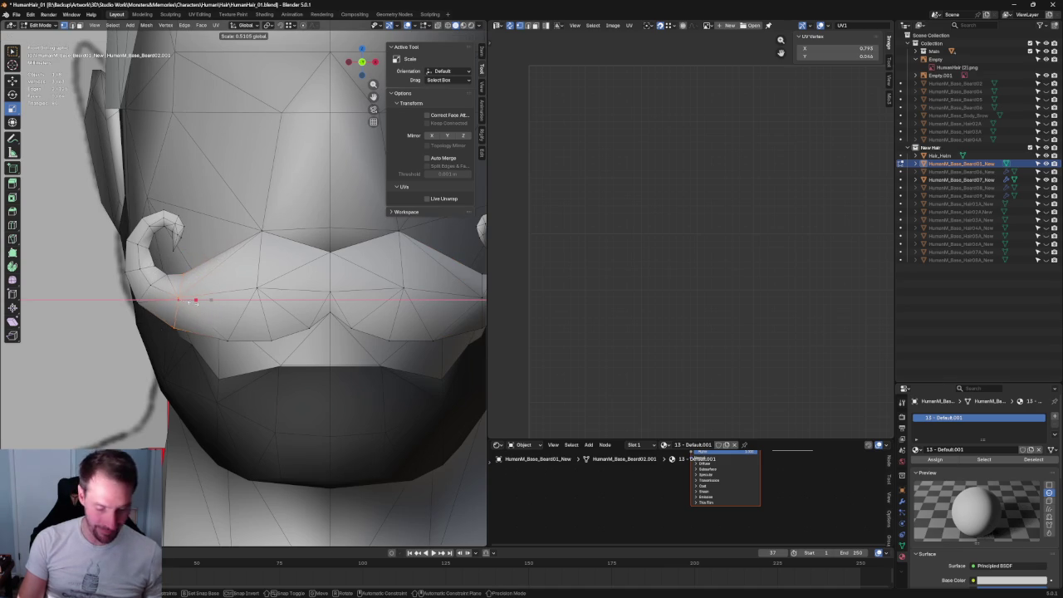
pyautogui.press('KP_1')
pyautogui.scroll(3, 353, 285)
pyautogui.keyDown('shift'); pyautogui.click(401, 320); pyautogui.keyUp('shift')
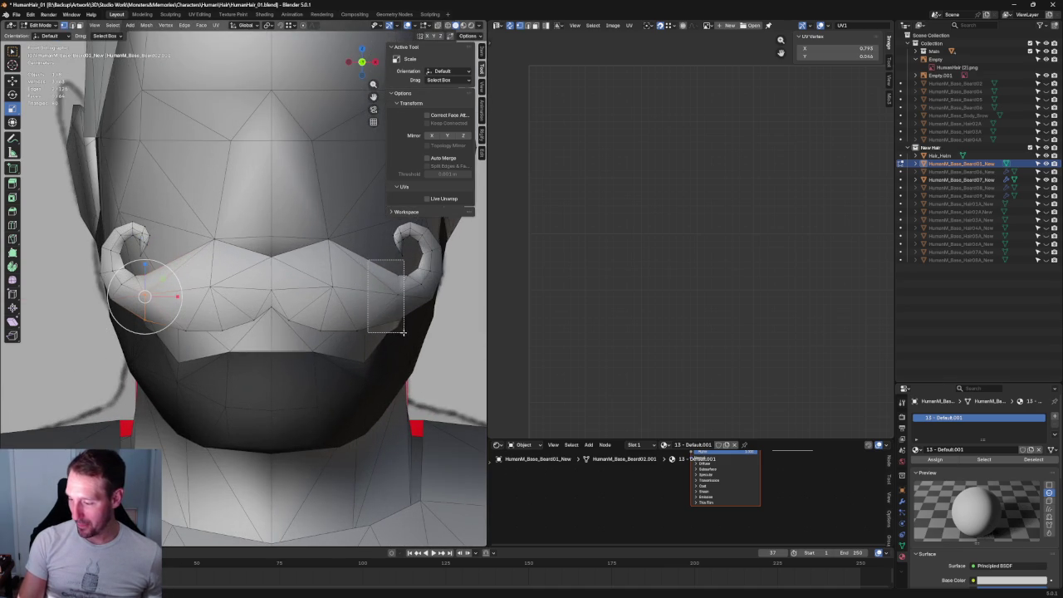
pyautogui.hotkey('alt', 'z')
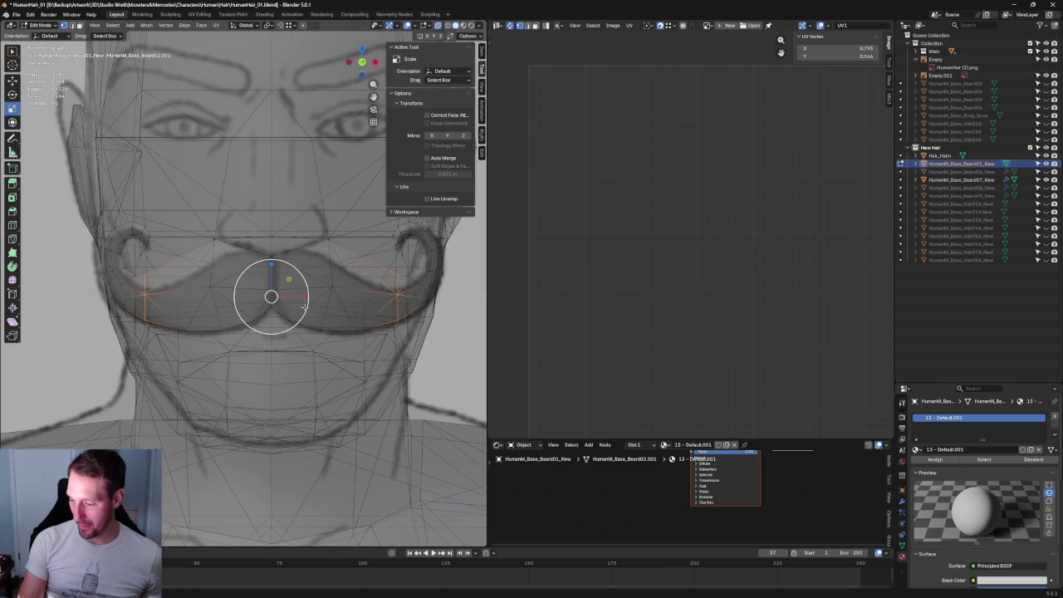
pyautogui.moveTo(304, 298); pyautogui.dragTo(296, 295)
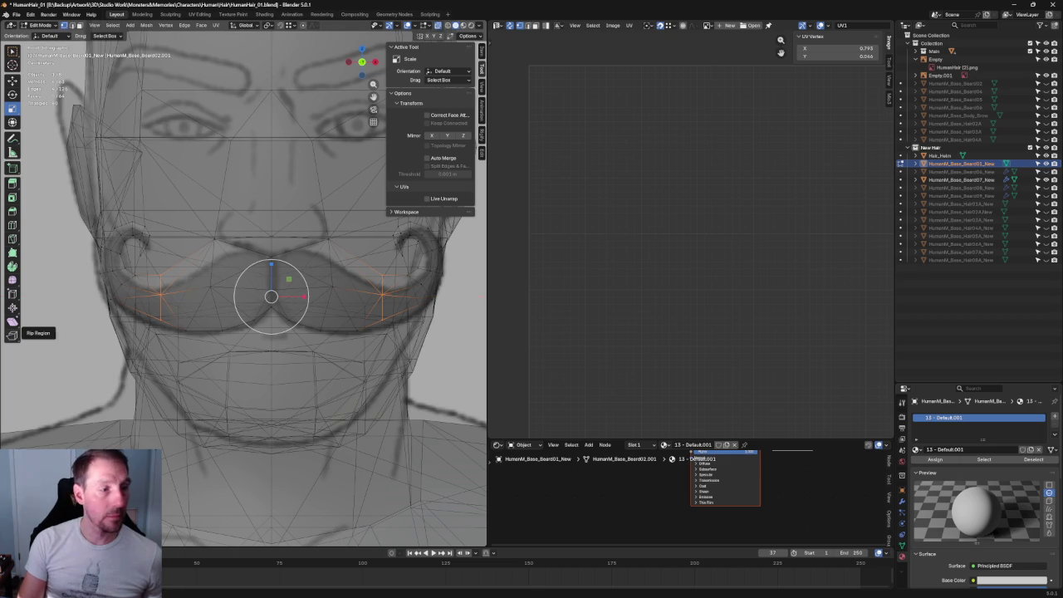
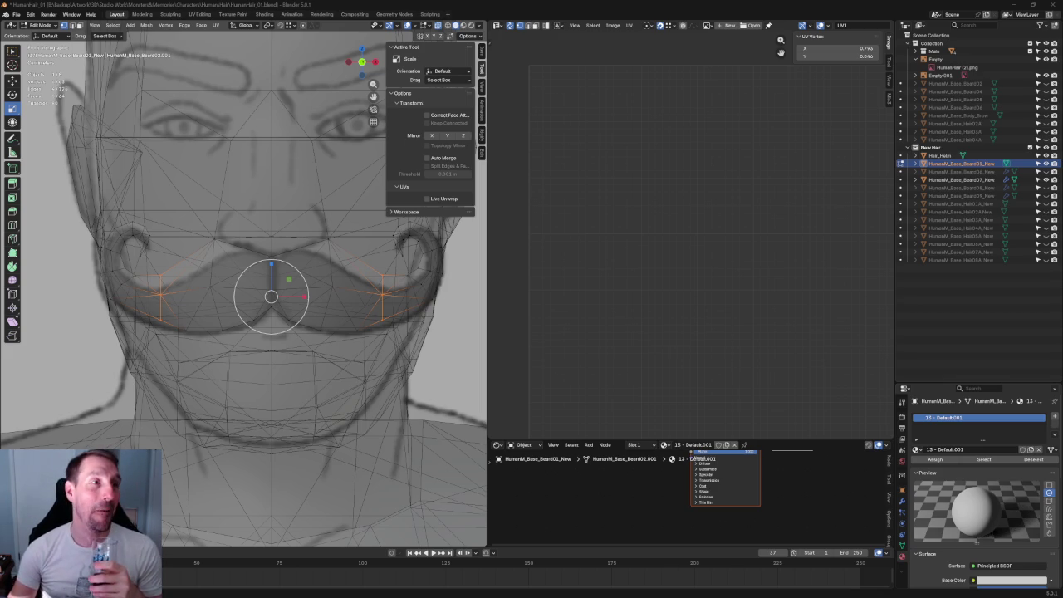
# Bring up the image viewer showing the food reference photo IMG_9015.jpg
pyautogui.hotkey('alt', 'Tab')
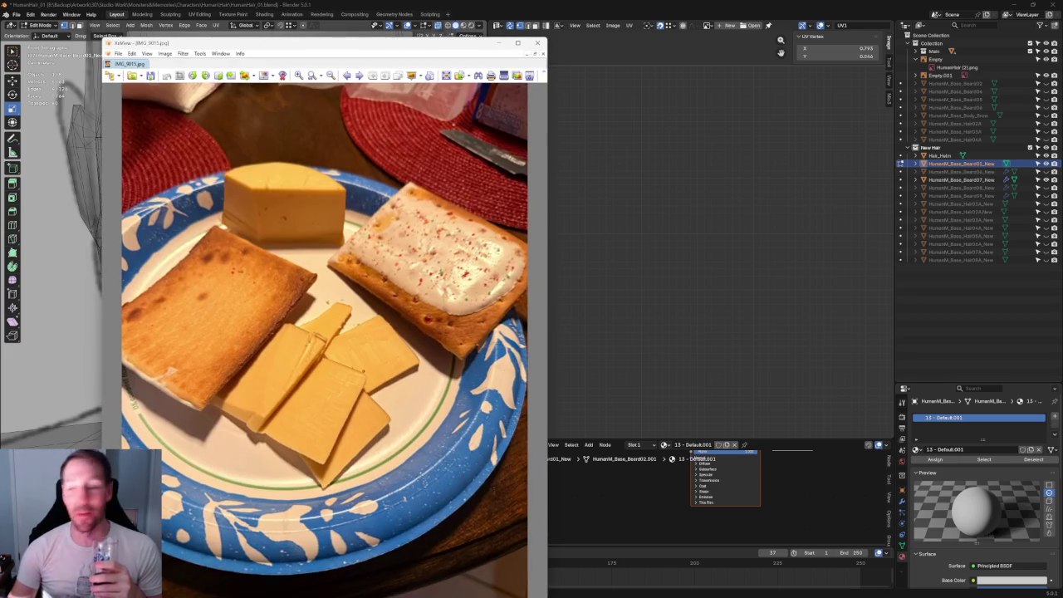
# Raise the photo viewer slightly, advance to IMG_9016.jpg, then close the viewer
pyautogui.moveTo(394, 47); pyautogui.dragTo(388, 37)
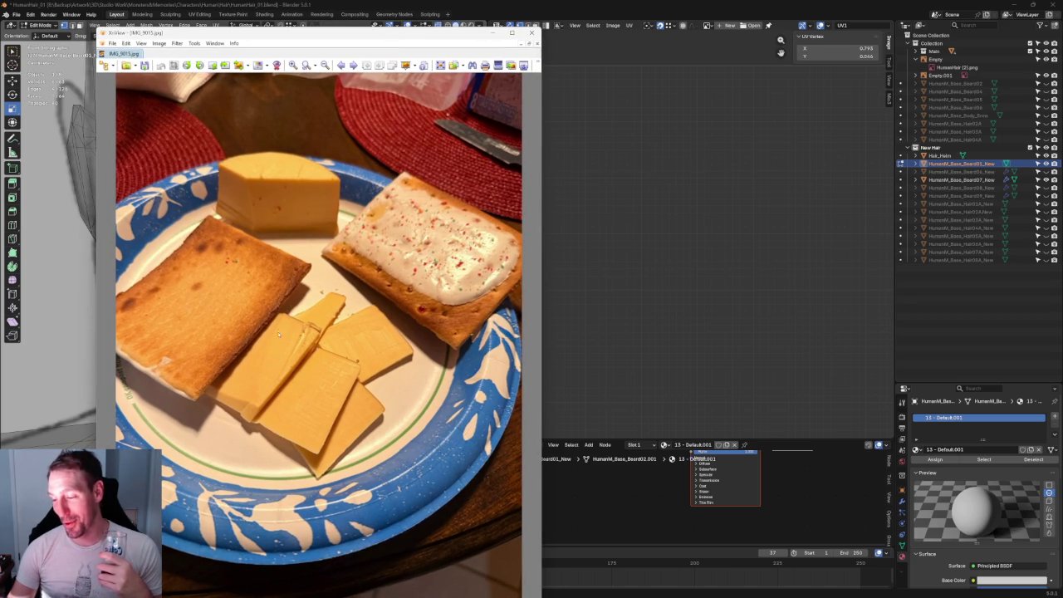
pyautogui.scroll(-1, 280, 341)
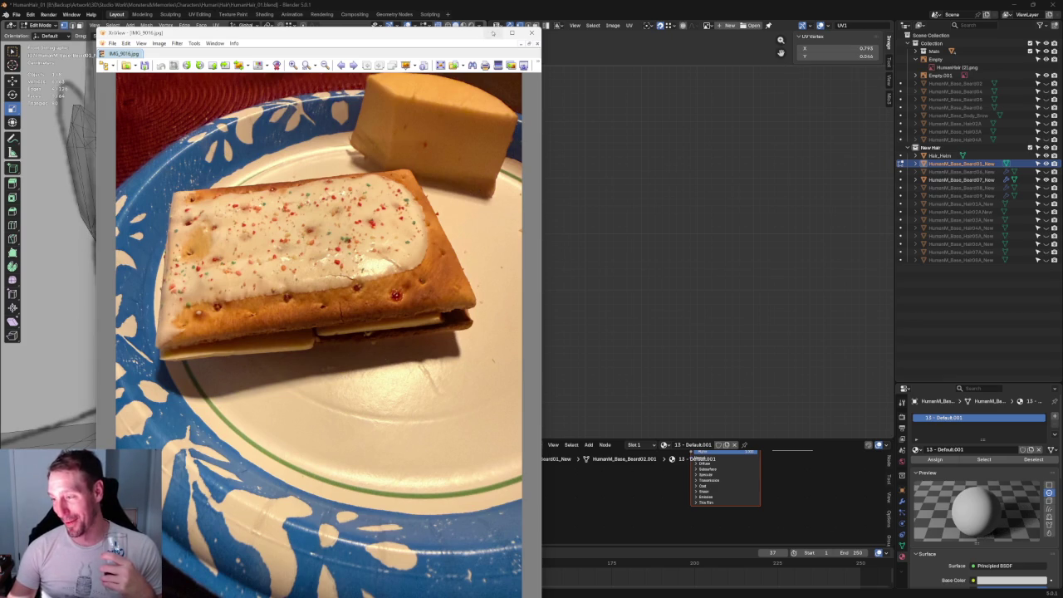
pyautogui.click(513, 32)
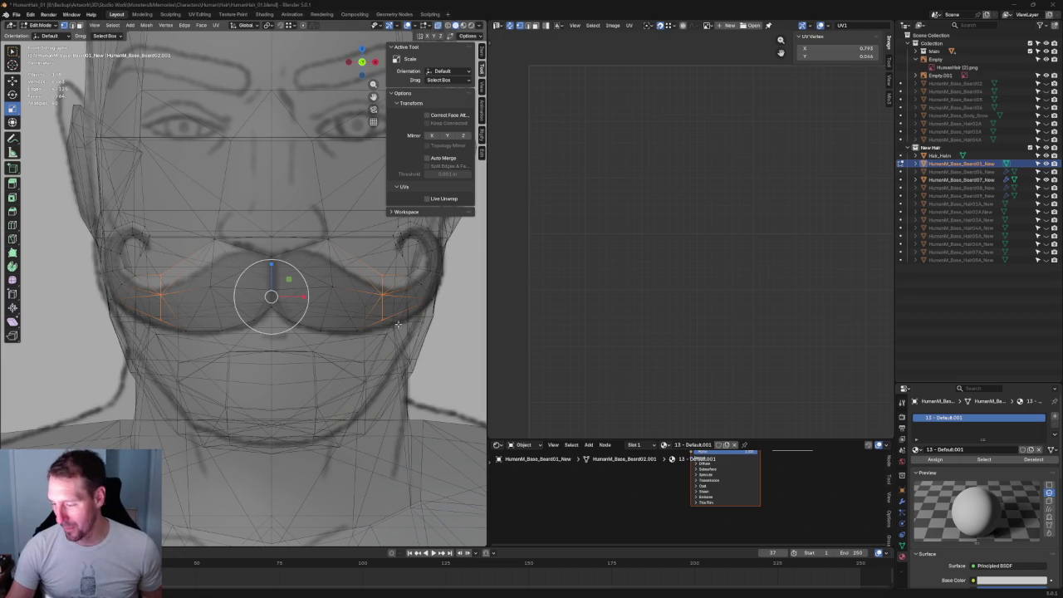
# Box-select the moustache's left half and delete its vertices
pyautogui.scroll(5, 266, 323)
pyautogui.scroll(-4, 315, 325)
pyautogui.scroll(1, 370, 330)
pyautogui.click(359, 320)
pyautogui.keyDown('shift'); pyautogui.click(90, 320); pyautogui.keyUp('shift')
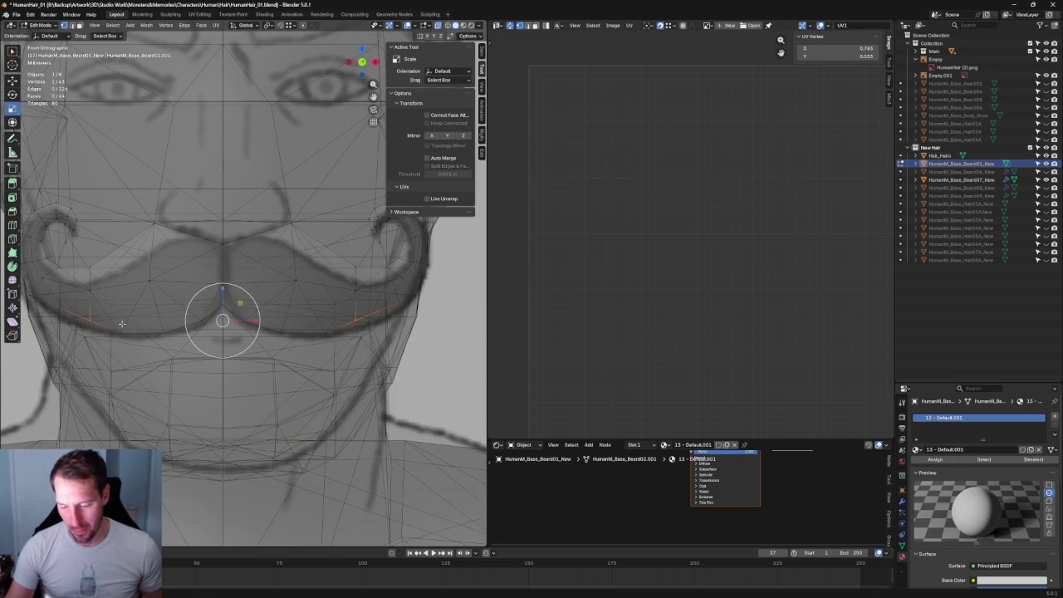
pyautogui.hotkey('shift', 'space')
pyautogui.press('g')
pyautogui.click(353, 323)
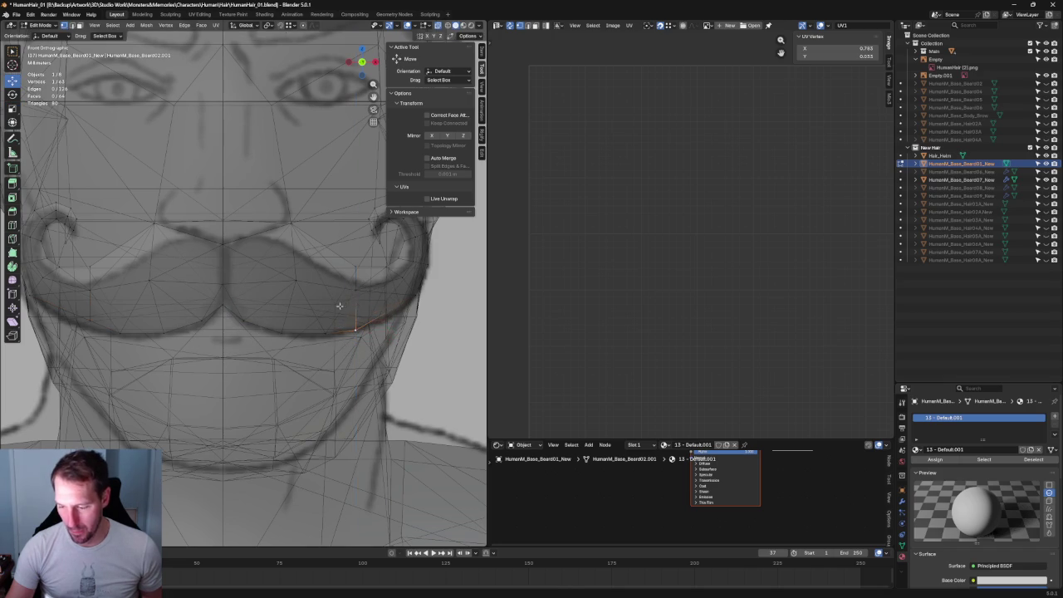
pyautogui.scroll(-4, 170, 249)
pyautogui.moveTo(116, 210); pyautogui.dragTo(231, 343)
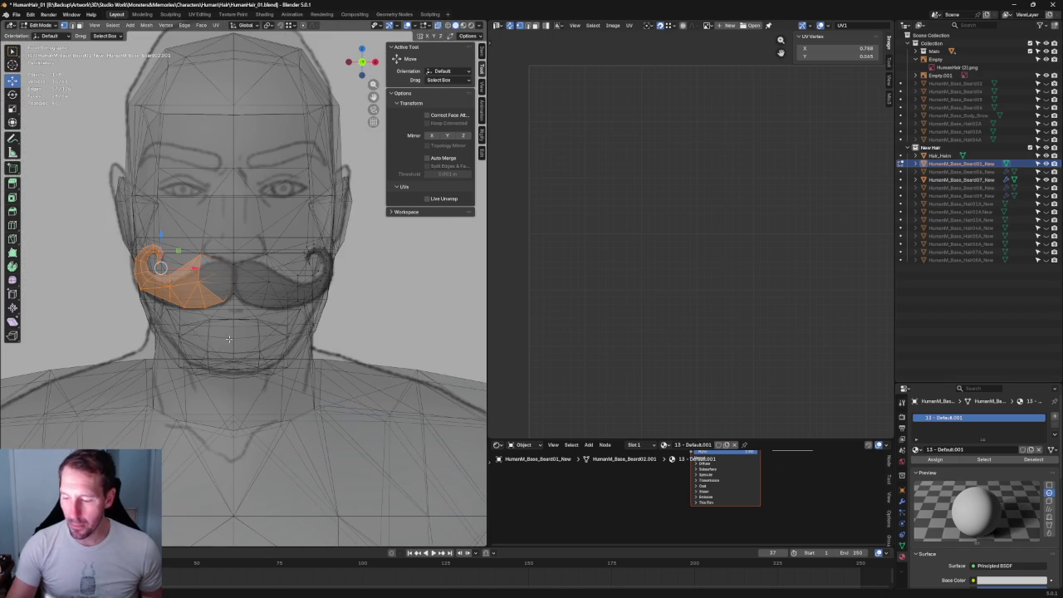
pyautogui.press('x')
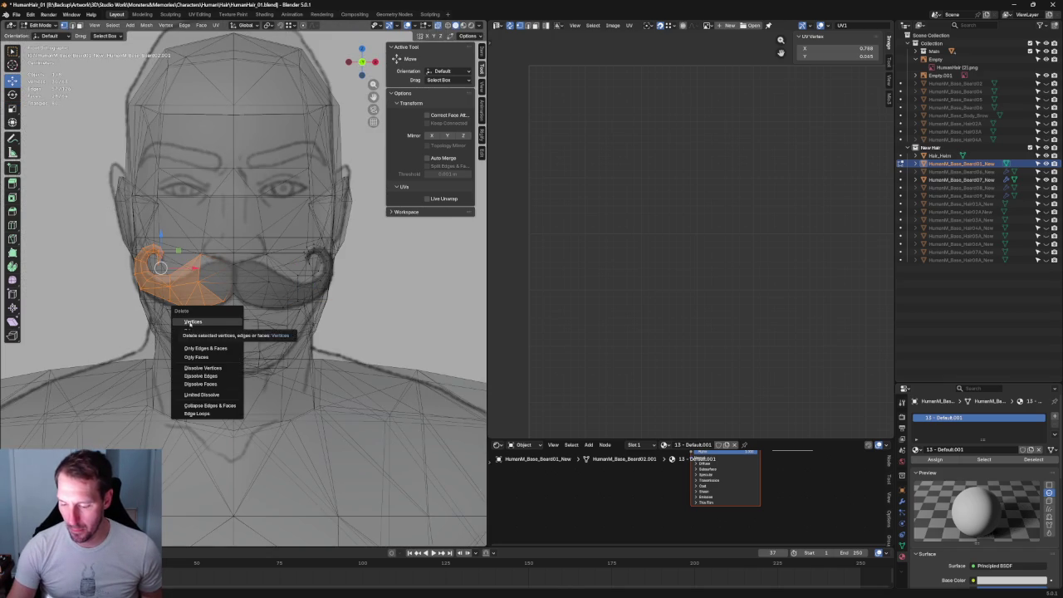
pyautogui.click(192, 321)
# Add a Mirror modifier to the moustache and view it in solid shading
pyautogui.scroll(1, 288, 264)
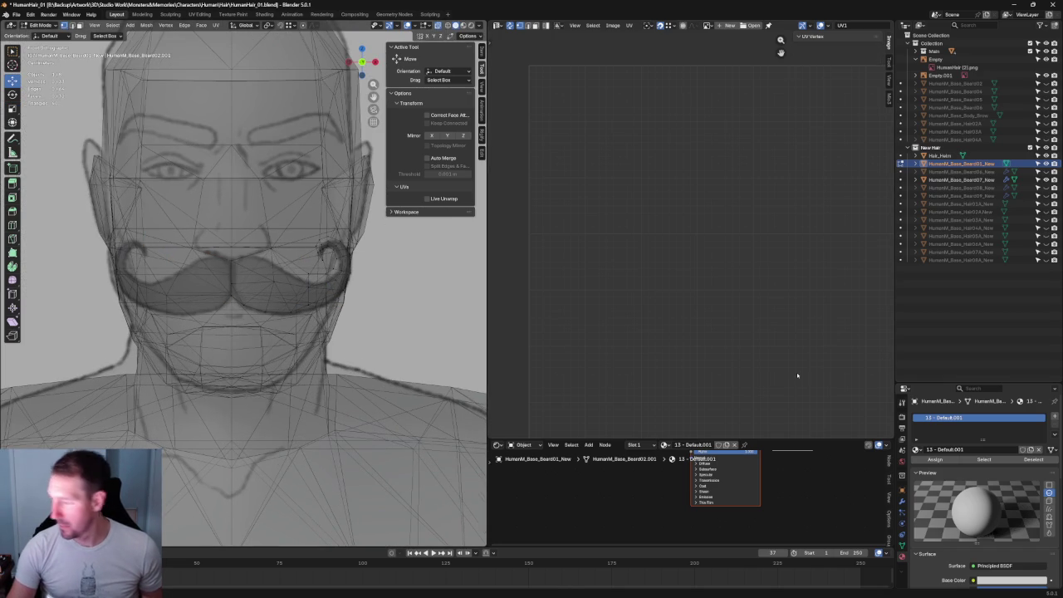
pyautogui.click(902, 500)
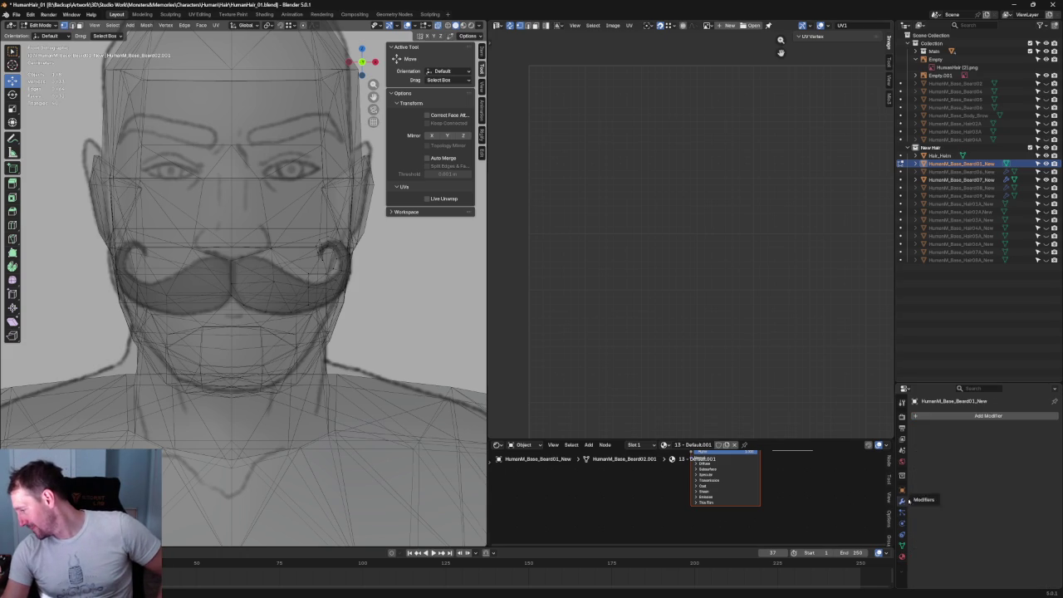
pyautogui.click(960, 415)
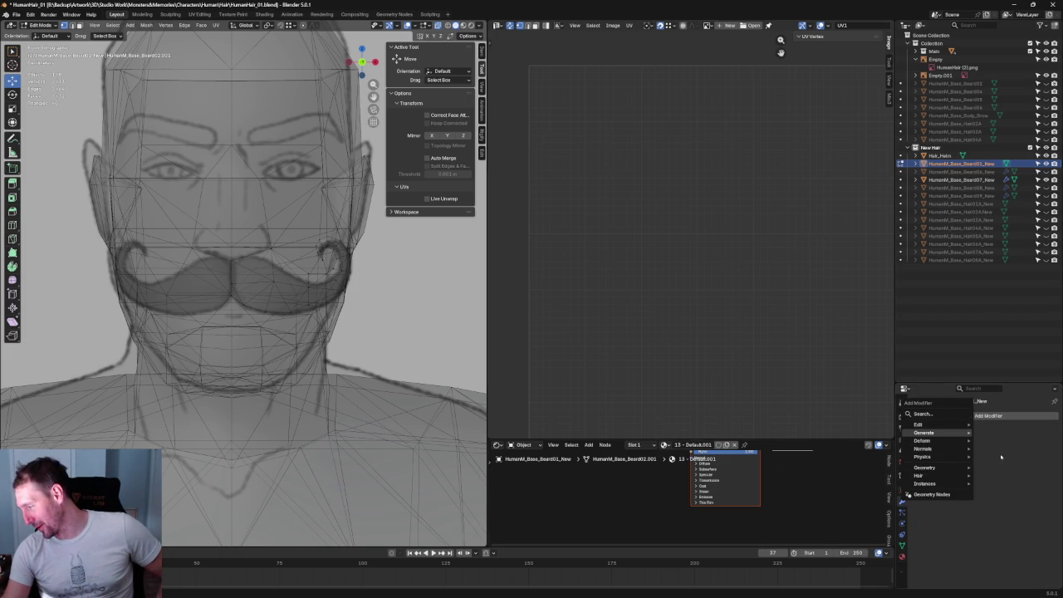
pyautogui.click(920, 414)
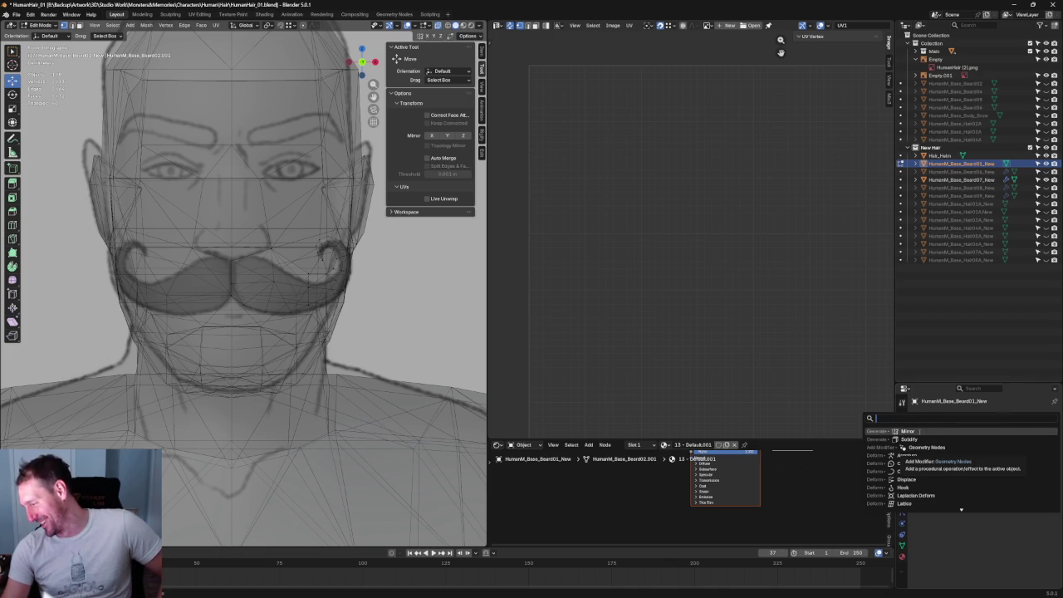
pyautogui.press('Return')
pyautogui.hotkey('alt', 'z')
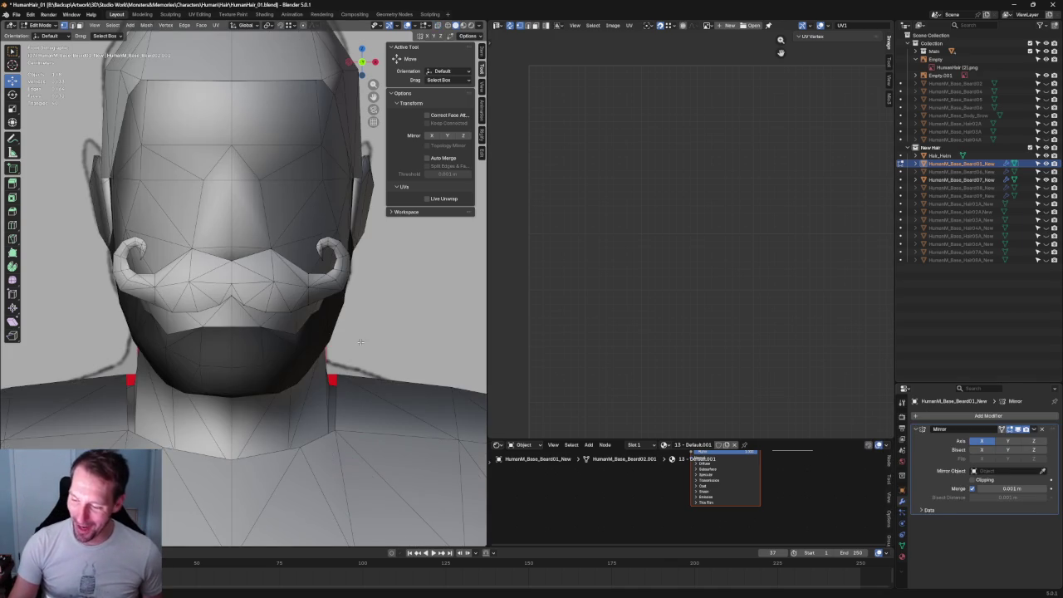
# Nudge a centre vertex right, then scale two centre vertices closer together along X
pyautogui.scroll(5, 359, 342)
pyautogui.click(309, 369)
pyautogui.hotkey('alt', 'z')
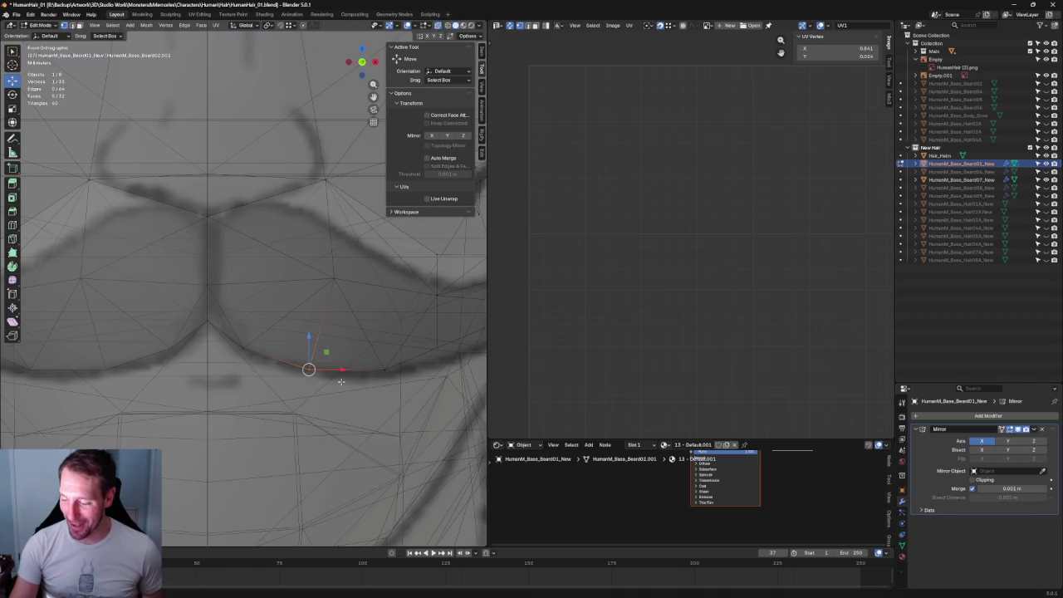
pyautogui.moveTo(330, 369); pyautogui.dragTo(351, 368)
pyautogui.keyDown('shift'); pyautogui.click(332, 280); pyautogui.keyUp('shift')
pyautogui.hotkey('shift', 'space')
pyautogui.press('s')
pyautogui.moveTo(368, 331); pyautogui.dragTo(350, 322)
pyautogui.hotkey('shift', 'space')
pyautogui.press('g')
# Slide the two centre vertices left and move a lower-edge vertex along Z
pyautogui.scroll(-2, 353, 307)
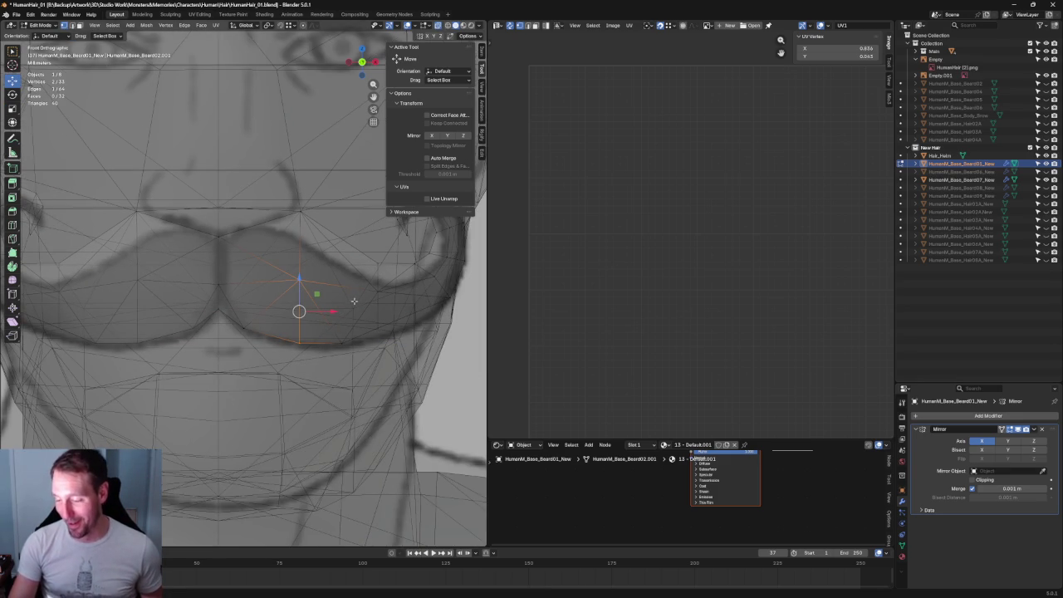
pyautogui.scroll(2, 346, 330)
pyautogui.press('g')
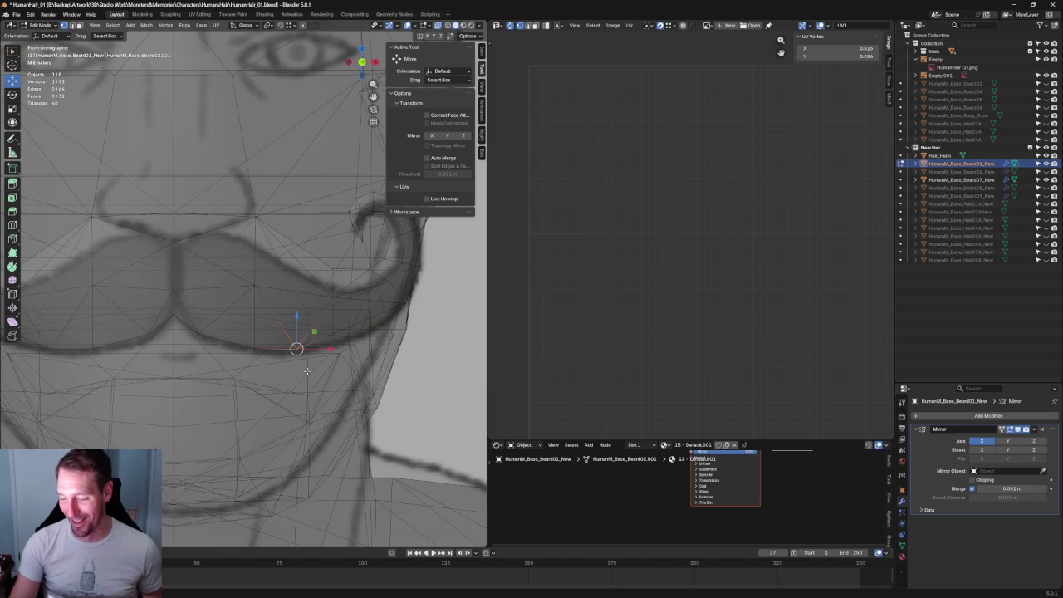
pyautogui.click(327, 375)
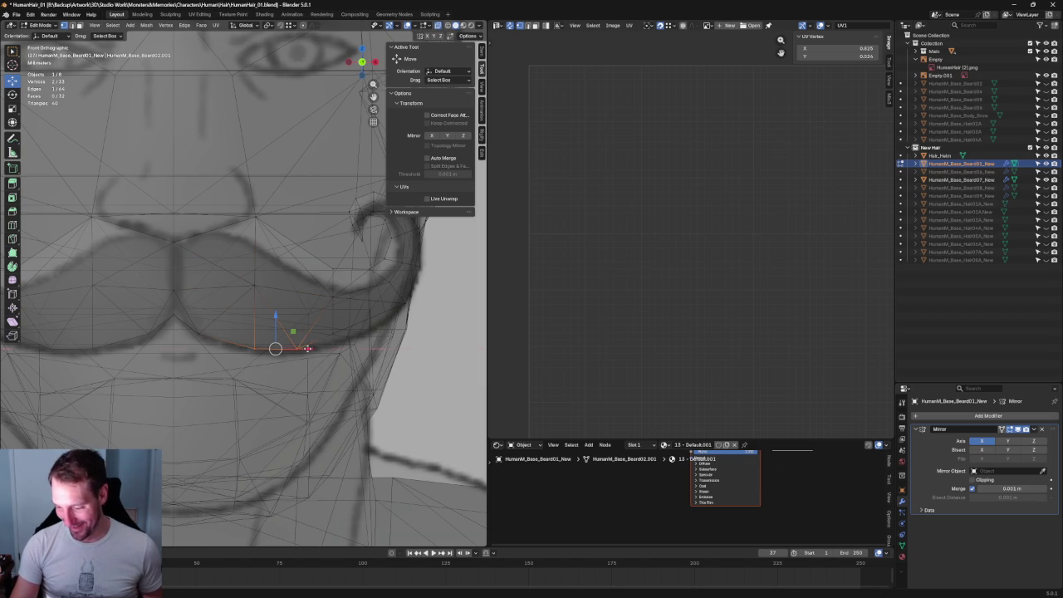
pyautogui.moveTo(308, 349); pyautogui.dragTo(285, 349)
pyautogui.click(205, 314)
pyautogui.press('g')
pyautogui.press('z')
pyautogui.click(201, 317)
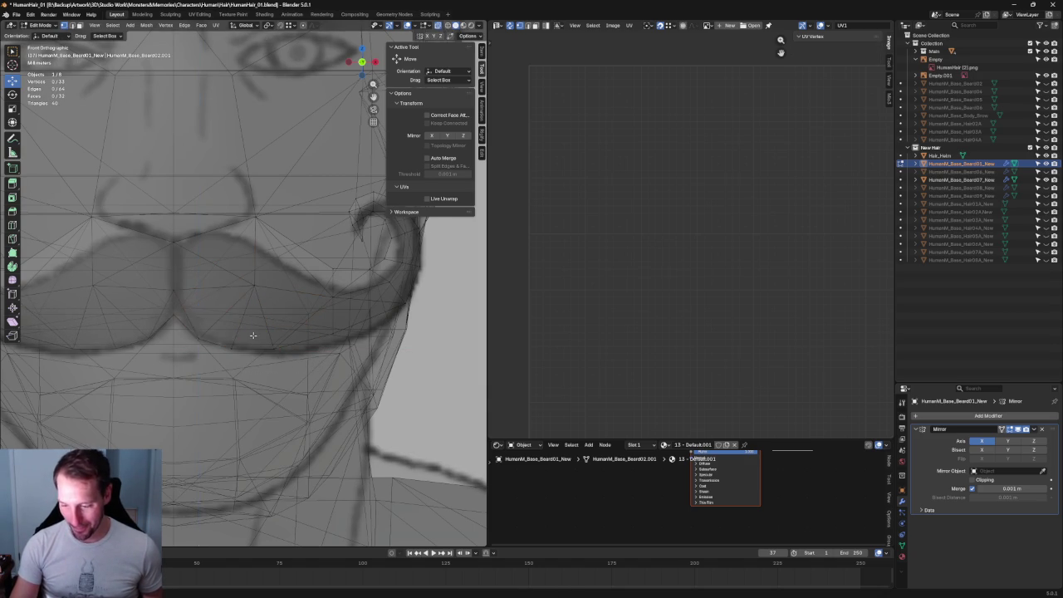
pyautogui.scroll(-3, 249, 341)
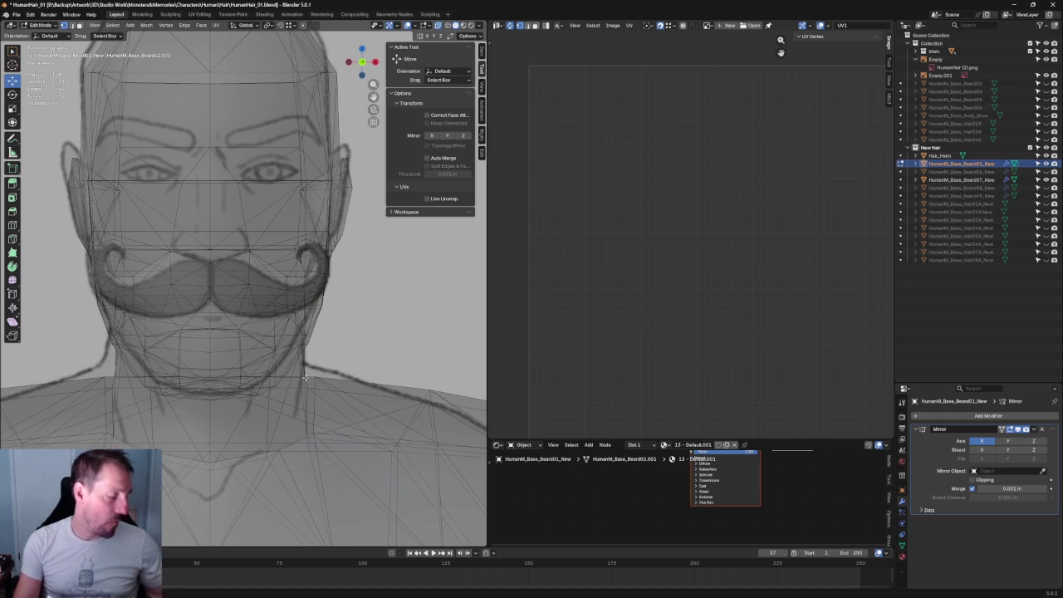
pyautogui.scroll(5, 300, 222)
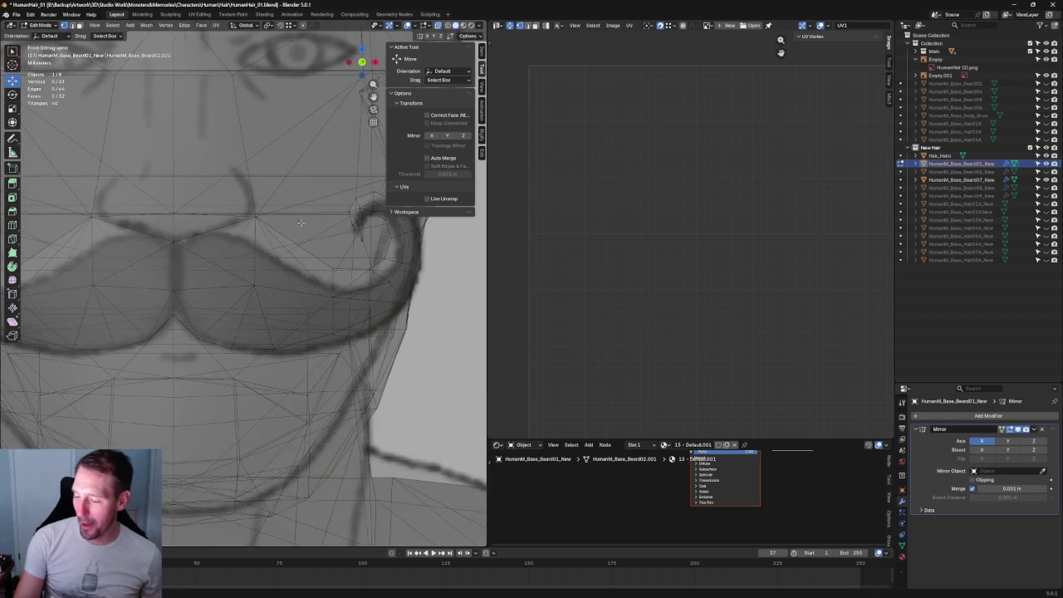
# Reposition the right moustache curl and shift one of its vertices slightly left
pyautogui.scroll(-2, 300, 223)
pyautogui.scroll(-3, 365, 264)
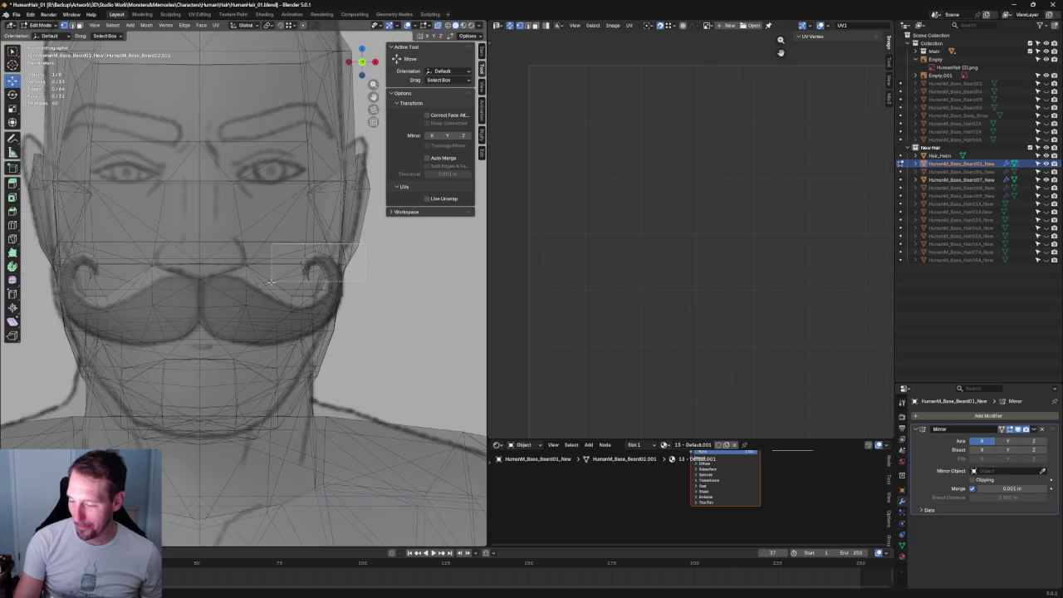
pyautogui.moveTo(358, 243); pyautogui.dragTo(274, 280)
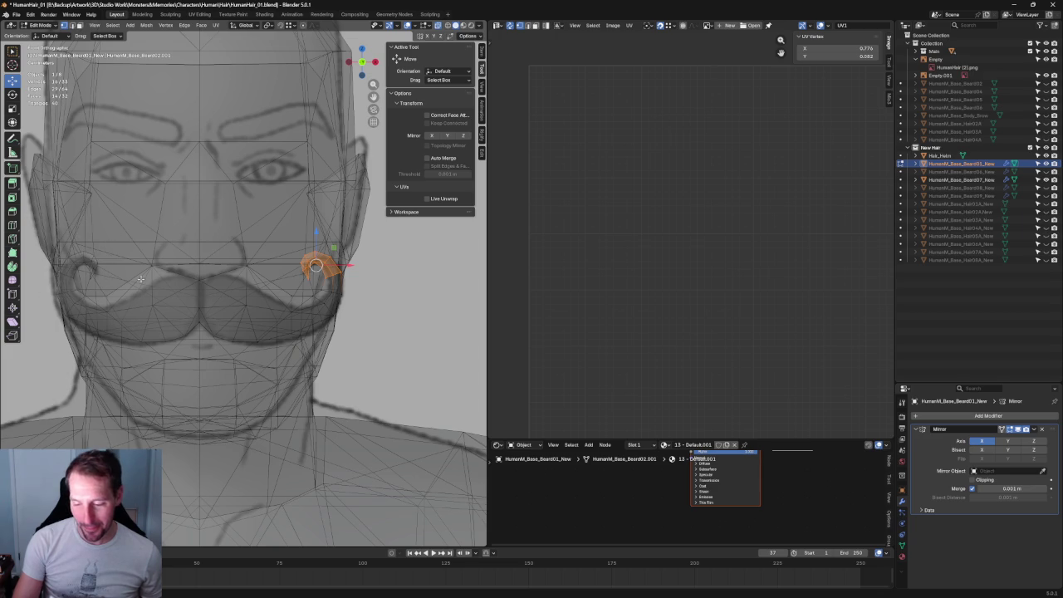
pyautogui.scroll(3, 103, 240)
pyautogui.keyDown('shift'); pyautogui.moveTo(391, 249); pyautogui.dragTo(260, 214, button='middle'); pyautogui.keyUp('shift')
pyautogui.scroll(1, 260, 214)
pyautogui.press('g')
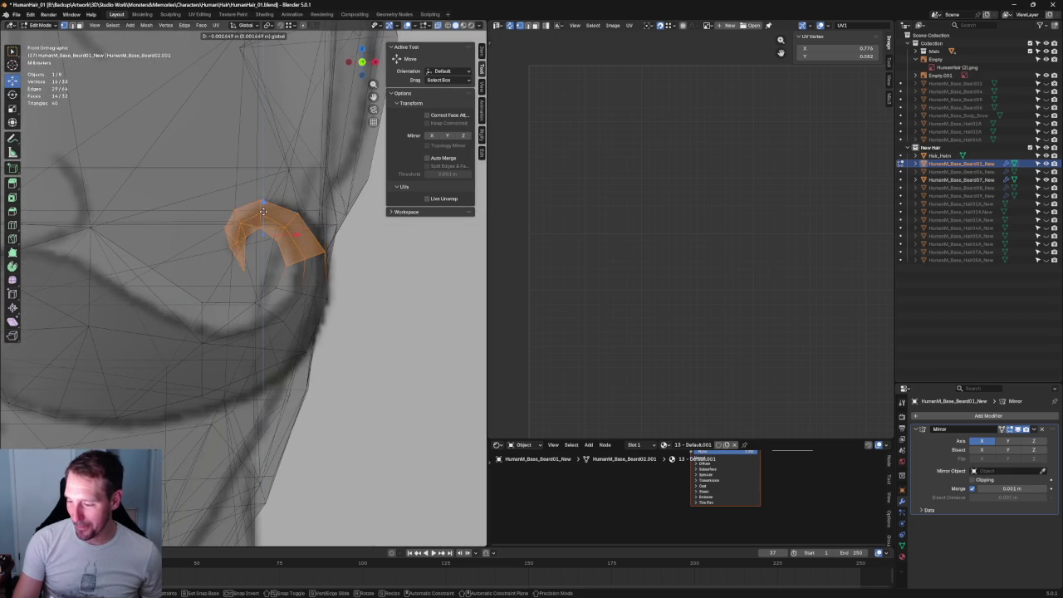
pyautogui.click(256, 237)
pyautogui.click(243, 272)
pyautogui.moveTo(276, 274)
pyautogui.mouseDown()
pyautogui.moveTo(266, 277)
pyautogui.moveTo(242, 244)
pyautogui.mouseUp()
pyautogui.hotkey('shift', 'z')
pyautogui.hotkey('shift', 'z')
pyautogui.hotkey('shift', 'z')
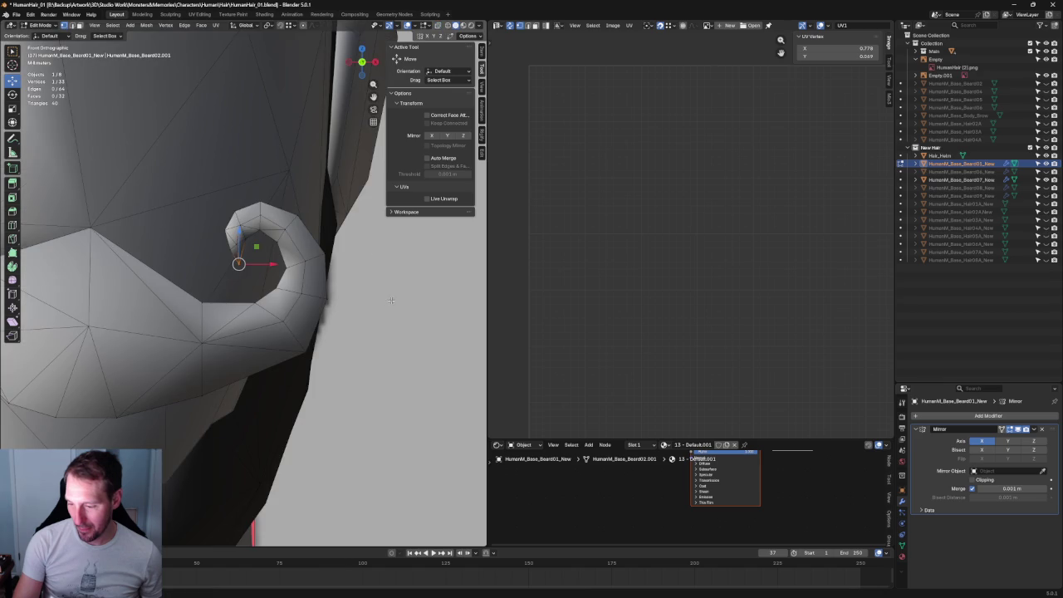
pyautogui.hotkey('shift', 'z')
# Move the curl's lower-end vertices down-left and adjust a vertex near the beard edge
pyautogui.moveTo(314, 304); pyautogui.dragTo(265, 380)
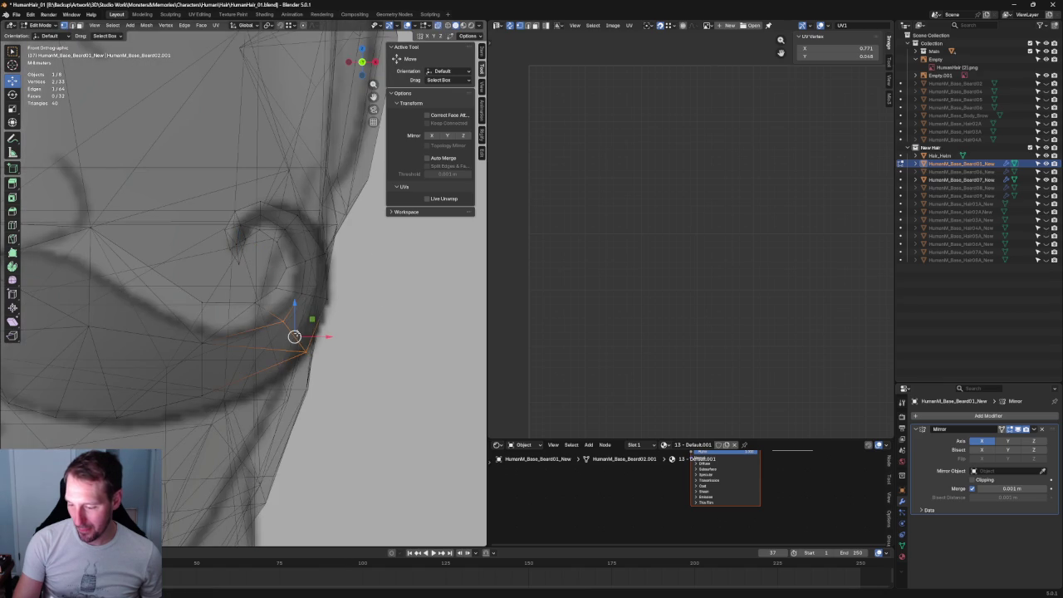
pyautogui.press('g')
pyautogui.click(269, 385)
pyautogui.click(278, 351)
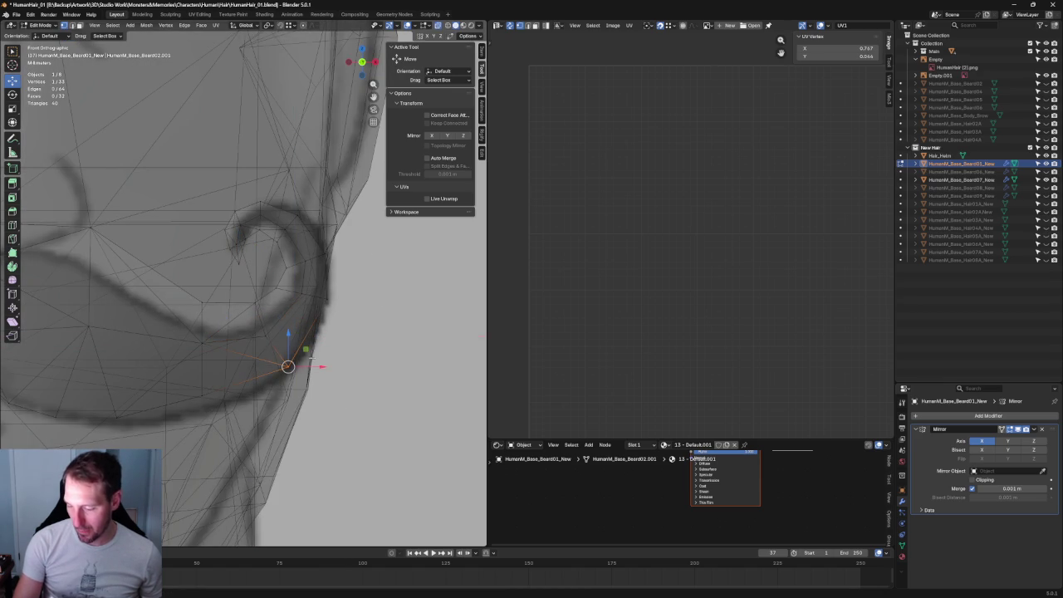
pyautogui.press('g')
pyautogui.click(279, 371)
pyautogui.hotkey('alt', 'z')
pyautogui.scroll(-4, 282, 370)
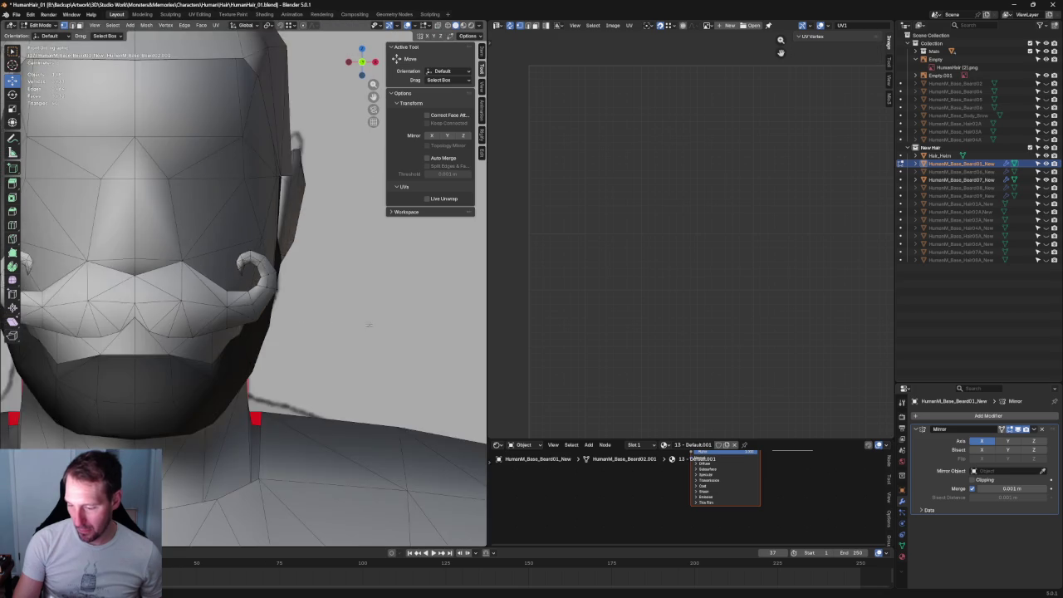
pyautogui.scroll(-2, 358, 329)
pyautogui.scroll(8, 357, 320)
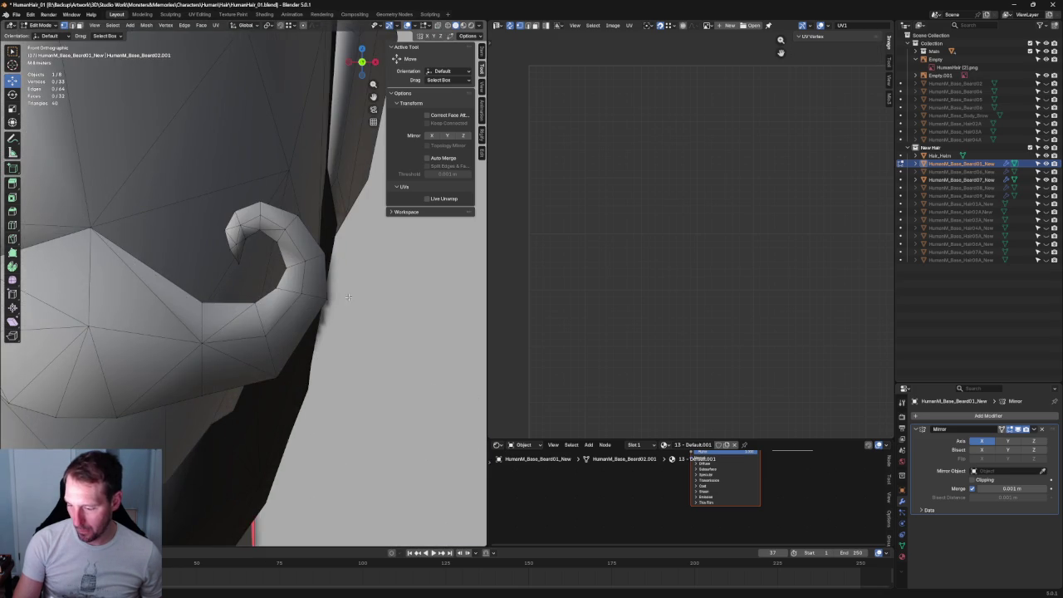
# Rotate the curl-tip vertices about 10 degrees and nudge them into place
pyautogui.hotkey('alt', 'z')
pyautogui.moveTo(332, 281); pyautogui.dragTo(264, 319)
pyautogui.hotkey('alt', 'z')
pyautogui.hotkey('shift', 'space')
pyautogui.press('r')
pyautogui.moveTo(330, 296)
pyautogui.mouseDown()
pyautogui.moveTo(329, 286)
pyautogui.moveTo(322, 297)
pyautogui.mouseUp()
pyautogui.hotkey('shift', 'space')
pyautogui.press('g')
pyautogui.hotkey('alt', 'z')
# Move an edge of the curl vertically along Z, checking it against the reference
pyautogui.hotkey('alt', 'z')
pyautogui.hotkey('alt', 'z')
pyautogui.click(222, 305)
pyautogui.hotkey('alt', 'z')
pyautogui.press('g')
pyautogui.press('z')
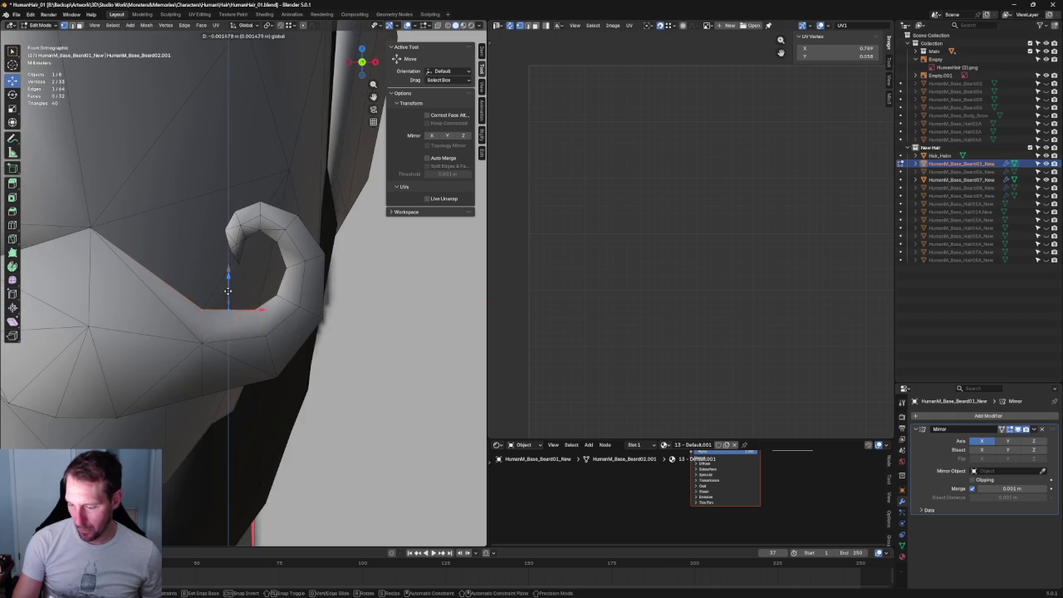
pyautogui.click(228, 291)
pyautogui.scroll(-5, 377, 375)
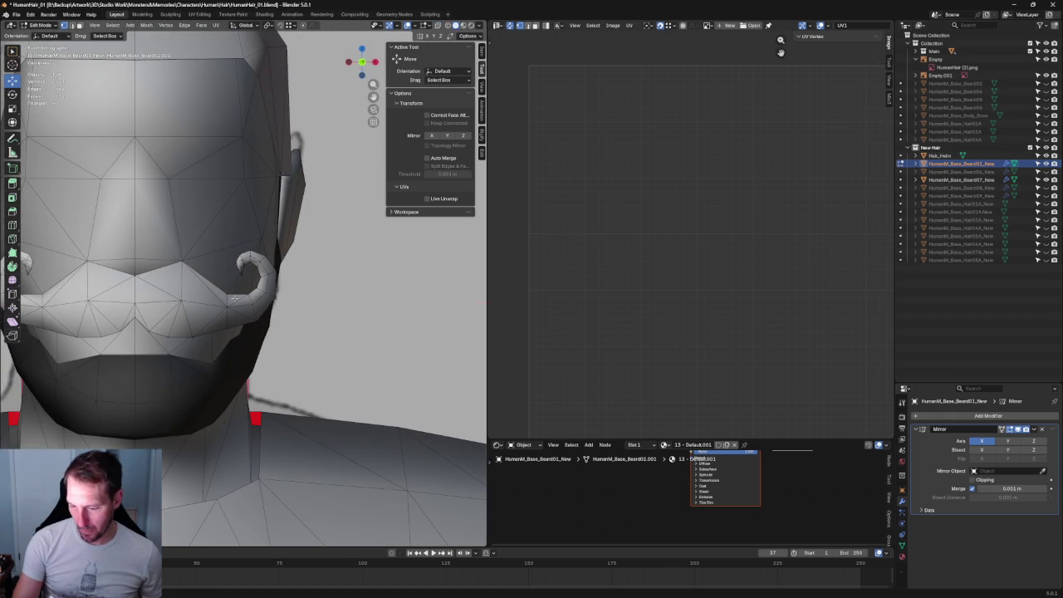
pyautogui.scroll(4, 234, 297)
pyautogui.hotkey('alt', 'z')
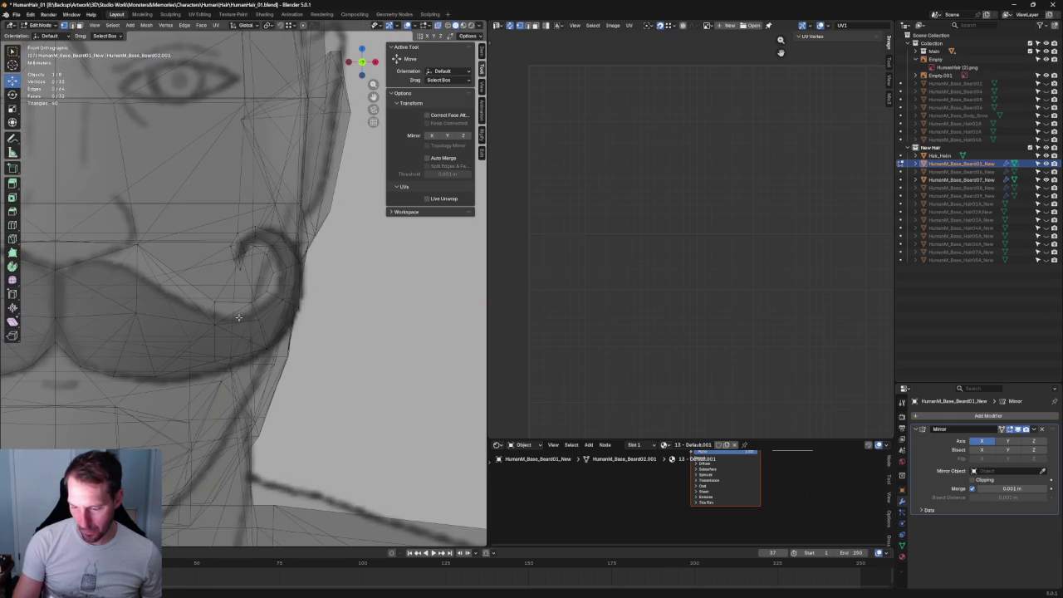
pyautogui.hotkey('alt', 'z')
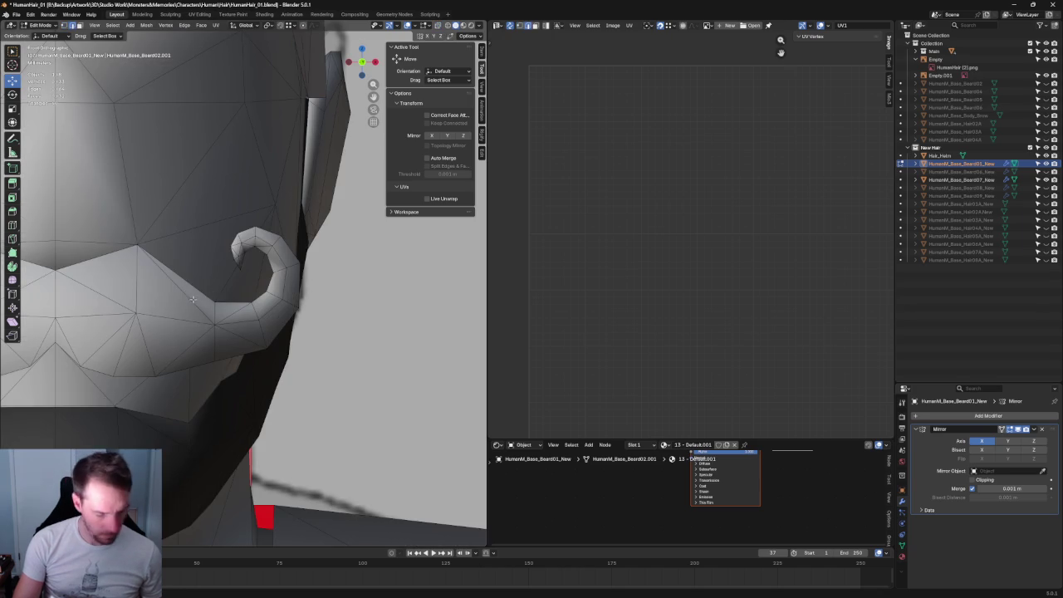
# Select the edge under the curl, inspect the mustache from the side, and save
pyautogui.click(194, 300)
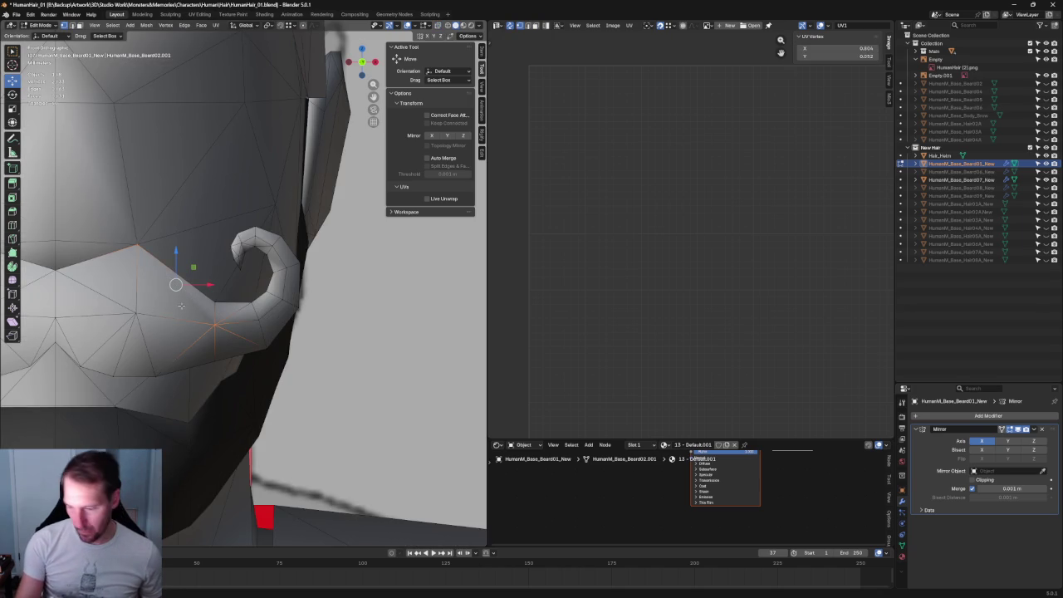
pyautogui.click(174, 309)
pyautogui.moveTo(175, 307); pyautogui.dragTo(249, 315, button='middle')
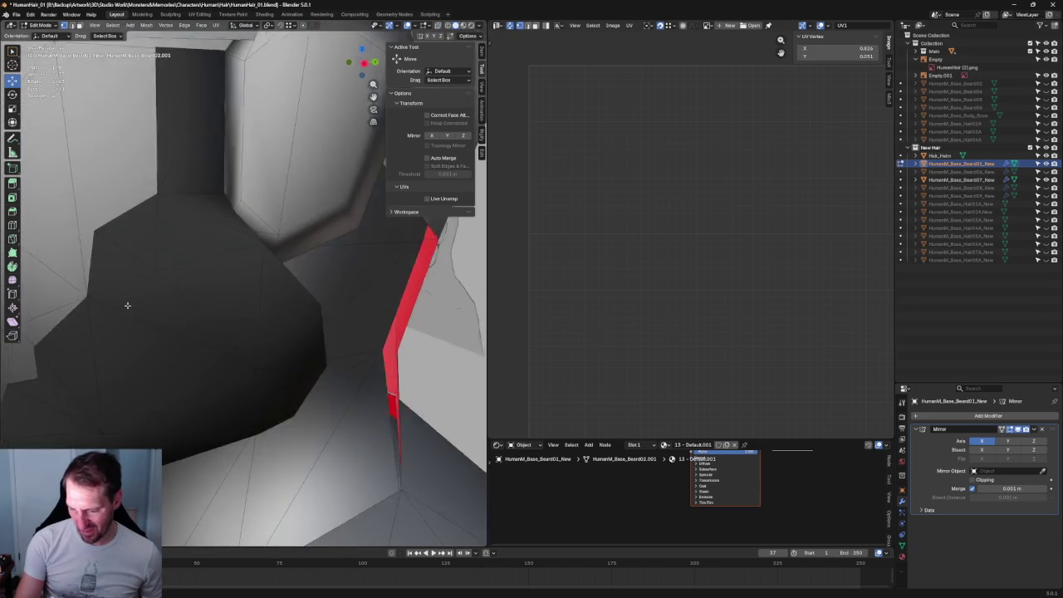
pyautogui.scroll(3, 301, 312)
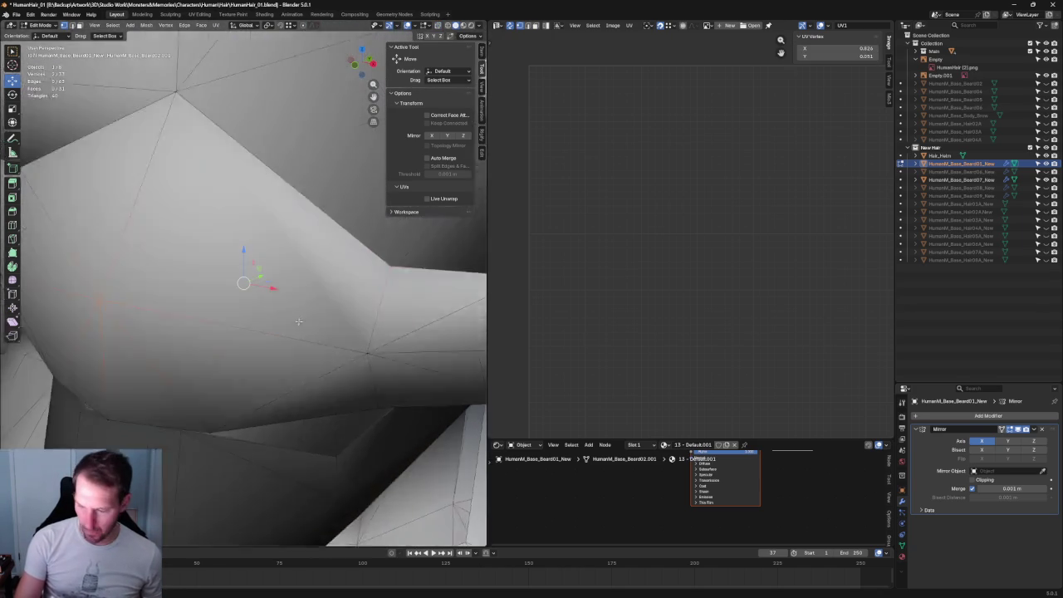
pyautogui.scroll(-2, 301, 312)
pyautogui.moveTo(301, 313)
pyautogui.mouseDown(button='middle')
pyautogui.moveTo(214, 291)
pyautogui.moveTo(292, 295)
pyautogui.moveTo(249, 291)
pyautogui.mouseUp(button='middle')
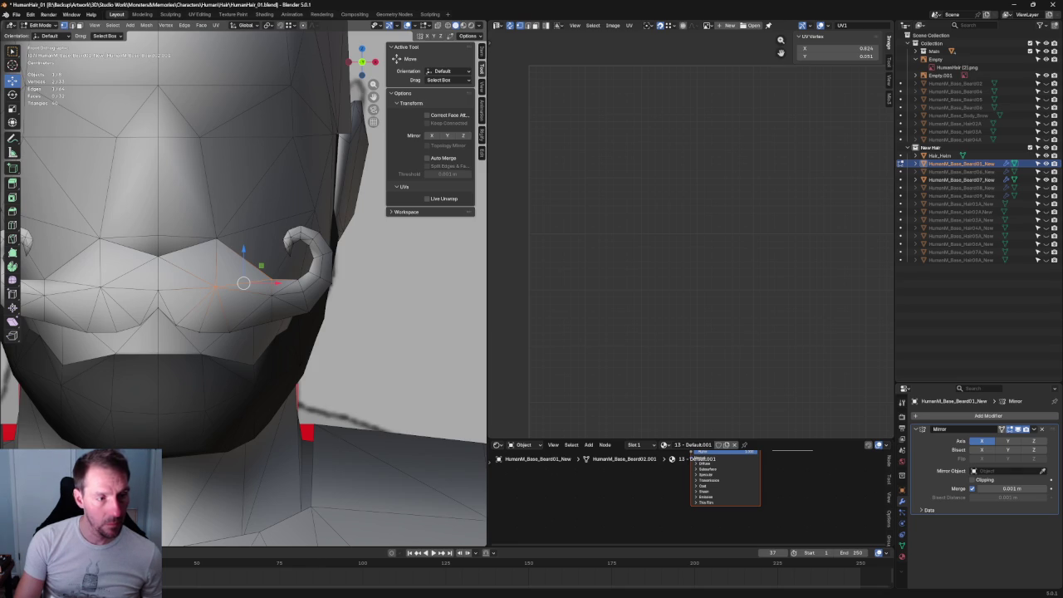
pyautogui.hotkey('ctrl', 's')
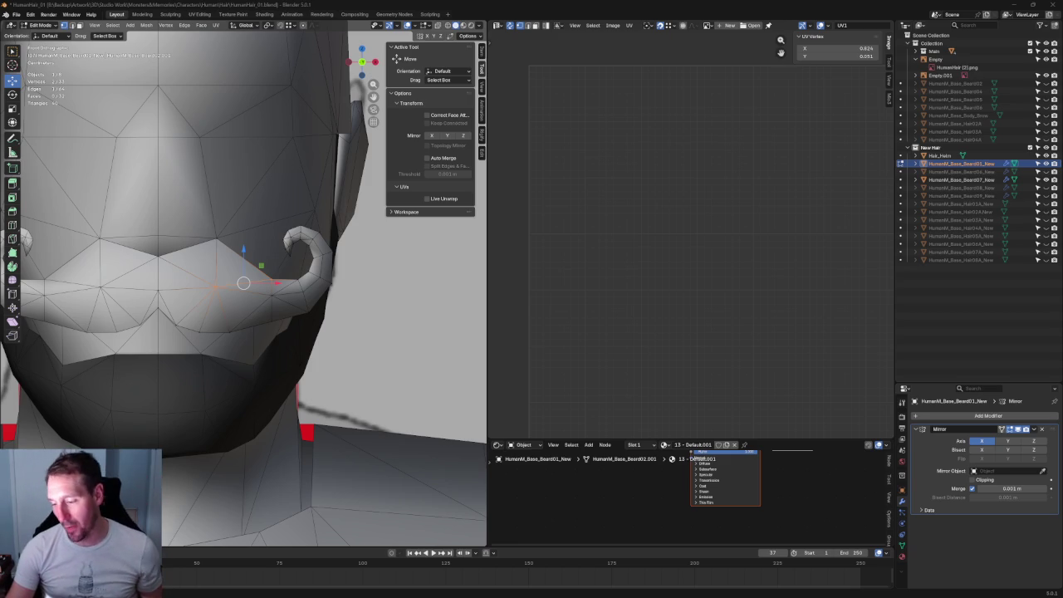
pyautogui.scroll(5, 326, 218)
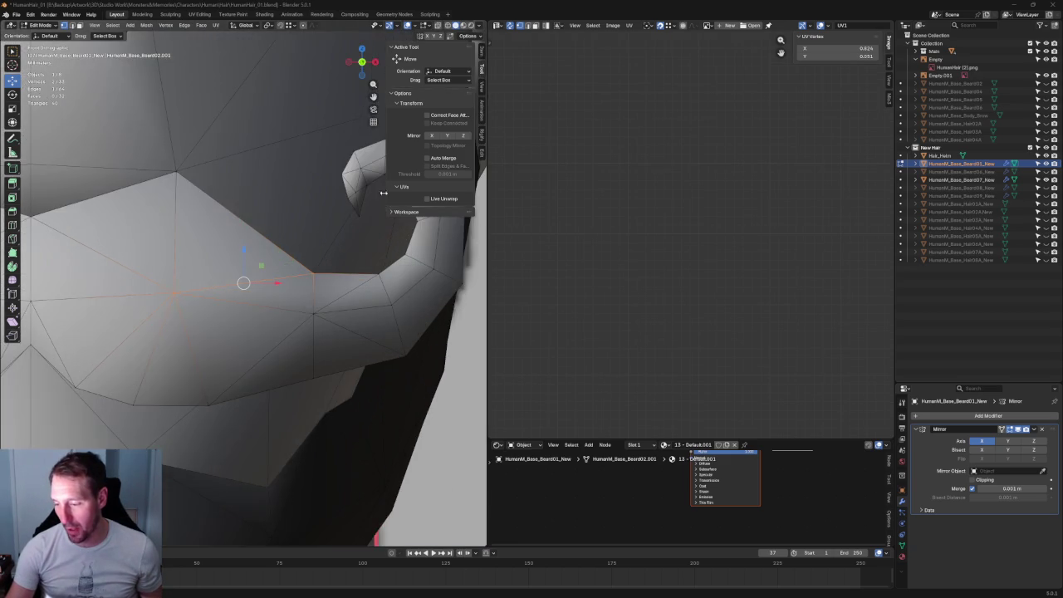
# Shift the curl-tip vertices slightly and join two curl vertices with a new edge
pyautogui.keyDown('shift'); pyautogui.moveTo(465, 199); pyautogui.dragTo(249, 191, button='middle'); pyautogui.keyUp('shift')
pyautogui.hotkey('alt', 'z')
pyautogui.hotkey('alt', 'z')
pyautogui.moveTo(287, 161); pyautogui.dragTo(229, 229)
pyautogui.moveTo(271, 184); pyautogui.dragTo(281, 202)
pyautogui.click(254, 202)
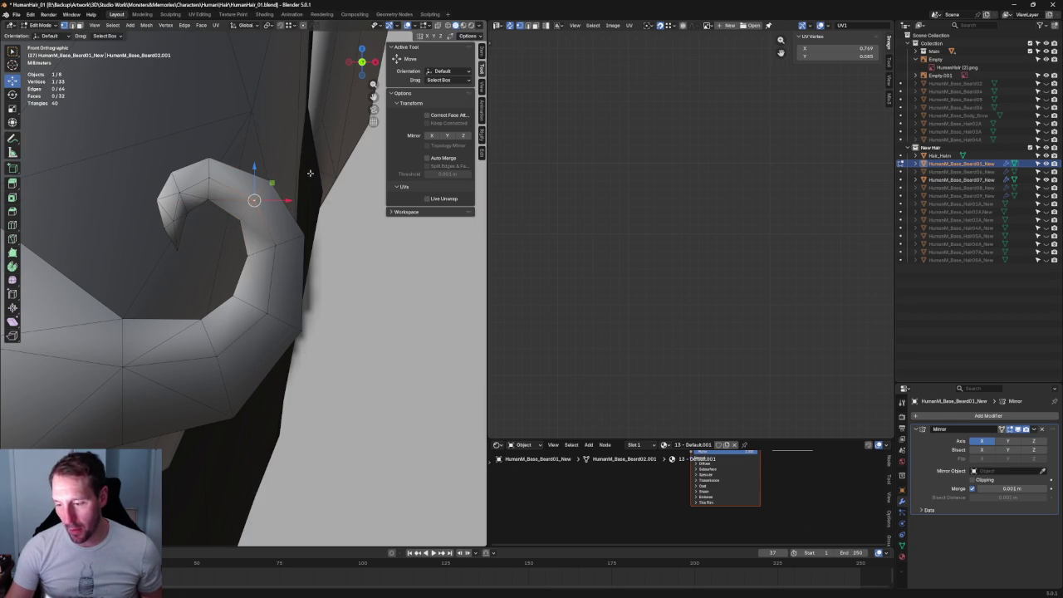
pyautogui.keyDown('shift'); pyautogui.click(225, 157); pyautogui.keyUp('shift')
pyautogui.press('j')
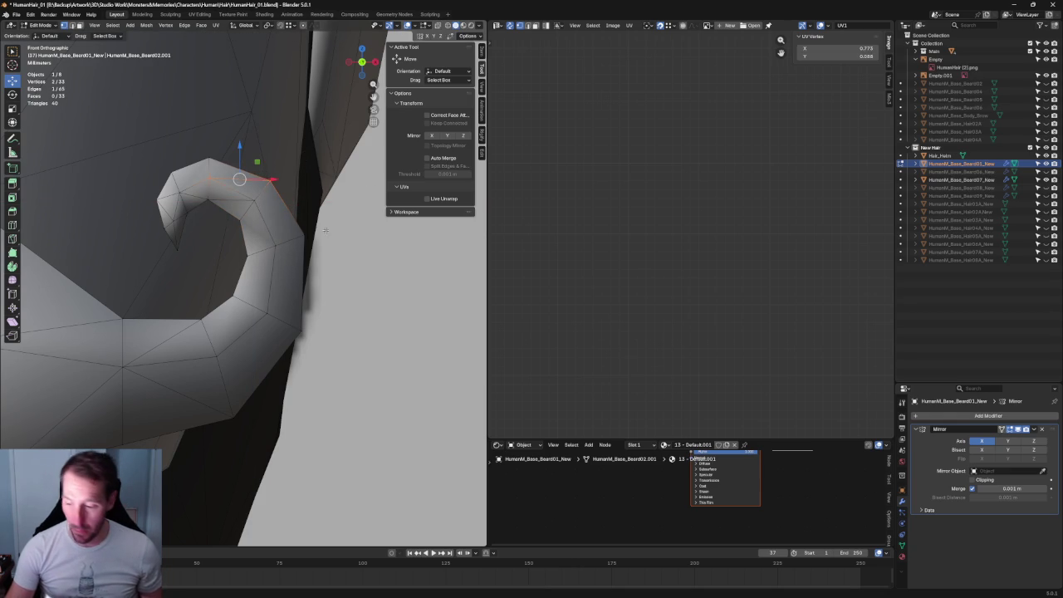
pyautogui.scroll(-3, 325, 230)
pyautogui.moveTo(325, 230); pyautogui.dragTo(254, 115, button='middle')
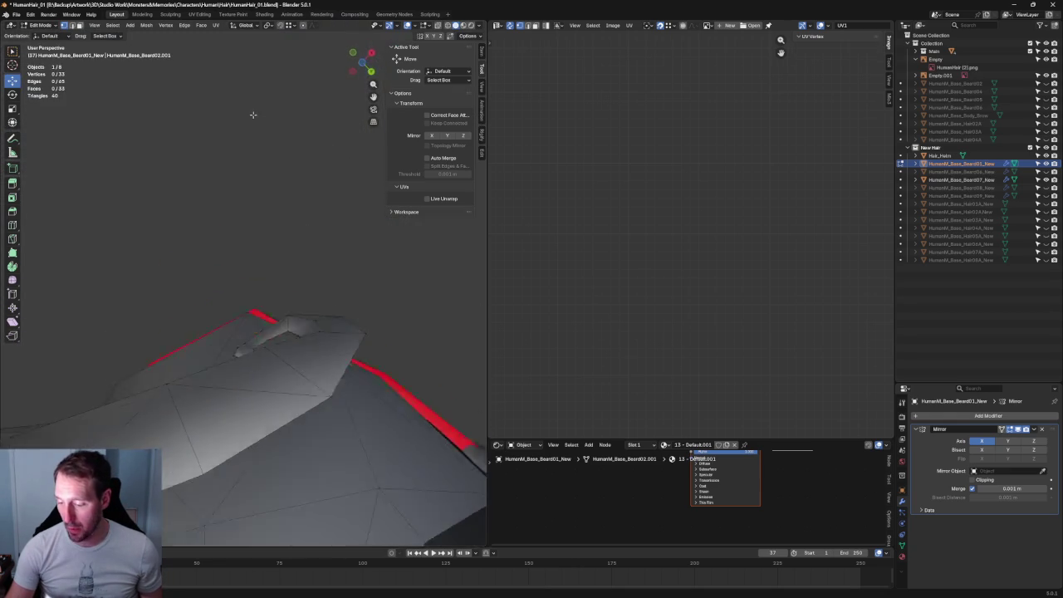
pyautogui.press('KP_1')
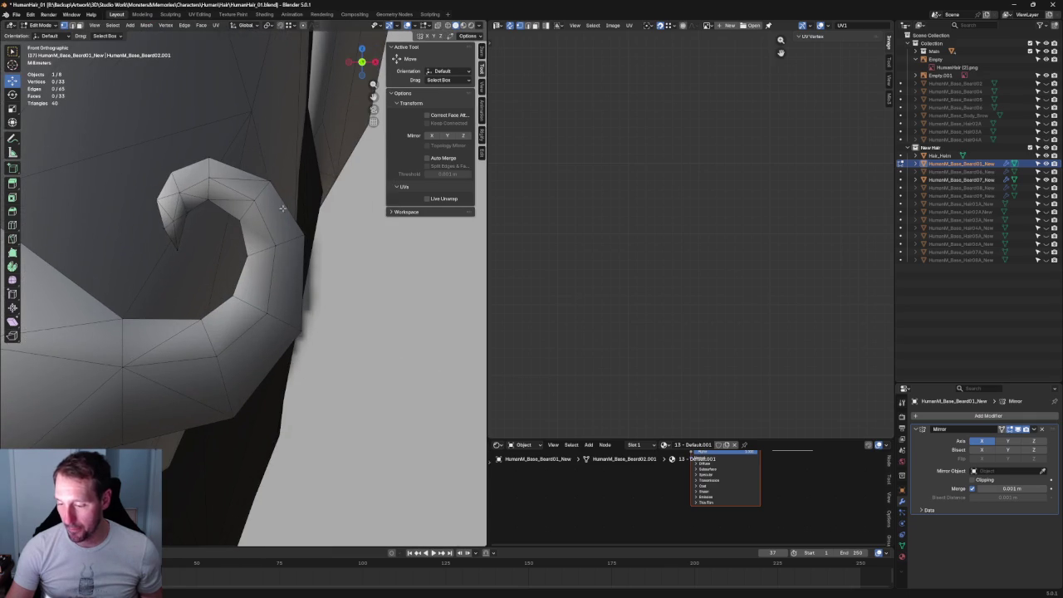
# Cut two more edges across the curl by connecting vertex pairs
pyautogui.click(249, 201)
pyautogui.click(280, 213)
pyautogui.press('Return')
pyautogui.click(233, 228)
pyautogui.keyDown('shift'); pyautogui.click(285, 240); pyautogui.keyUp('shift')
pyautogui.press('j')
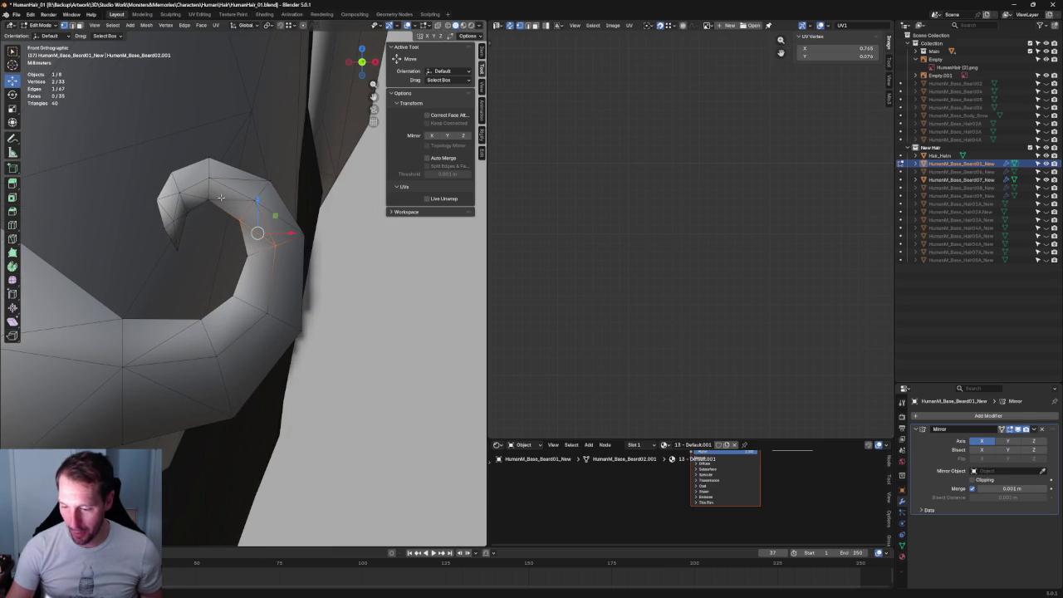
# Narrow the curl tip horizontally by scaling its vertices along X
pyautogui.hotkey('alt', 'z')
pyautogui.scroll(2, 255, 217)
pyautogui.moveTo(161, 156); pyautogui.dragTo(263, 292)
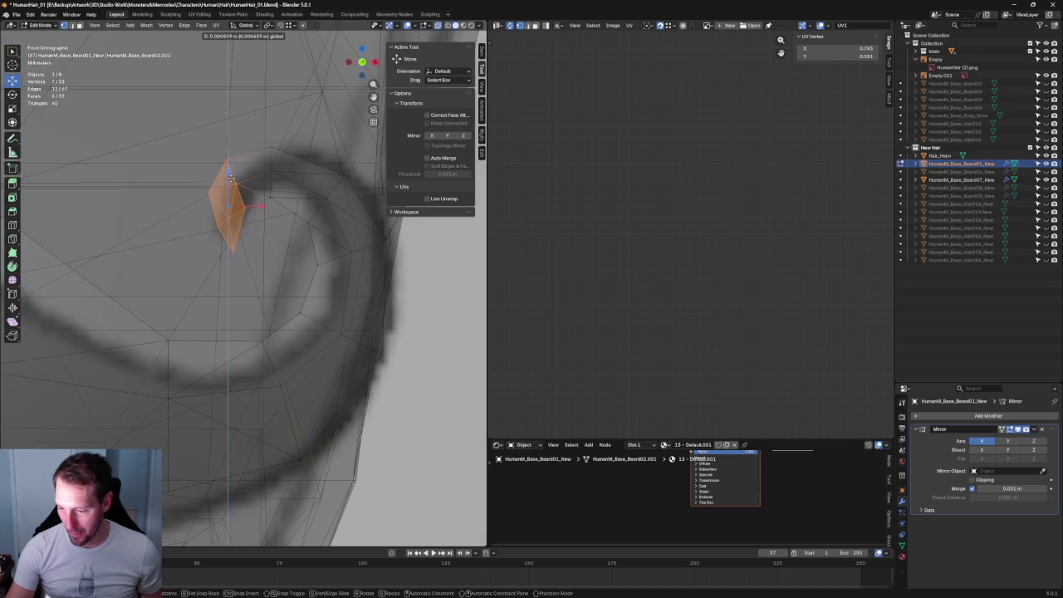
pyautogui.hotkey('alt', 'z')
pyautogui.hotkey('alt', 'a')
pyautogui.moveTo(166, 140); pyautogui.dragTo(245, 193)
pyautogui.click(222, 152)
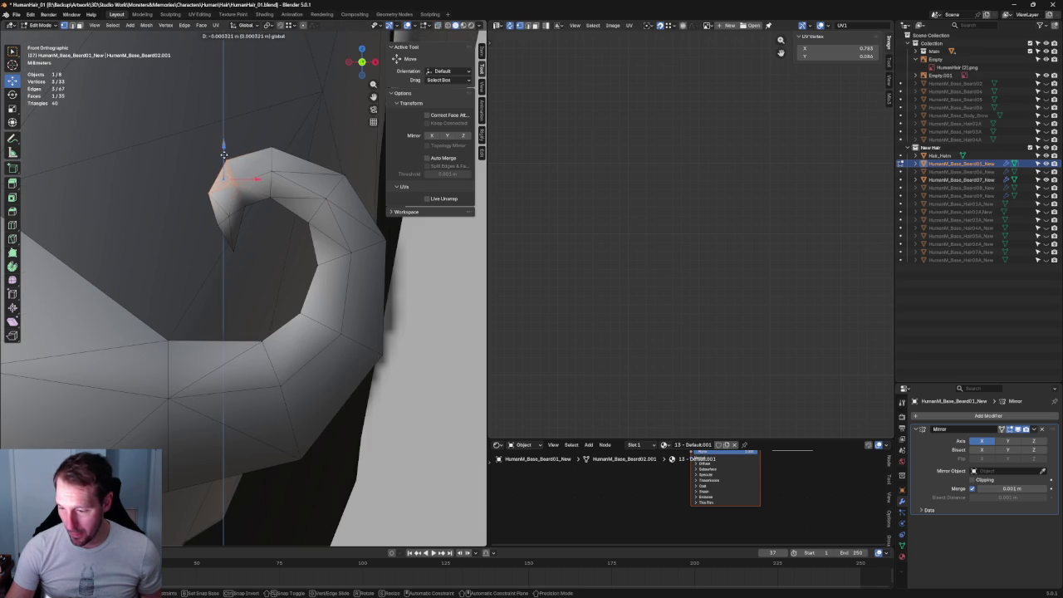
pyautogui.hotkey('alt', 'a')
pyautogui.moveTo(294, 118); pyautogui.dragTo(251, 207)
pyautogui.hotkey('shift', 'space')
pyautogui.press('s')
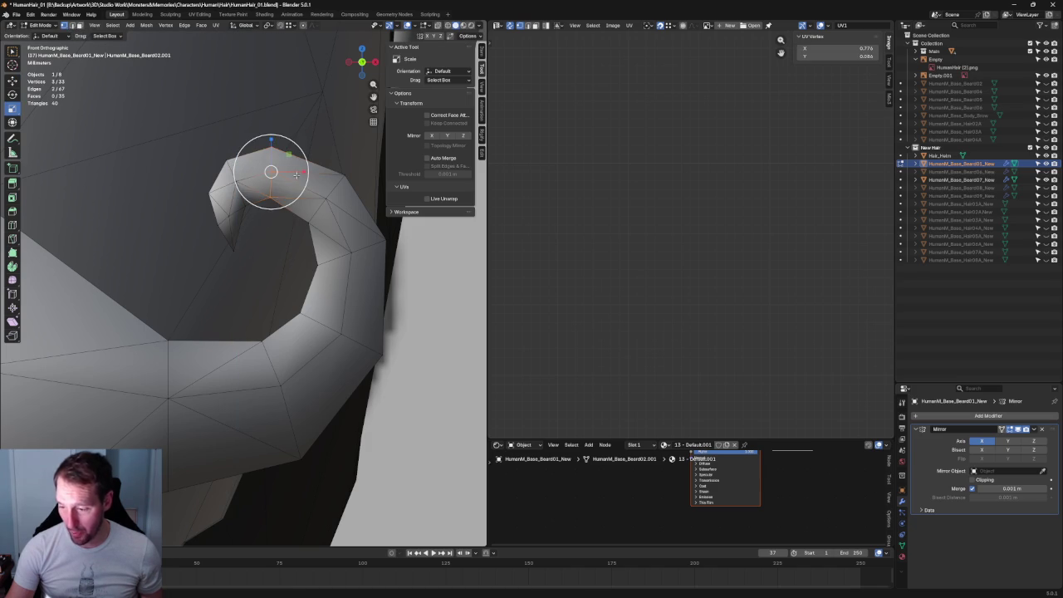
pyautogui.moveTo(302, 171); pyautogui.dragTo(292, 170)
pyautogui.click(293, 170)
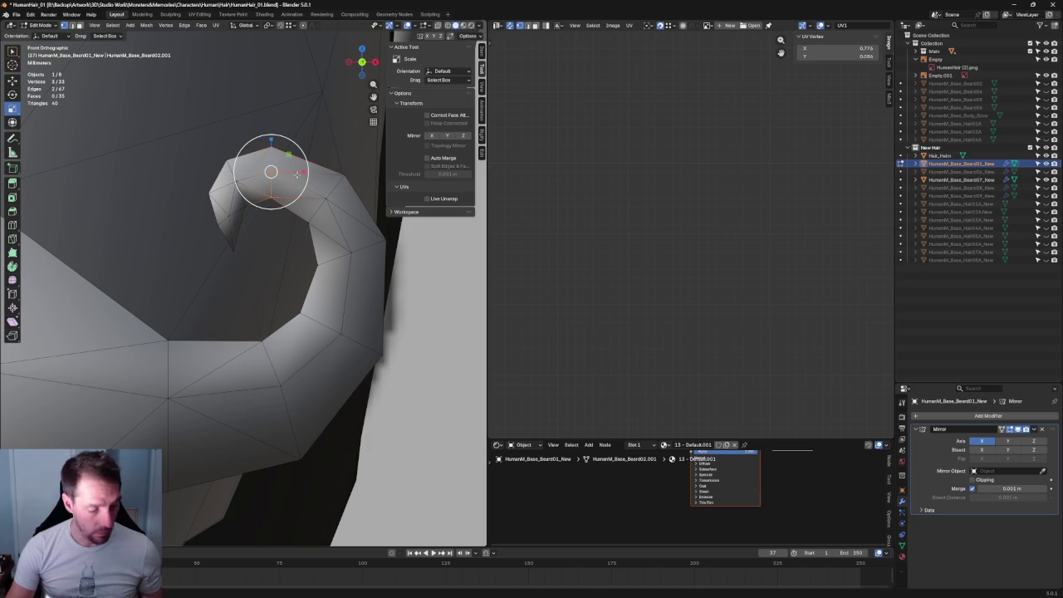
# Shift the curl-tip vertices sideways along X and orbit to check the curl
pyautogui.hotkey('shift', 'space')
pyautogui.press('g')
pyautogui.hotkey('alt', 'z')
pyautogui.moveTo(298, 172)
pyautogui.mouseDown()
pyautogui.moveTo(269, 182)
pyautogui.moveTo(209, 170)
pyautogui.mouseUp()
pyautogui.hotkey('alt', 'z')
pyautogui.keyDown('alt'); pyautogui.click(256, 200); pyautogui.keyUp('alt')
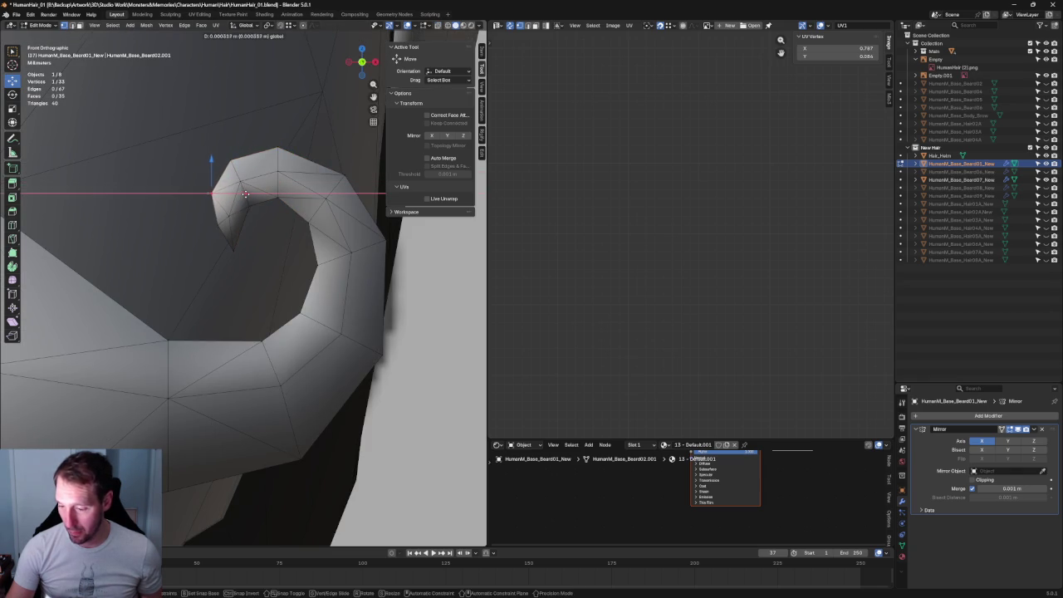
pyautogui.hotkey('alt', 'a')
pyautogui.keyDown('alt'); pyautogui.click(236, 213); pyautogui.keyUp('alt')
pyautogui.moveTo(229, 215); pyautogui.dragTo(251, 220)
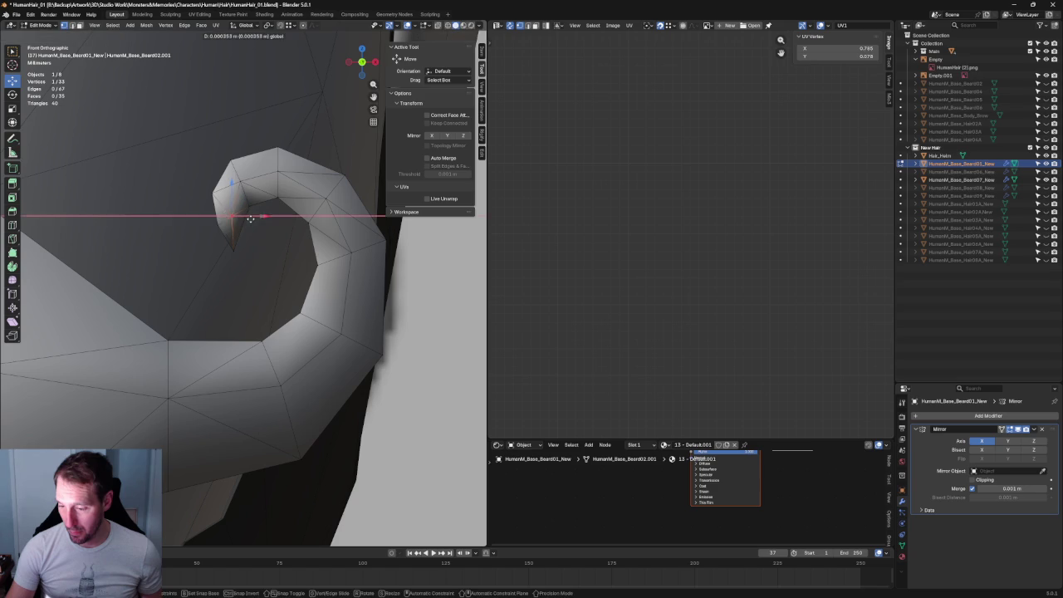
pyautogui.hotkey('alt', 'a')
pyautogui.scroll(-4, 353, 202)
pyautogui.moveTo(334, 252)
pyautogui.mouseDown(button='middle')
pyautogui.moveTo(307, 168)
pyautogui.moveTo(300, 265)
pyautogui.mouseUp(button='middle')
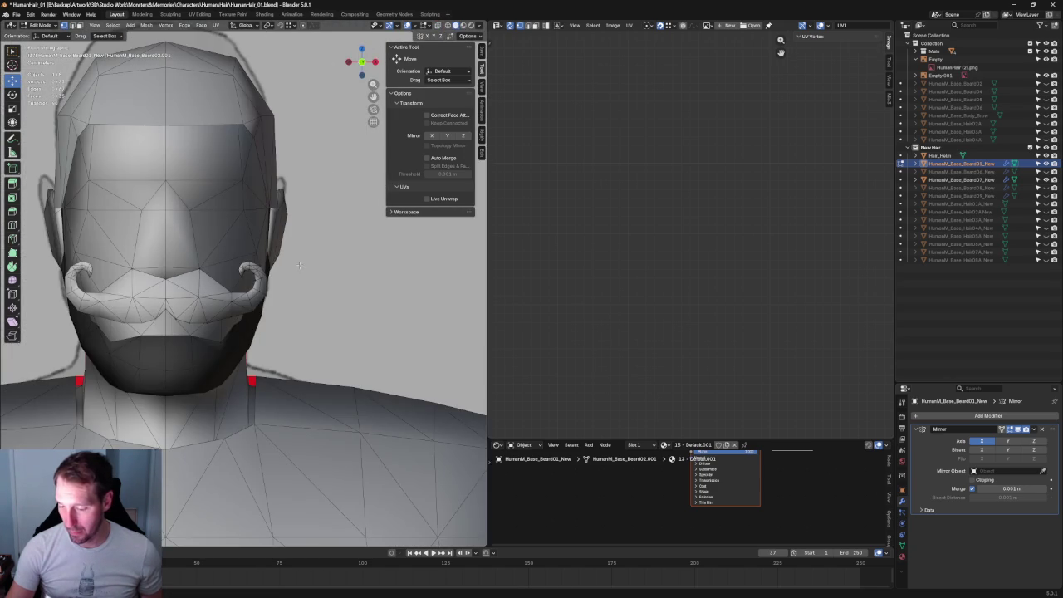
# Zoom in and toggle X-ray so the reference shows through the mustache
pyautogui.scroll(6, 300, 265)
pyautogui.scroll(-5, 311, 243)
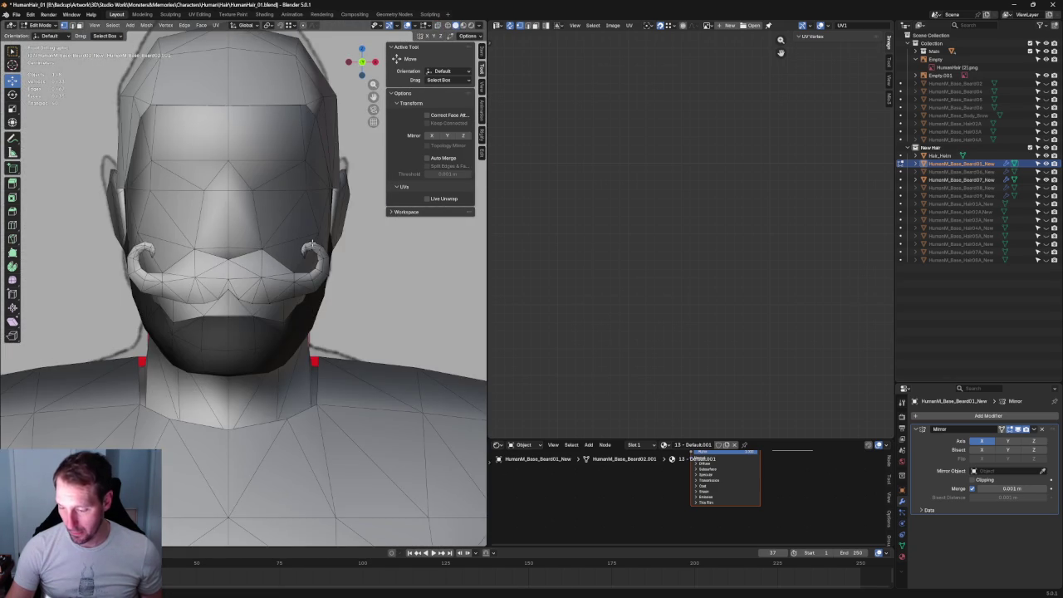
pyautogui.hotkey('alt', 'z')
pyautogui.scroll(3, 290, 282)
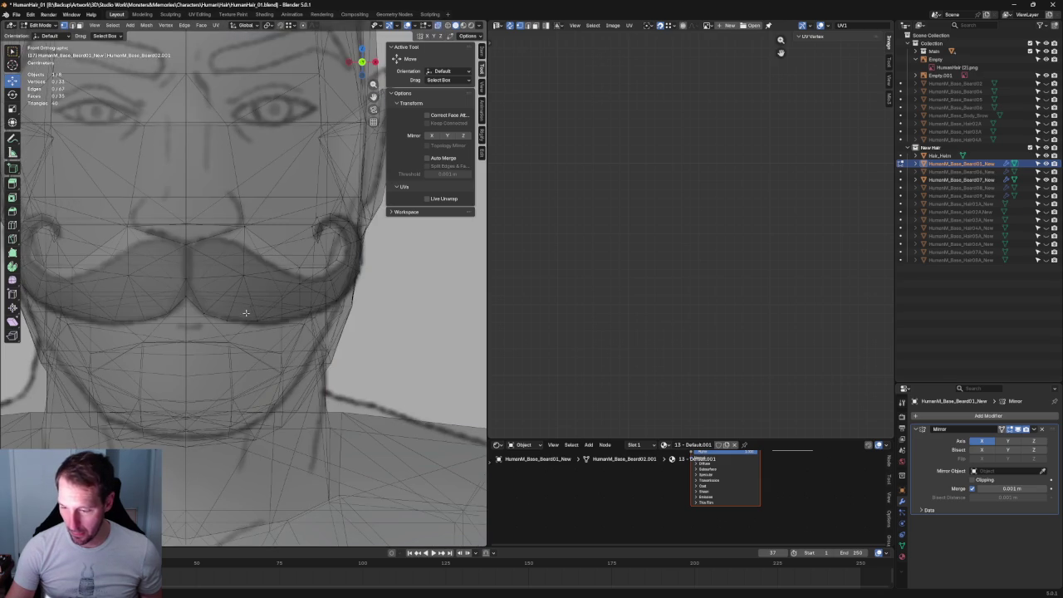
pyautogui.hotkey('alt', 'z')
pyautogui.scroll(-5, 258, 313)
pyautogui.hotkey('alt', 'z')
pyautogui.scroll(3, 279, 291)
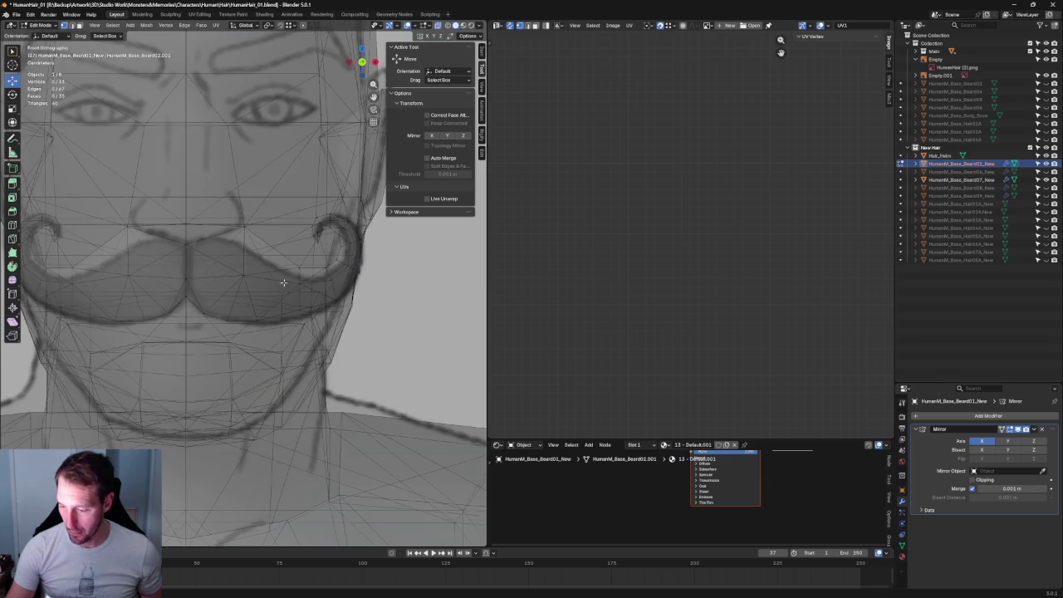
pyautogui.scroll(2, 286, 261)
pyautogui.scroll(1, 278, 261)
pyautogui.scroll(-1, 273, 260)
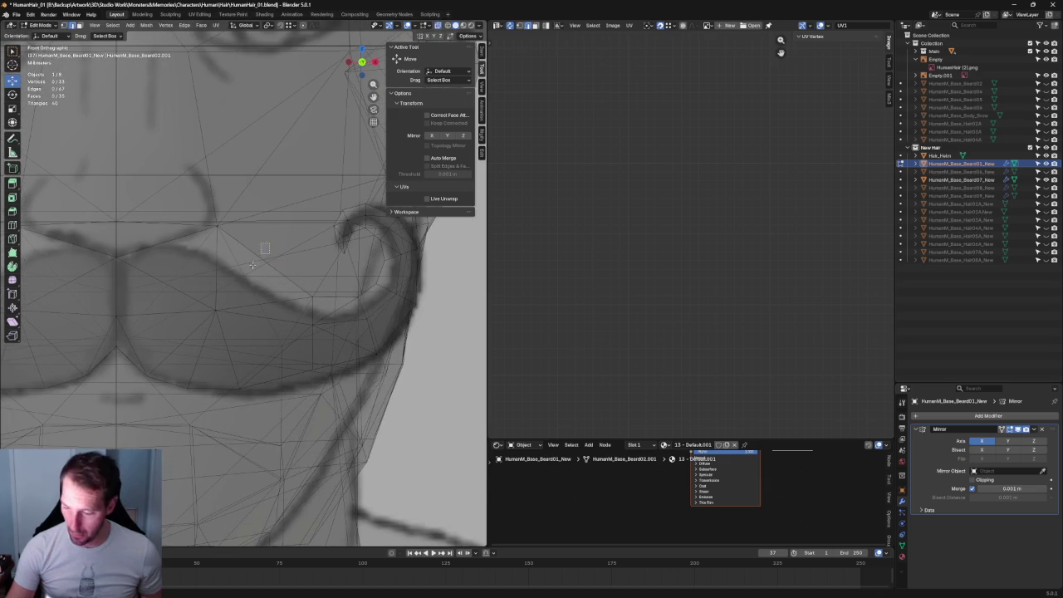
# Select mustache vertices, try joining them with J, and move one near the centre
pyautogui.click(266, 257)
pyautogui.scroll(-3, 255, 285)
pyautogui.press('j')
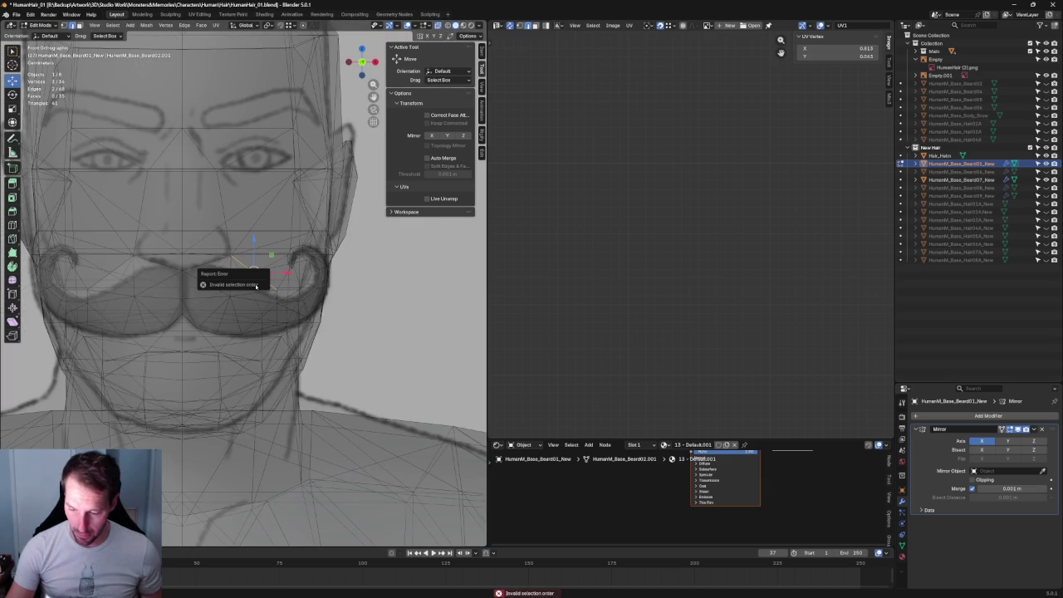
pyautogui.scroll(3, 249, 295)
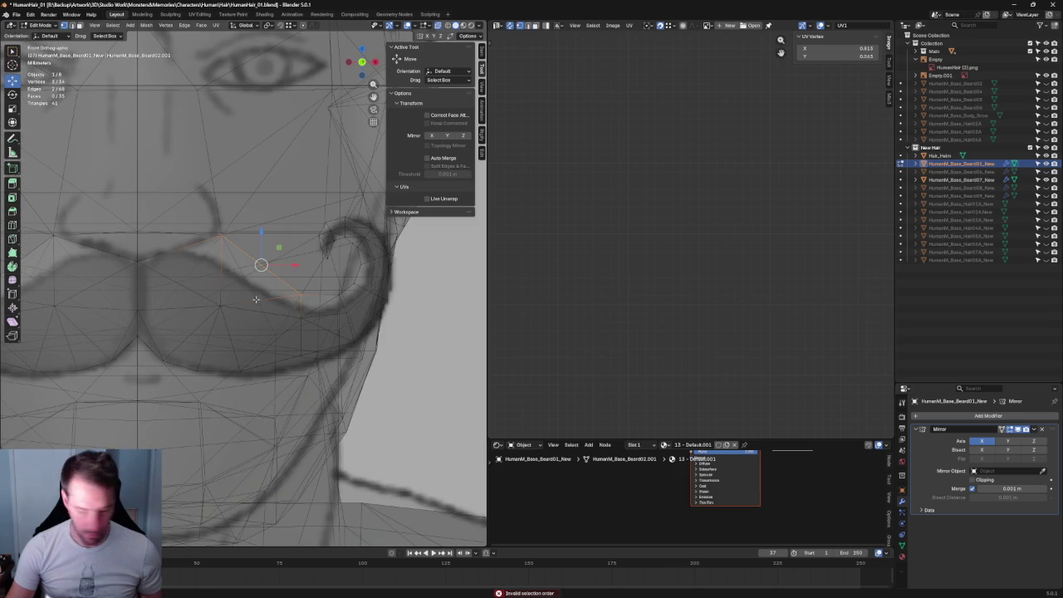
pyautogui.click(357, 378)
pyautogui.keyDown('shift'); pyautogui.moveTo(212, 292); pyautogui.dragTo(247, 309); pyautogui.keyUp('shift')
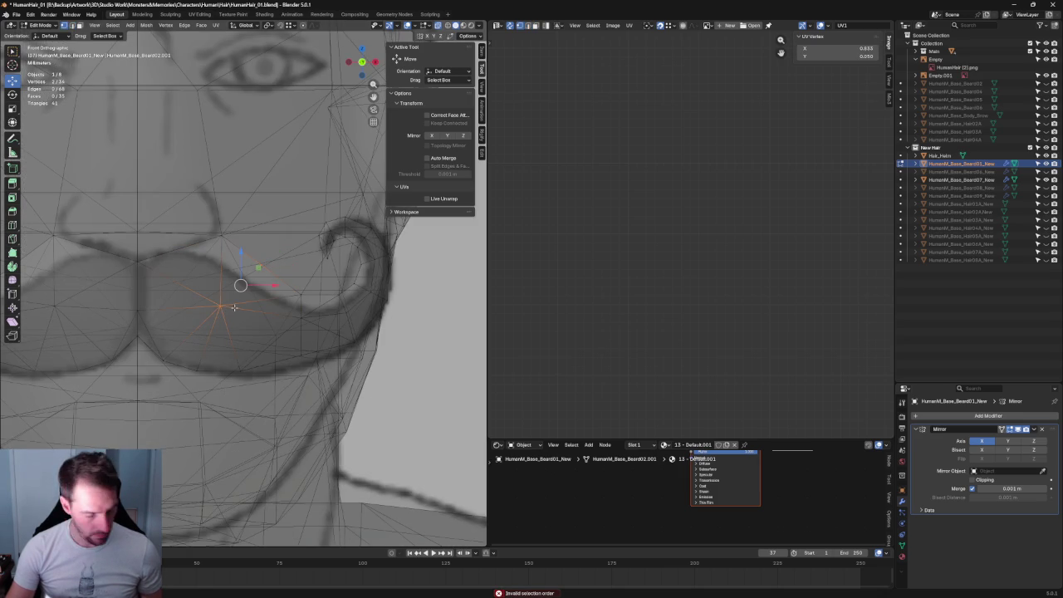
pyautogui.moveTo(260, 267); pyautogui.dragTo(273, 258)
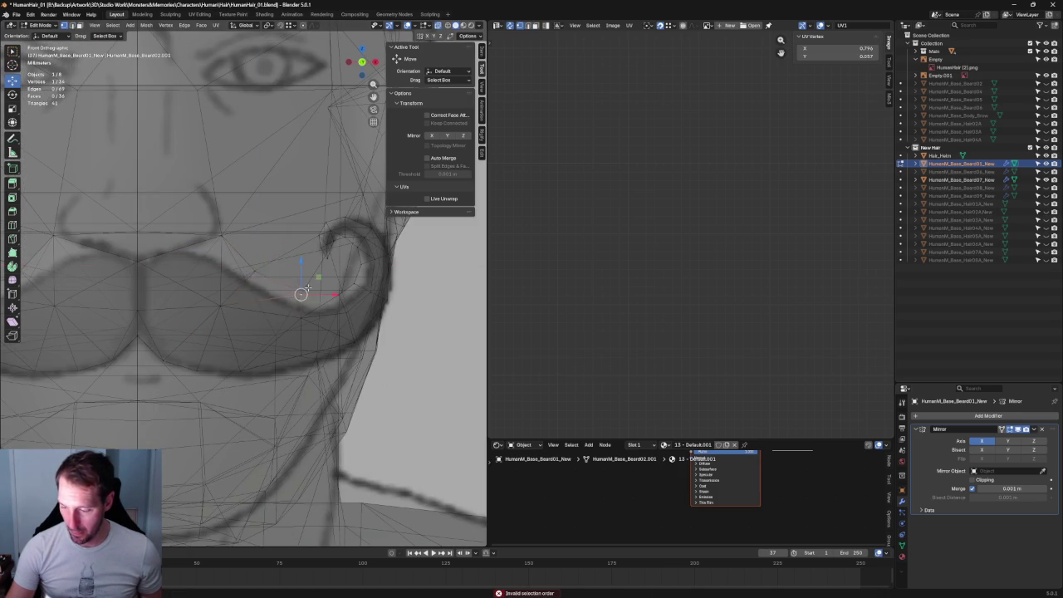
pyautogui.scroll(-3, 308, 295)
pyautogui.scroll(4, 327, 367)
# Tuck in the lower-edge vertices and shift one edge vertex vertically
pyautogui.click(316, 378)
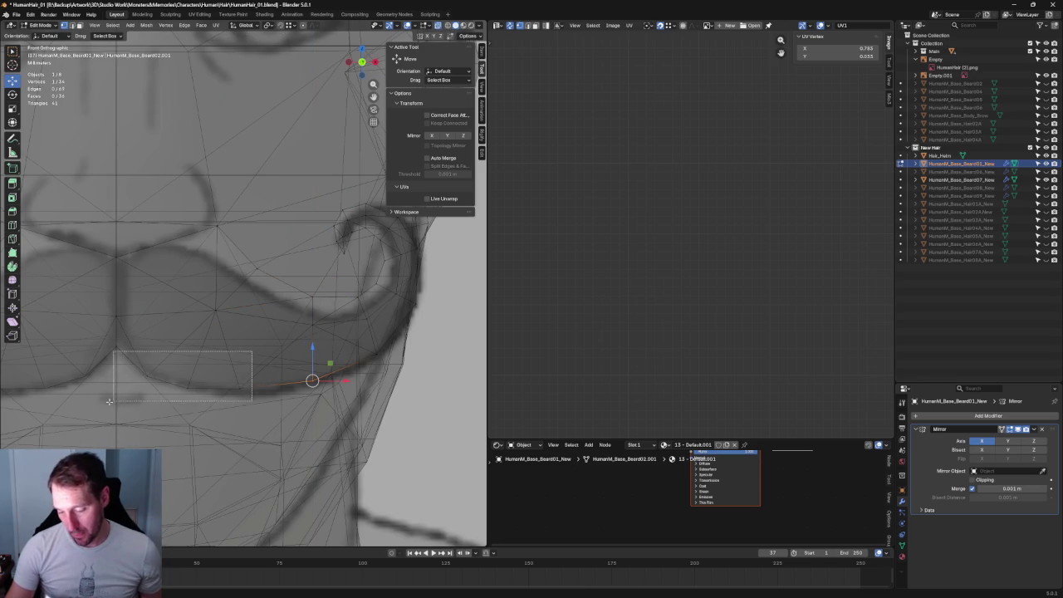
pyautogui.moveTo(252, 351); pyautogui.dragTo(108, 409)
pyautogui.press('g')
pyautogui.click(194, 383)
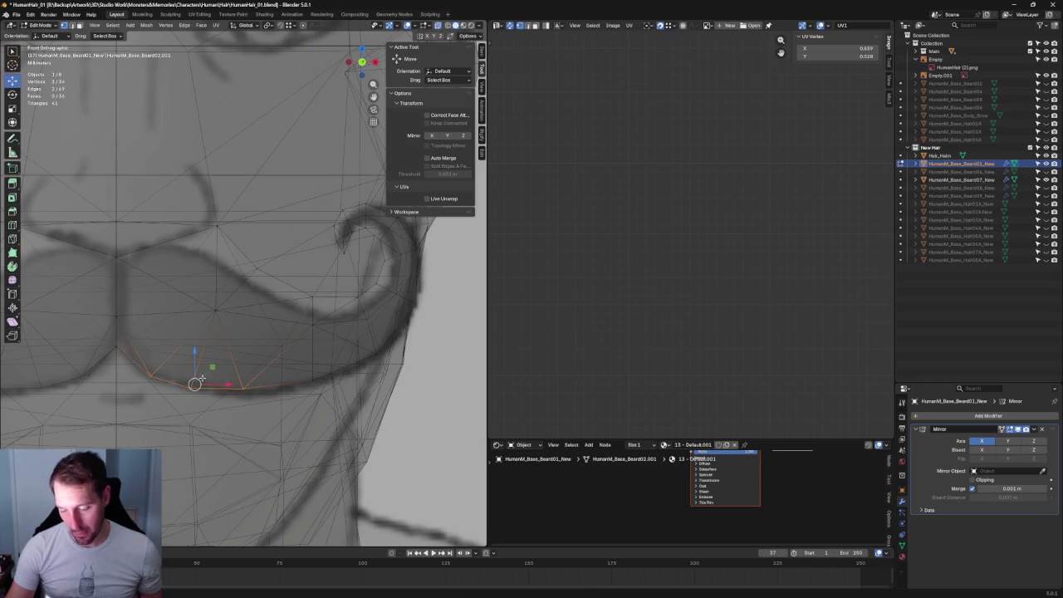
pyautogui.click(109, 358)
pyautogui.press('g')
pyautogui.press('z')
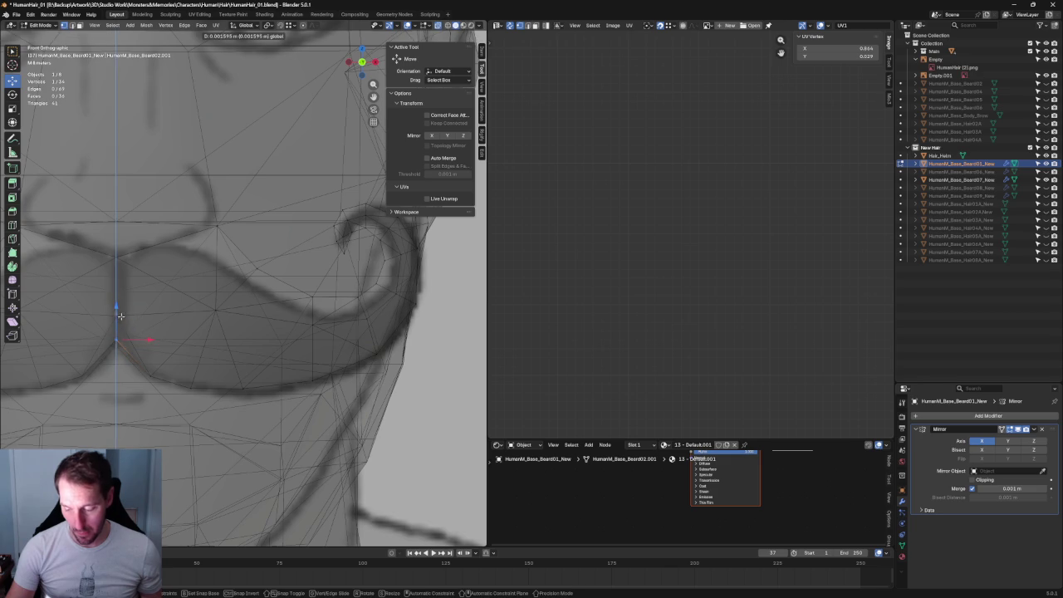
pyautogui.click(120, 316)
# Orbit above the mustache, then return to the straight front view
pyautogui.scroll(-2, 166, 323)
pyautogui.scroll(-2, 166, 323)
pyautogui.moveTo(166, 322)
pyautogui.mouseDown(button='middle')
pyautogui.moveTo(195, 250)
pyautogui.moveTo(209, 328)
pyautogui.mouseUp(button='middle')
pyautogui.press('`')
pyautogui.click(191, 313)
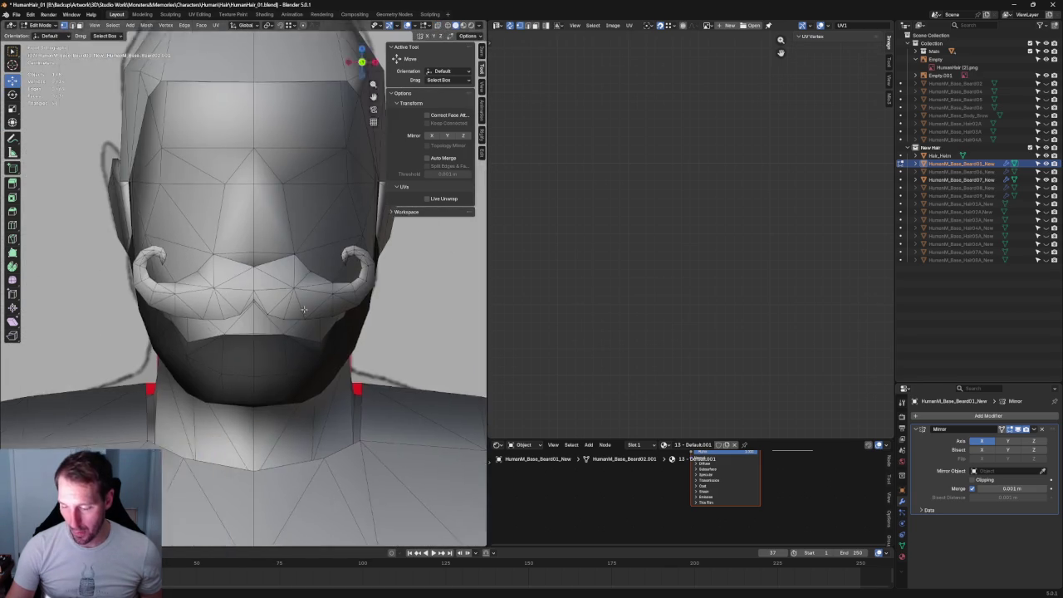
pyautogui.scroll(5, 225, 314)
pyautogui.scroll(3, 229, 310)
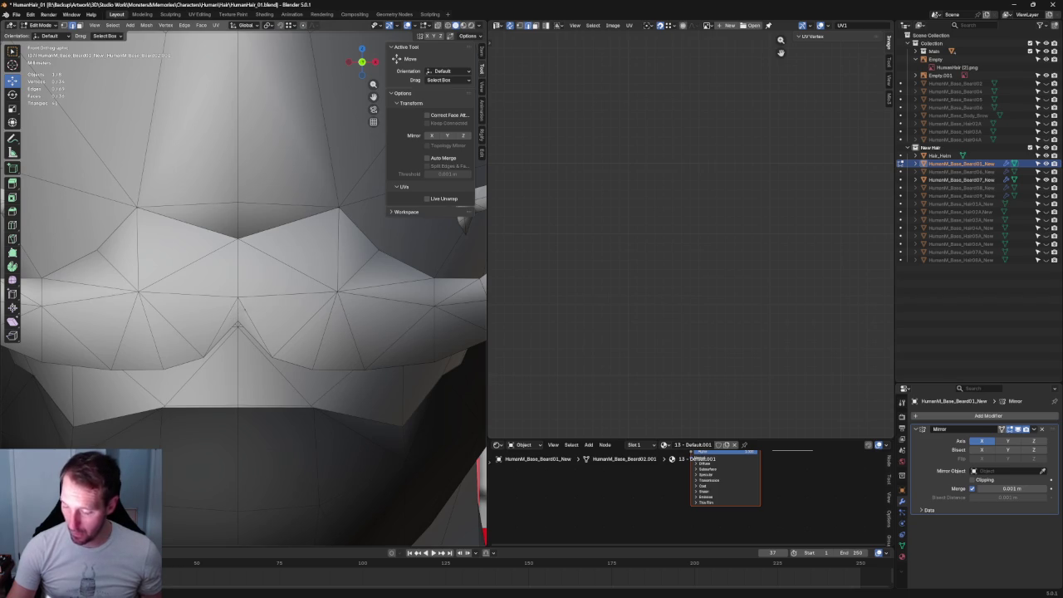
# Adjust the centre vertices under the nose via the vertex menu, then check in solid shading
pyautogui.click(246, 308)
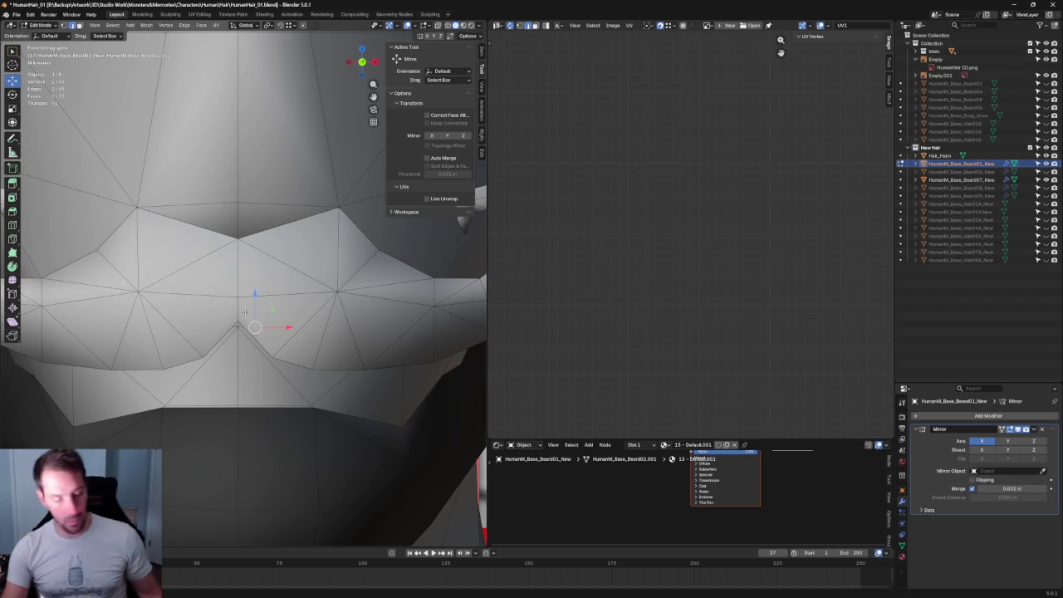
pyautogui.moveTo(361, 274); pyautogui.dragTo(306, 309)
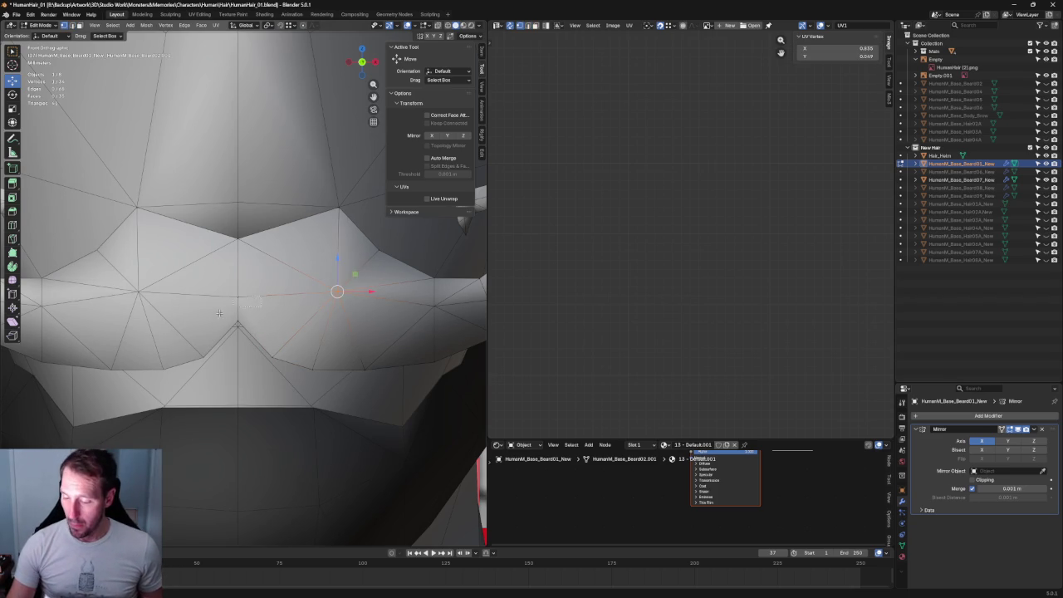
pyautogui.click(246, 334)
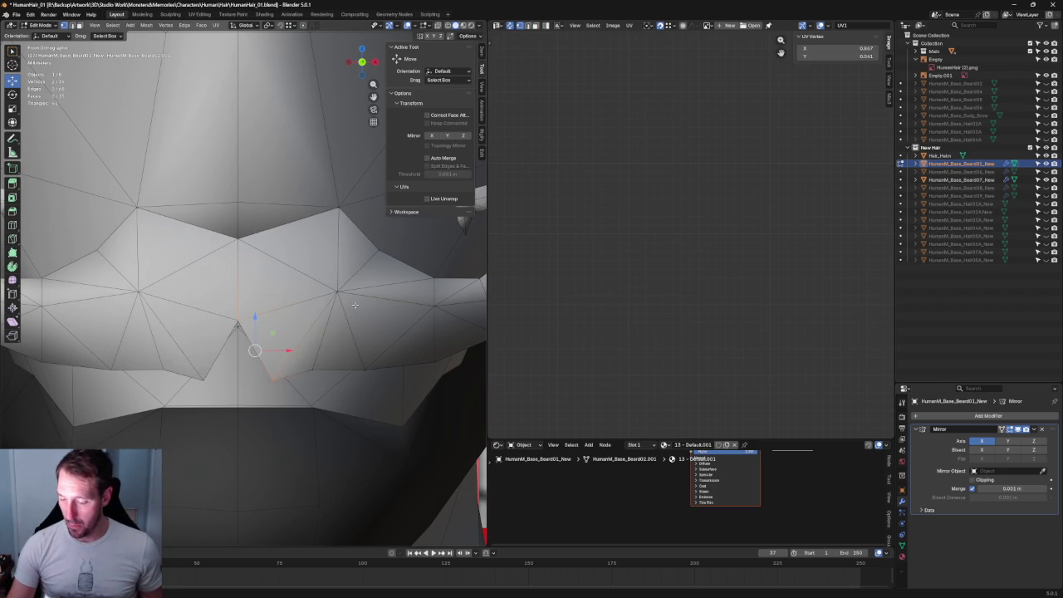
pyautogui.rightClick(355, 286)
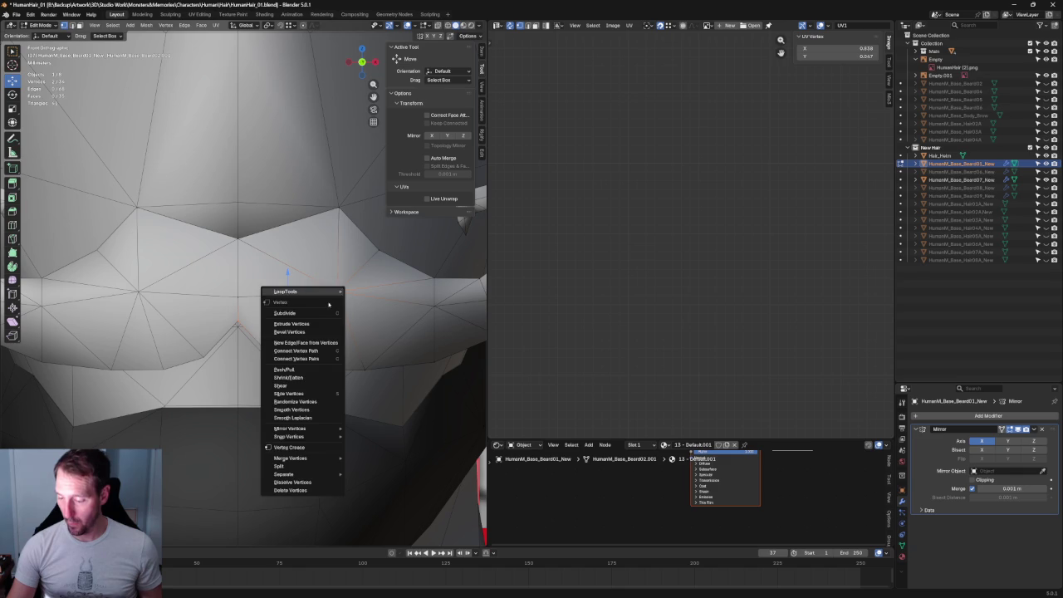
pyautogui.click(314, 359)
pyautogui.hotkey('alt', 'z')
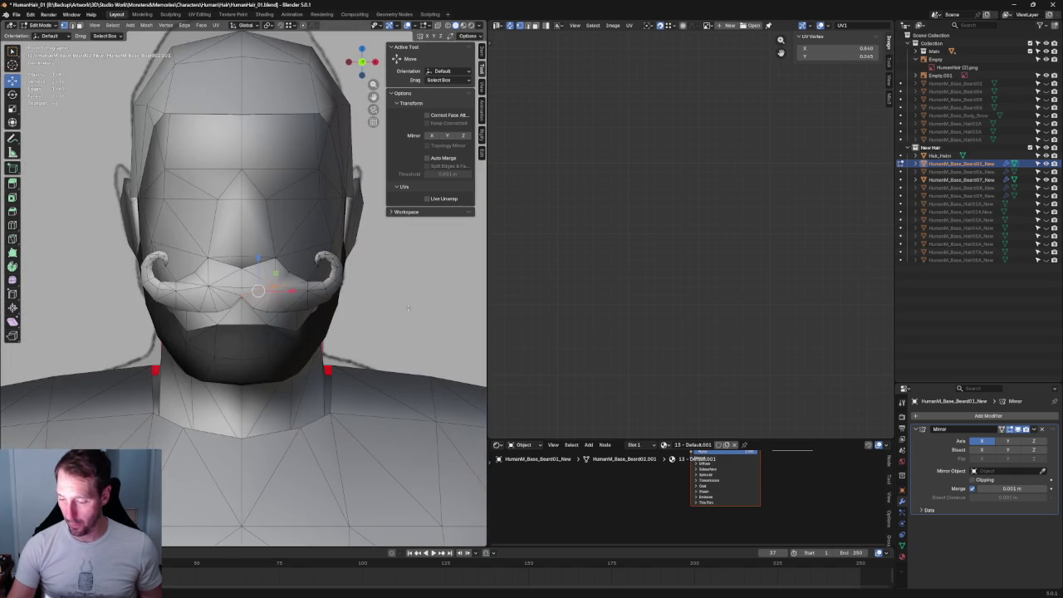
pyautogui.scroll(5, 311, 297)
pyautogui.scroll(1, 312, 297)
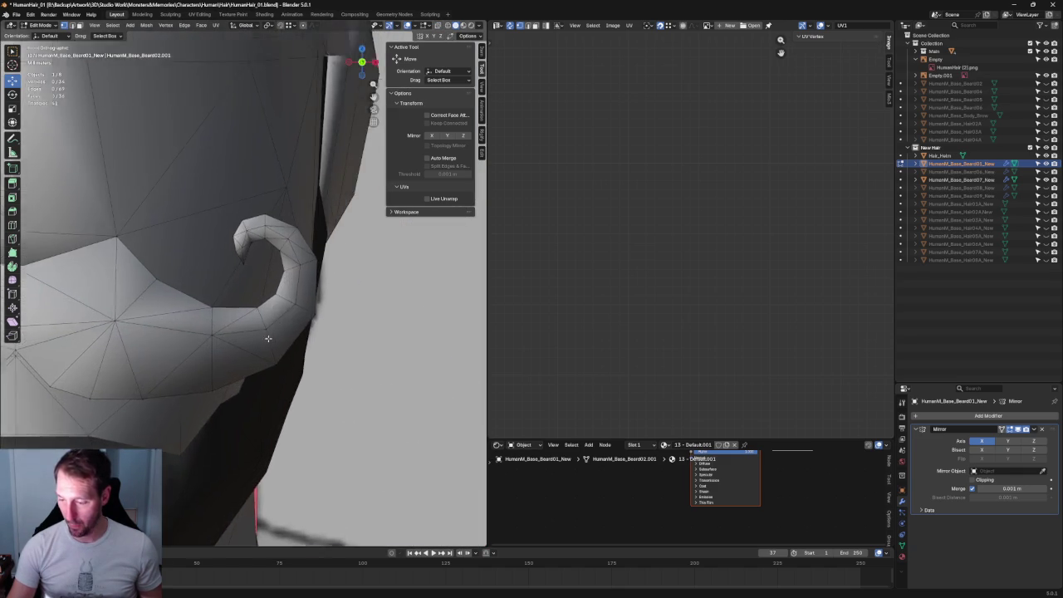
# Scale the curl-end vertices, rotate them 20°, shrink to about 60%, and nudge them up
pyautogui.hotkey('alt', 'z')
pyautogui.moveTo(324, 270)
pyautogui.mouseDown()
pyautogui.moveTo(261, 295)
pyautogui.moveTo(316, 269)
pyautogui.moveTo(309, 253)
pyautogui.moveTo(317, 271)
pyautogui.moveTo(283, 267)
pyautogui.moveTo(281, 286)
pyautogui.moveTo(288, 235)
pyautogui.mouseUp()
pyautogui.hotkey('shift', 'space')
pyautogui.press('s')
pyautogui.hotkey('shift', 'space')
pyautogui.press('r')
pyautogui.hotkey('shift', 'space')
pyautogui.press('g')
pyautogui.hotkey('shift', 'space')
pyautogui.press('s')
pyautogui.hotkey('shift', 'space')
pyautogui.press('g')
# Inspect individual curl vertices, then deselect and pan along the curl
pyautogui.click(266, 254)
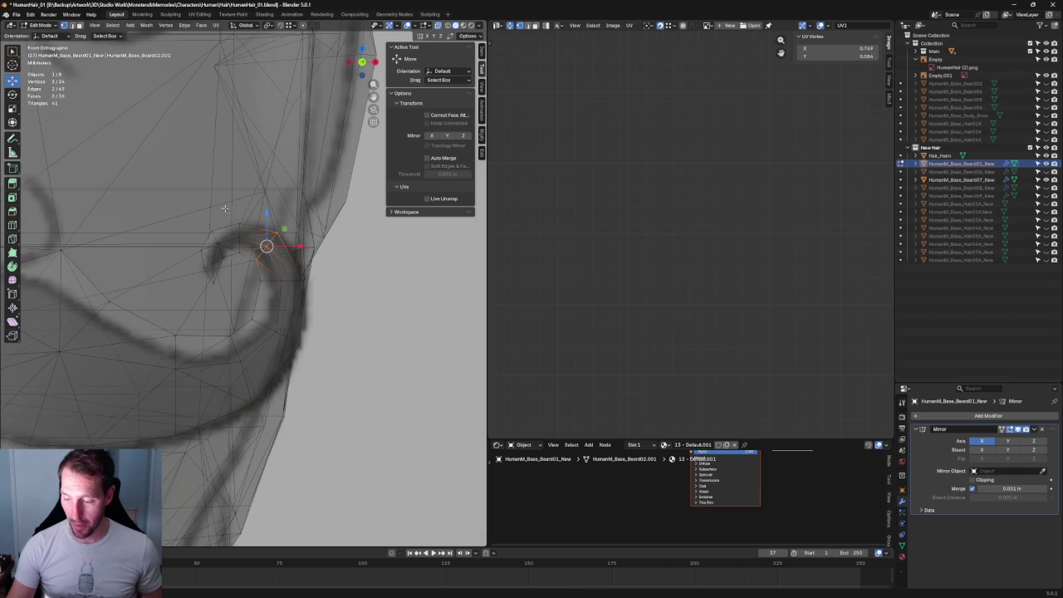
pyautogui.click(238, 238)
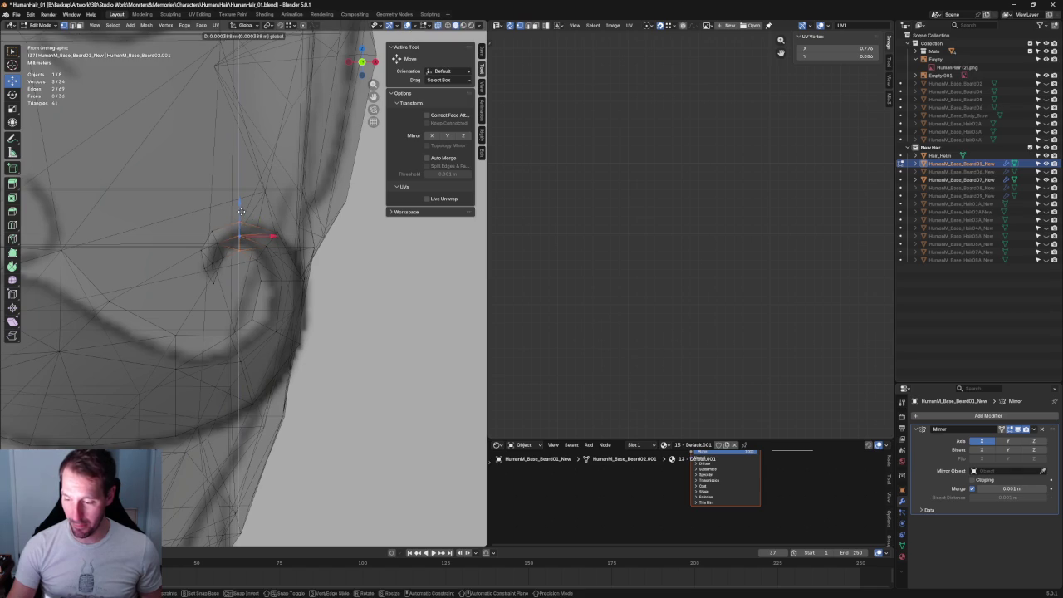
pyautogui.click(302, 280)
pyautogui.click(331, 284)
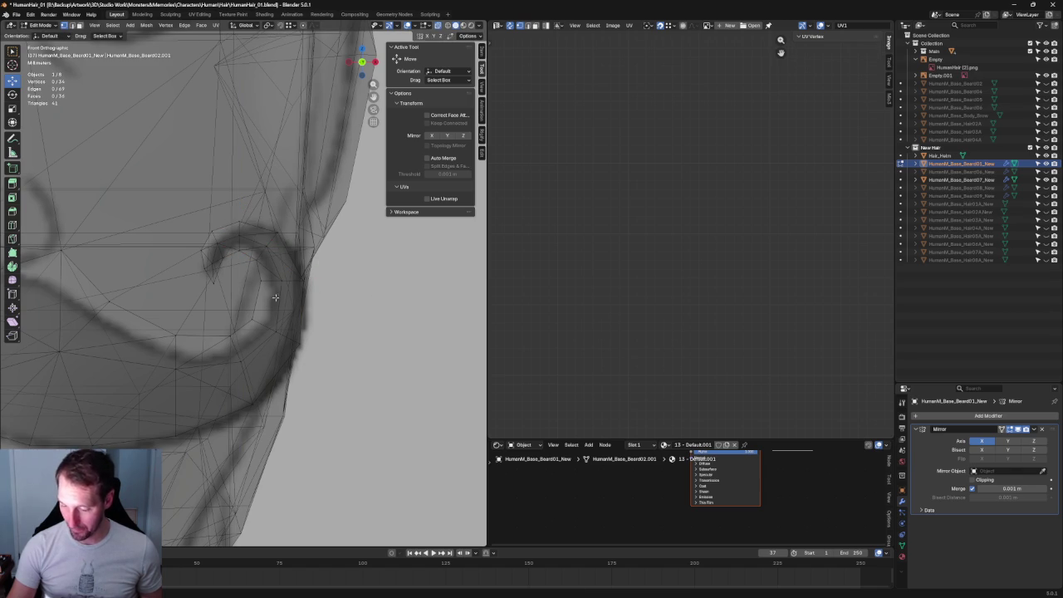
pyautogui.keyDown('shift'); pyautogui.moveTo(231, 329); pyautogui.dragTo(244, 287, button='middle'); pyautogui.keyUp('shift')
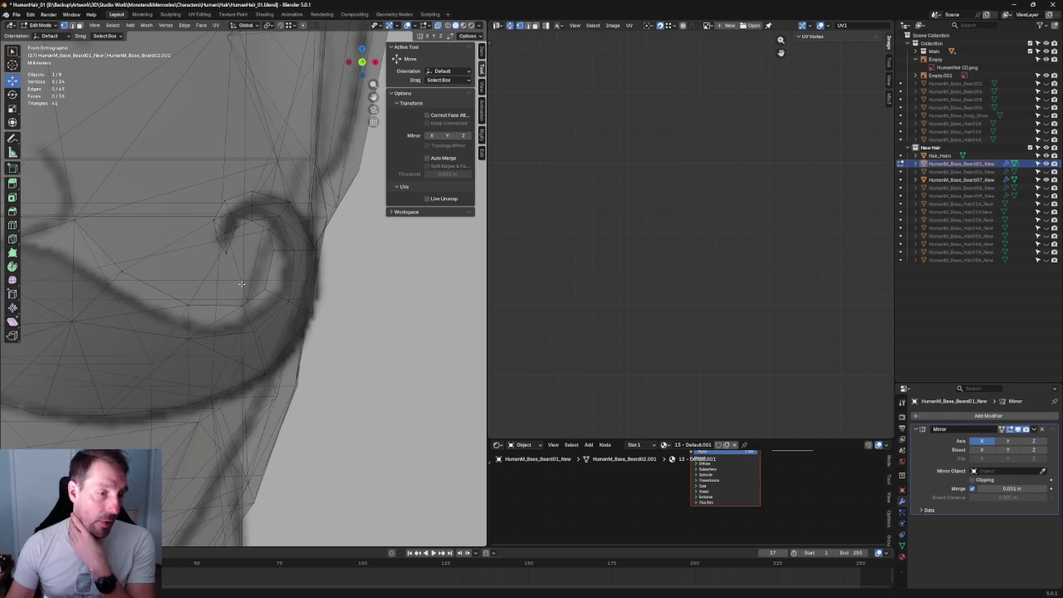
pyautogui.keyDown('shift'); pyautogui.moveTo(259, 309); pyautogui.dragTo(283, 300, button='middle'); pyautogui.keyUp('shift')
# Rotate two curl vertices and shift them slightly along the curl
pyautogui.moveTo(262, 316); pyautogui.dragTo(308, 362)
pyautogui.hotkey('shift', 'space')
pyautogui.press('r')
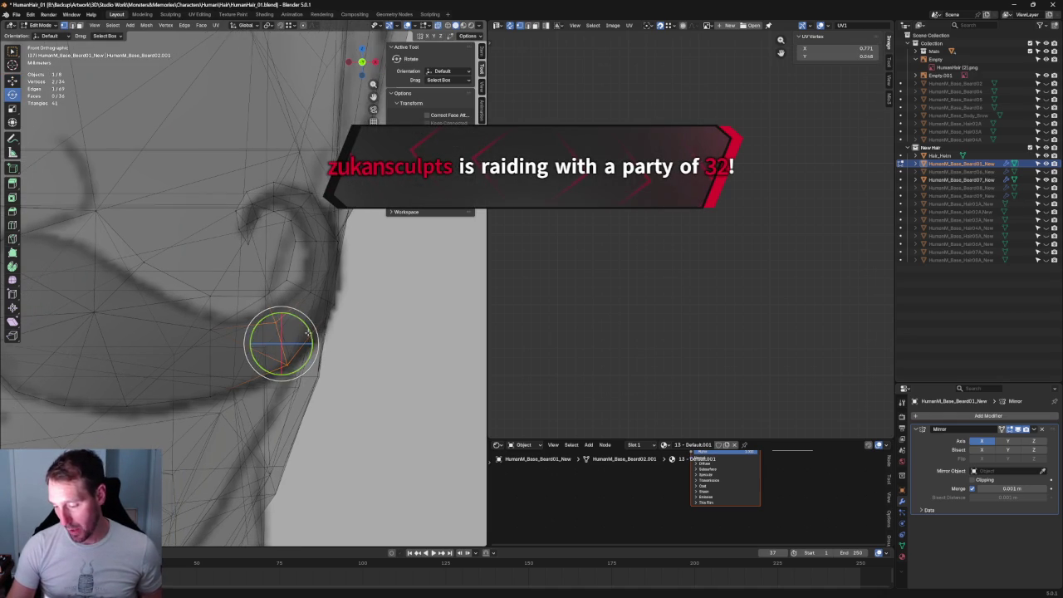
pyautogui.hotkey('shift', 'space')
pyautogui.press('g')
pyautogui.moveTo(287, 340); pyautogui.dragTo(286, 341)
pyautogui.click(278, 322)
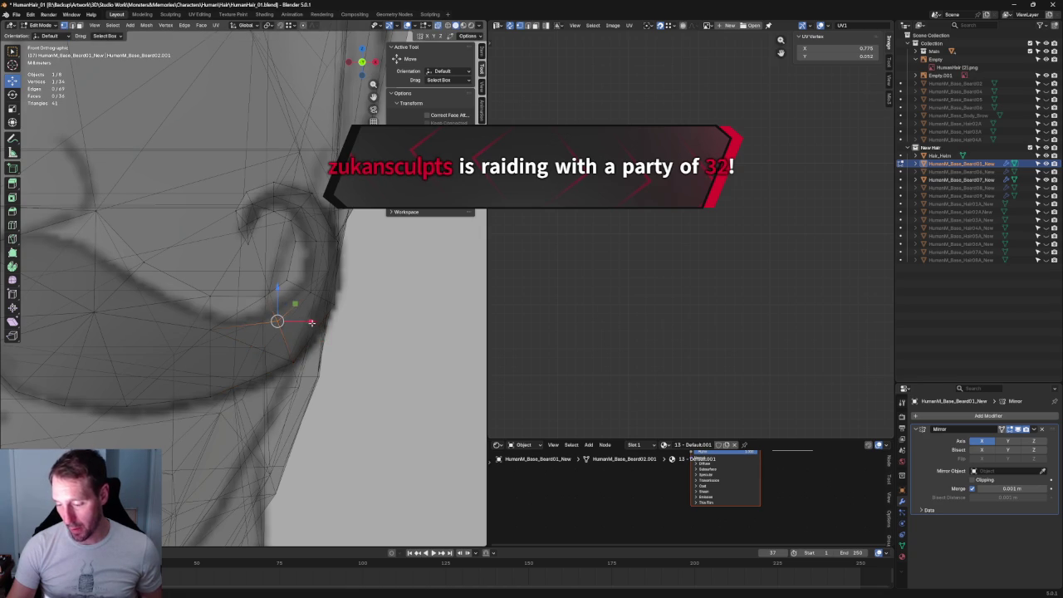
pyautogui.click(338, 338)
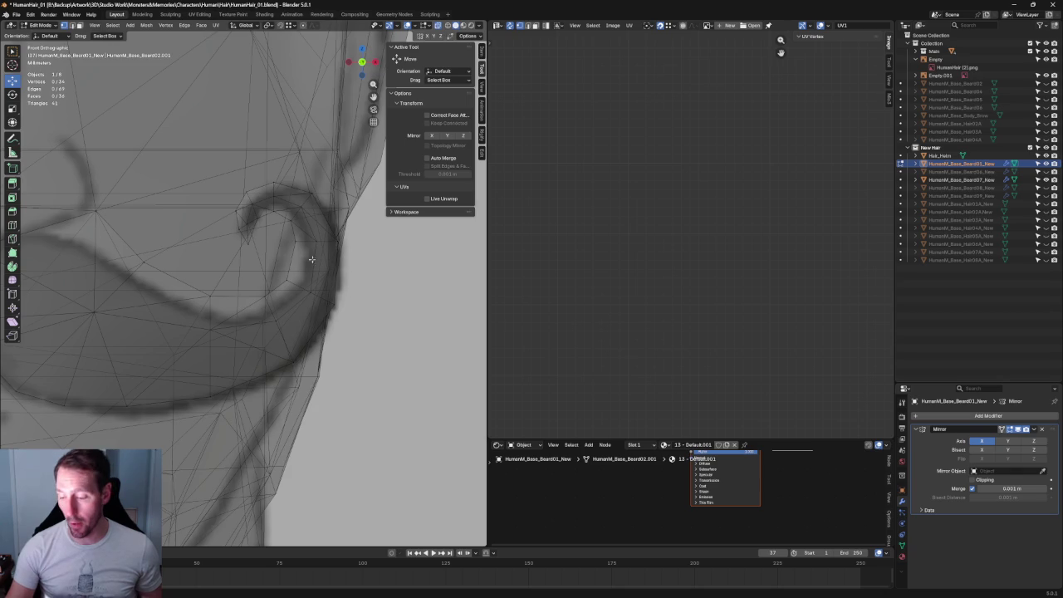
# Move the curl-tip vertex sideways to round the spiral end
pyautogui.scroll(2, 242, 274)
pyautogui.scroll(1, 242, 274)
pyautogui.scroll(-1, 242, 274)
pyautogui.moveTo(205, 208)
pyautogui.mouseDown()
pyautogui.moveTo(232, 280)
pyautogui.moveTo(258, 260)
pyautogui.mouseUp()
pyautogui.click(265, 304)
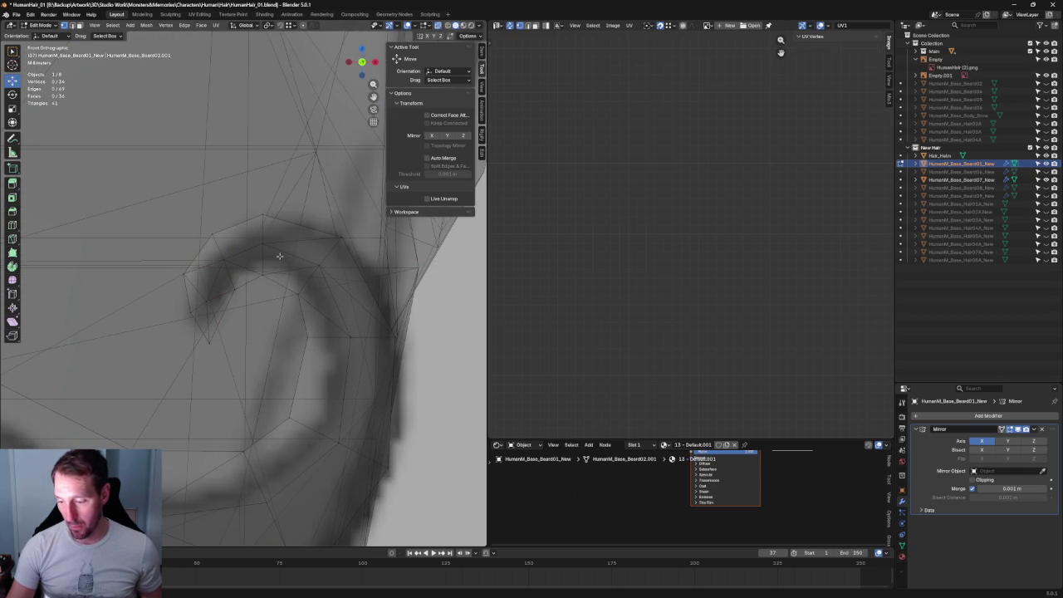
pyautogui.scroll(-2, 292, 237)
pyautogui.scroll(-3, 285, 244)
pyautogui.scroll(-2, 249, 283)
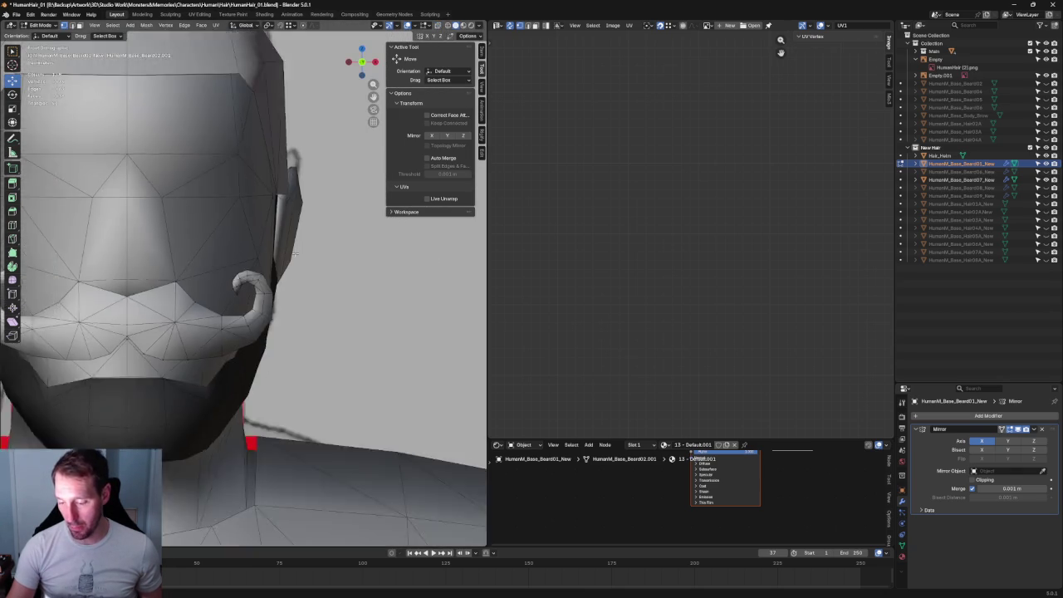
# In front view, select and scale the mustache's centre vertices
pyautogui.scroll(-2, 237, 307)
pyautogui.scroll(-3, 237, 308)
pyautogui.scroll(3, 249, 308)
pyautogui.scroll(2, 266, 308)
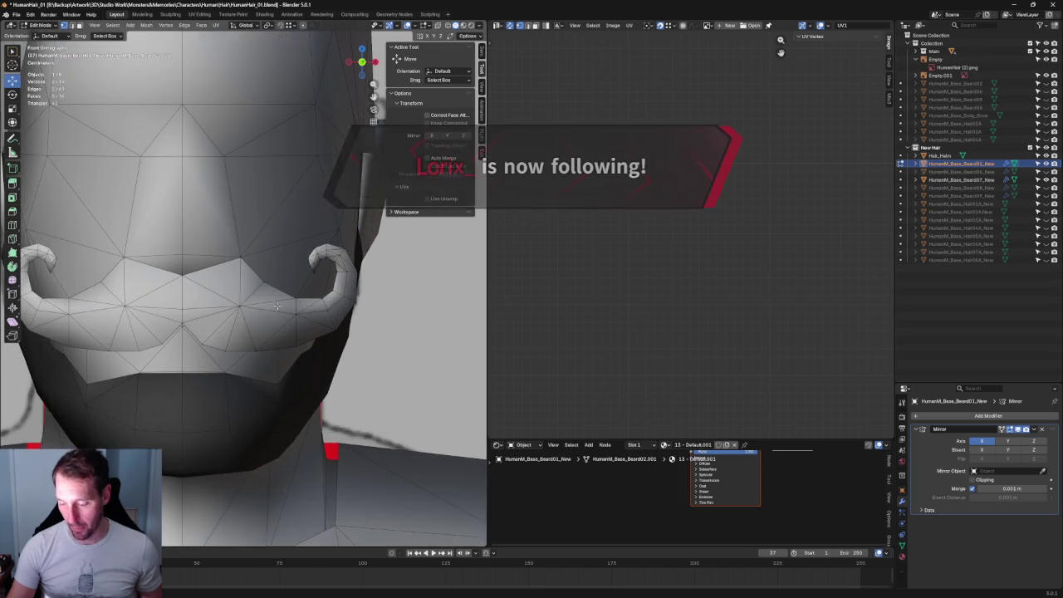
pyautogui.scroll(3, 275, 307)
pyautogui.press('KP_1')
pyautogui.click(228, 299)
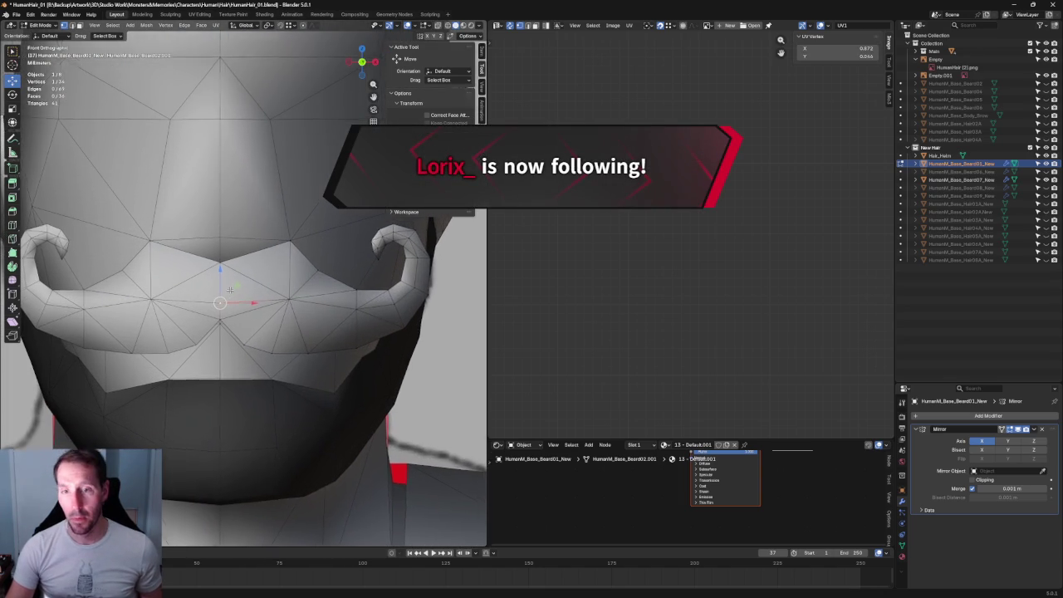
pyautogui.scroll(2, 229, 292)
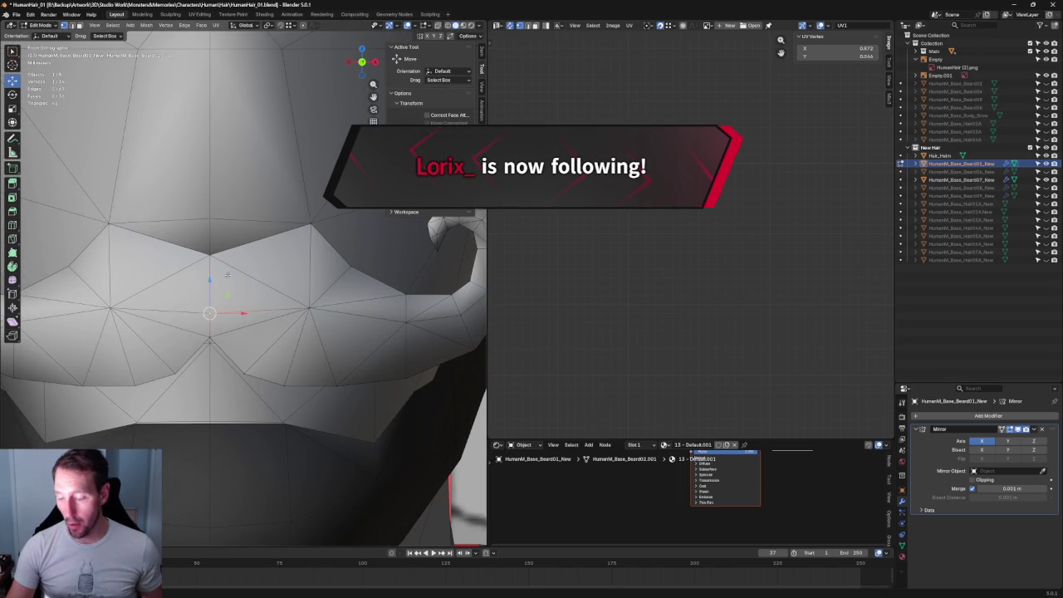
pyautogui.scroll(-4, 282, 286)
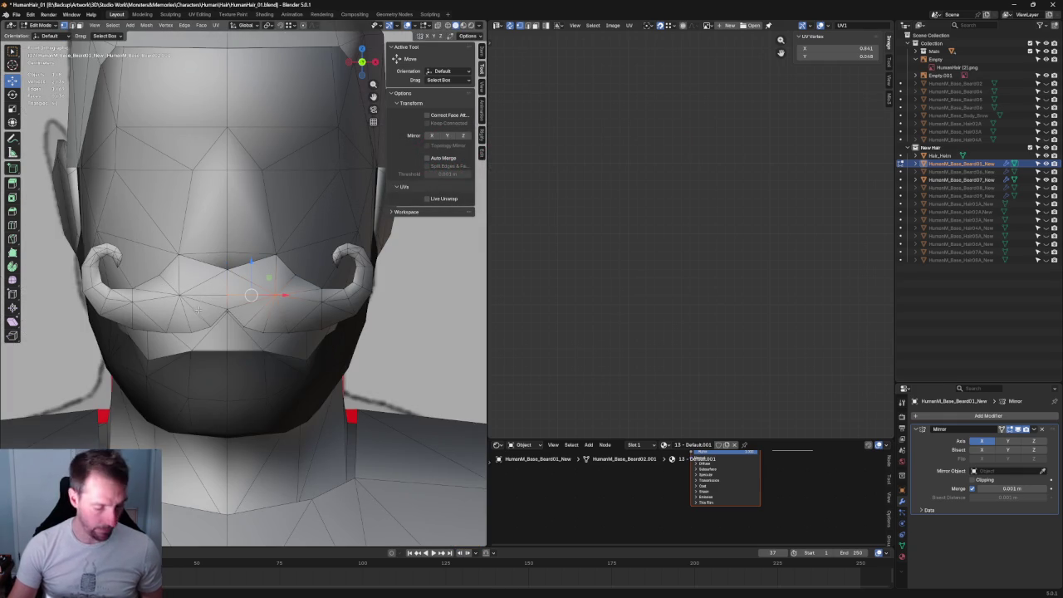
pyautogui.hotkey('shift', 'space')
pyautogui.press('s')
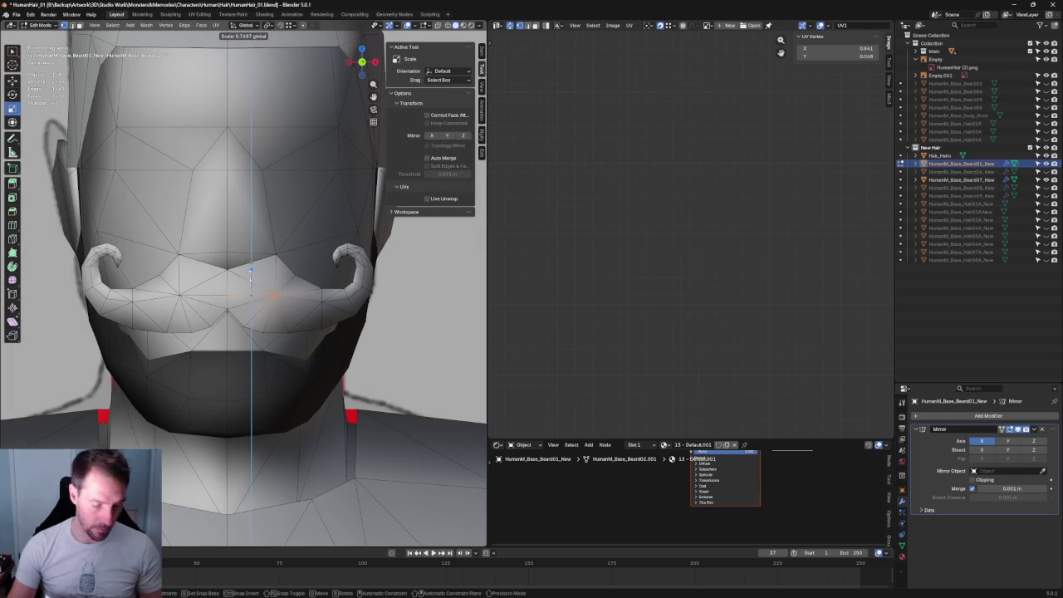
pyautogui.click(415, 337)
# Move an upper-edge vertex sideways along X, then lower it along Z, checking in X-ray
pyautogui.scroll(5, 391, 326)
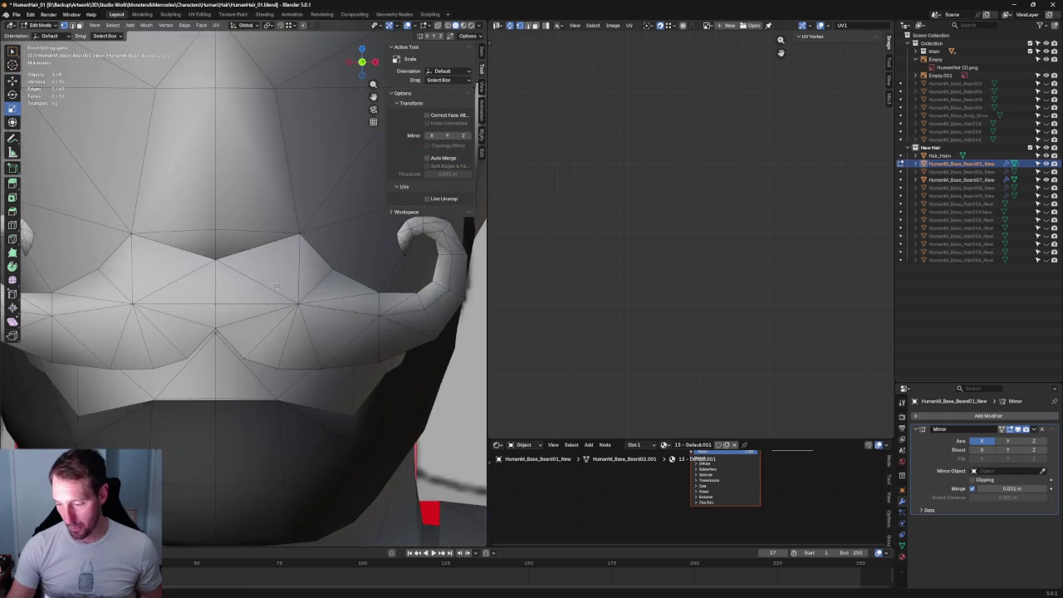
pyautogui.hotkey('alt', 'z')
pyautogui.hotkey('alt', 'z')
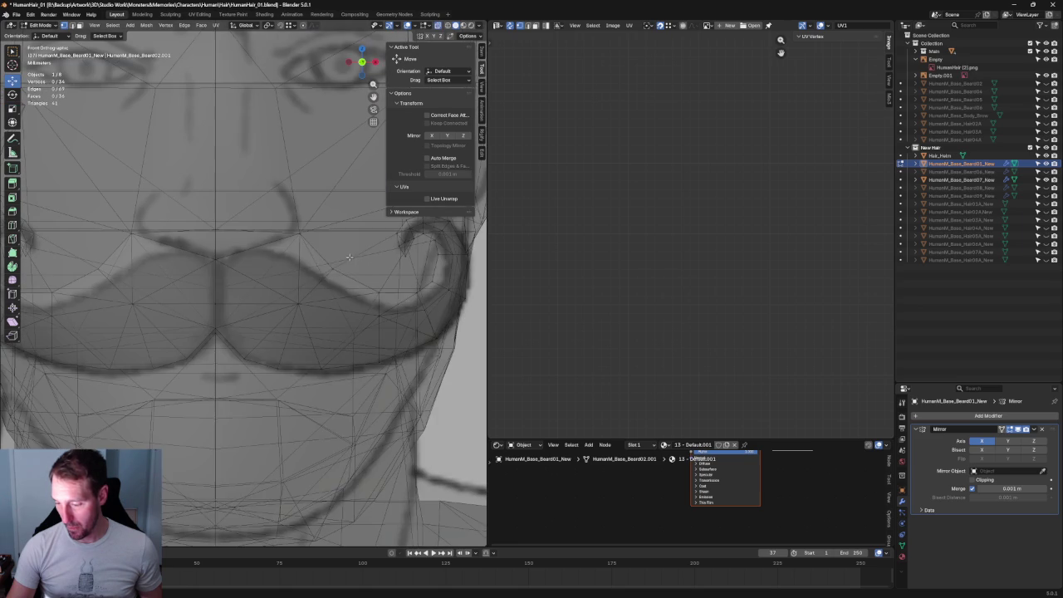
pyautogui.click(336, 265)
pyautogui.press('g')
pyautogui.press('x')
pyautogui.click(358, 269)
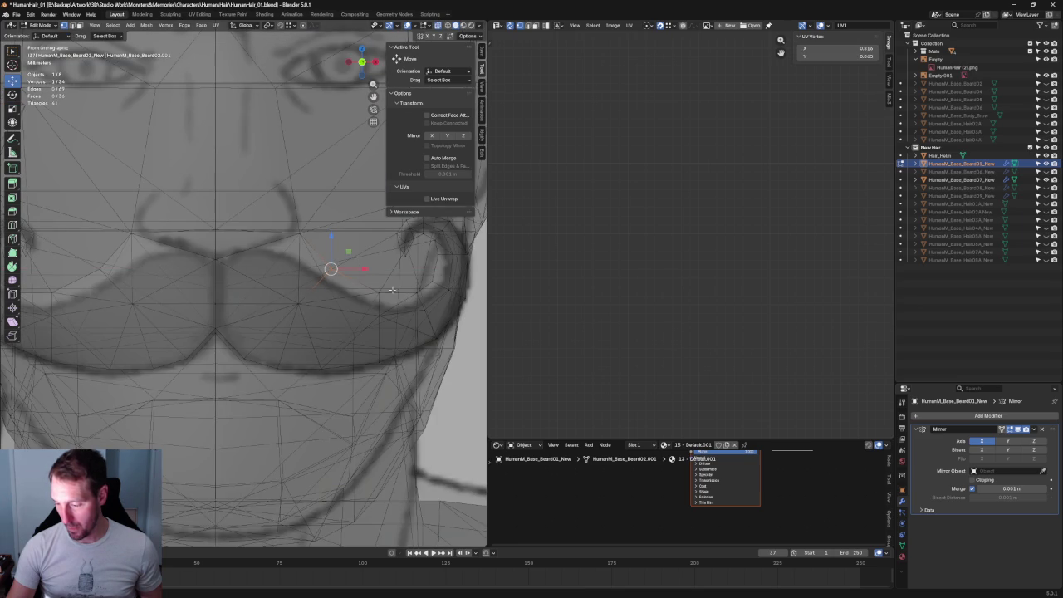
pyautogui.hotkey('alt', 'z')
pyautogui.press('g')
pyautogui.press('z')
pyautogui.click(378, 316)
pyautogui.hotkey('alt', 'z')
# Fine-tune that vertex's height along Z and frame the view around it
pyautogui.hotkey('alt', 'z')
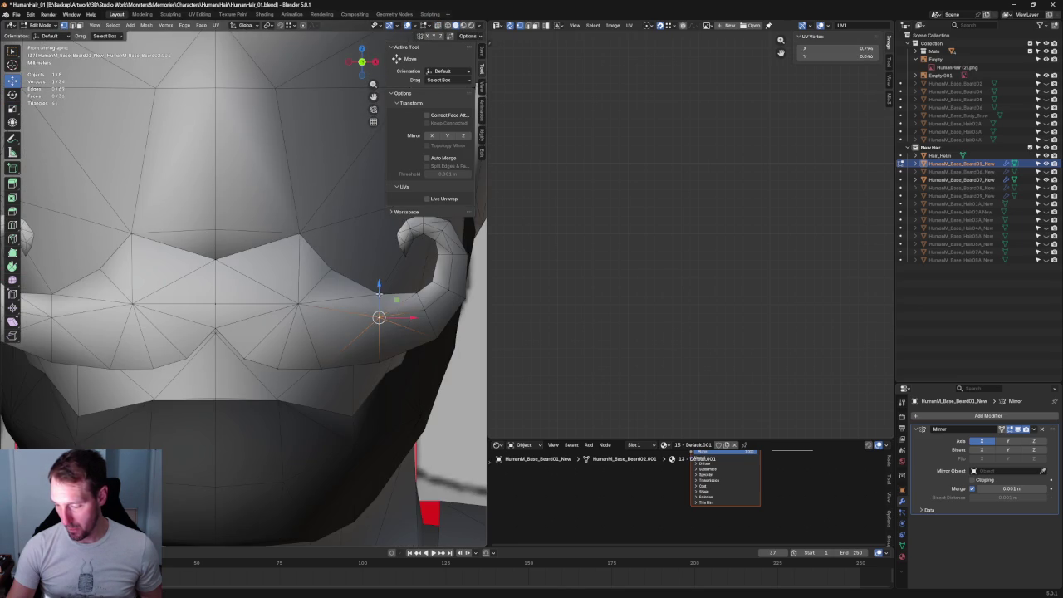
pyautogui.press('g')
pyautogui.press('z')
pyautogui.click(378, 302)
pyautogui.hotkey('alt', 'z')
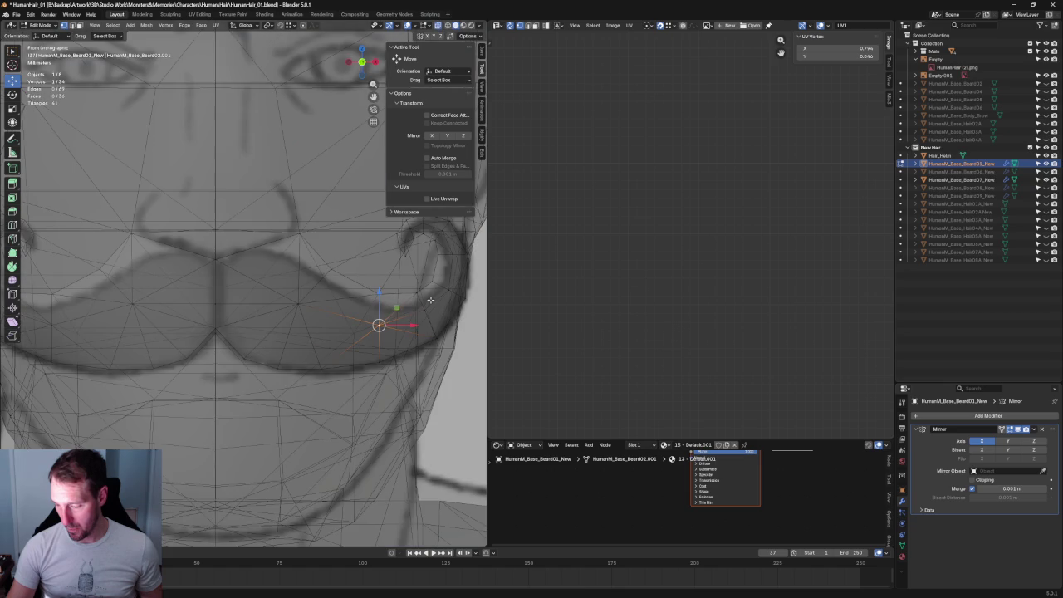
pyautogui.hotkey('alt', 'z')
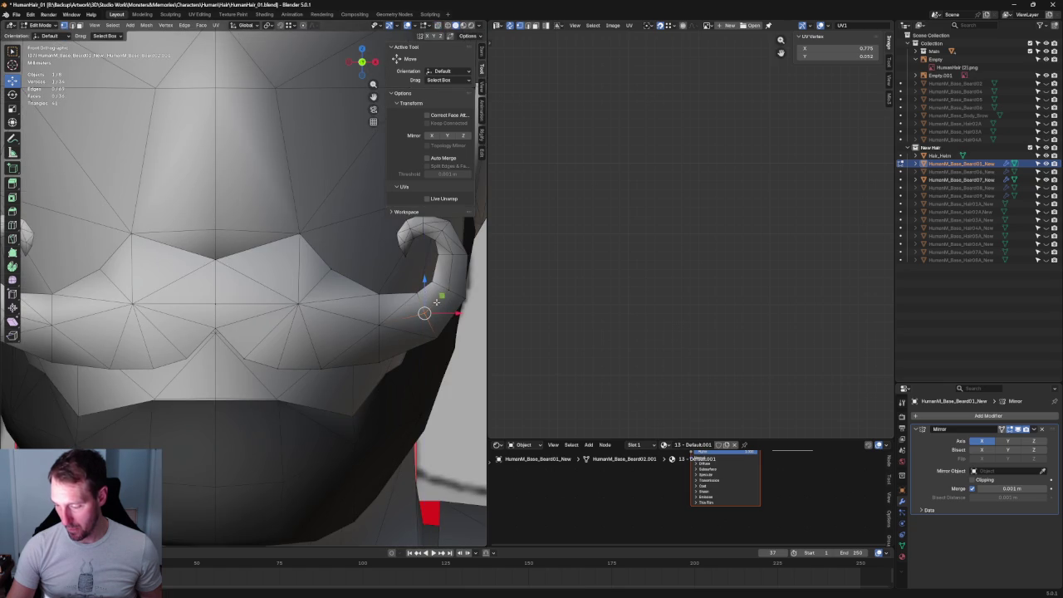
pyautogui.press('KP_Decimal')
pyautogui.hotkey('alt', 'z')
pyautogui.hotkey('alt', 'z')
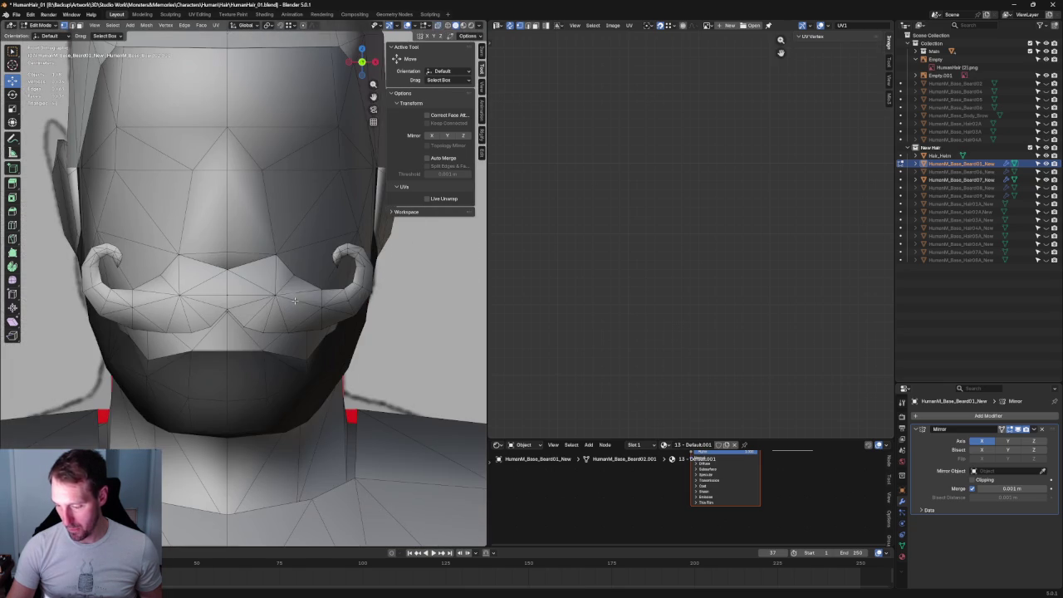
# Shift the centre vertex under the nose vertically, then orbit to a side view
pyautogui.press('g')
pyautogui.press('Escape')
pyautogui.press('g')
pyautogui.press('z')
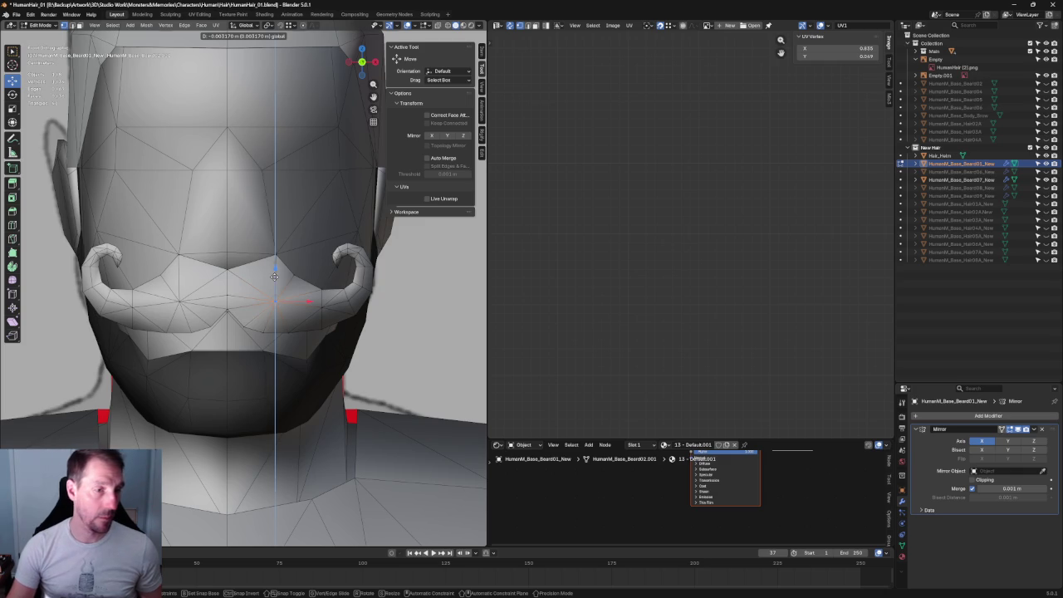
pyautogui.click(274, 276)
pyautogui.scroll(-3, 278, 310)
pyautogui.scroll(4, 277, 309)
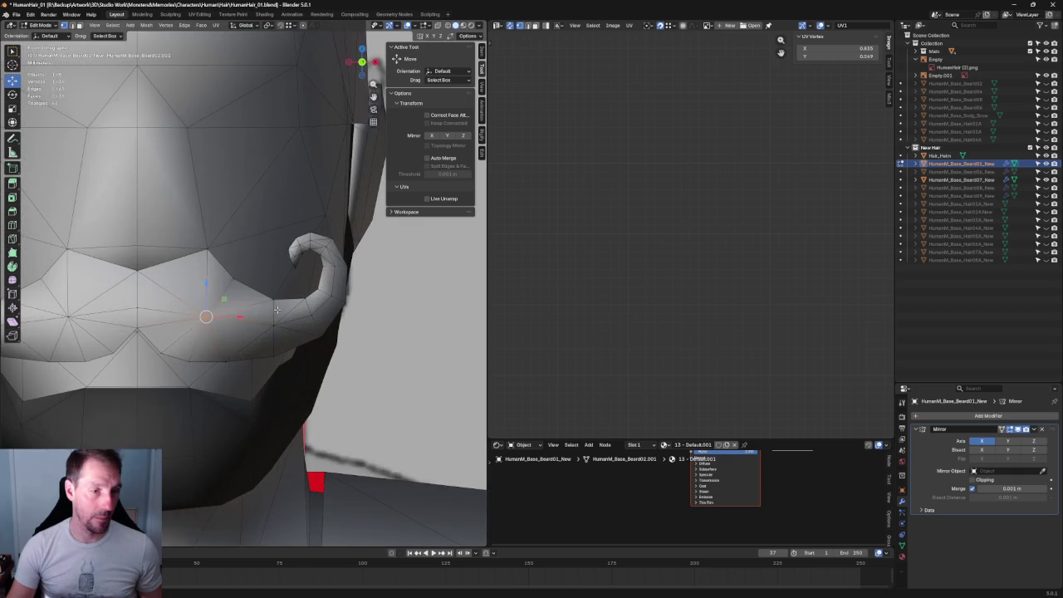
pyautogui.scroll(-3, 276, 310)
pyautogui.scroll(-3, 278, 310)
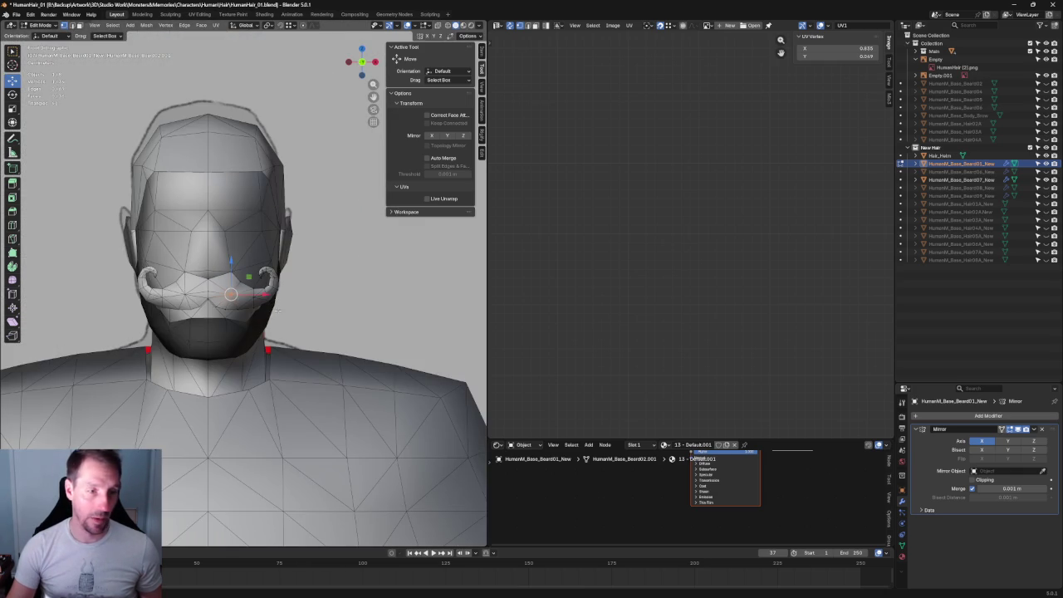
pyautogui.scroll(2, 281, 316)
pyautogui.scroll(2, 281, 316)
pyautogui.scroll(-1, 299, 299)
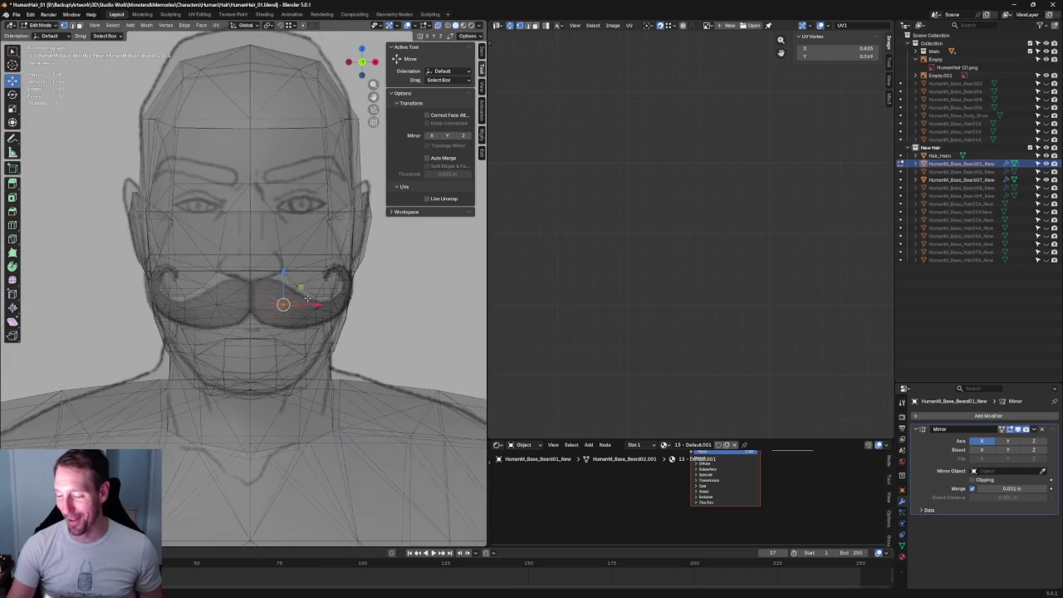
pyautogui.scroll(-2, 309, 290)
pyautogui.scroll(-3, 309, 290)
pyautogui.scroll(3, 349, 304)
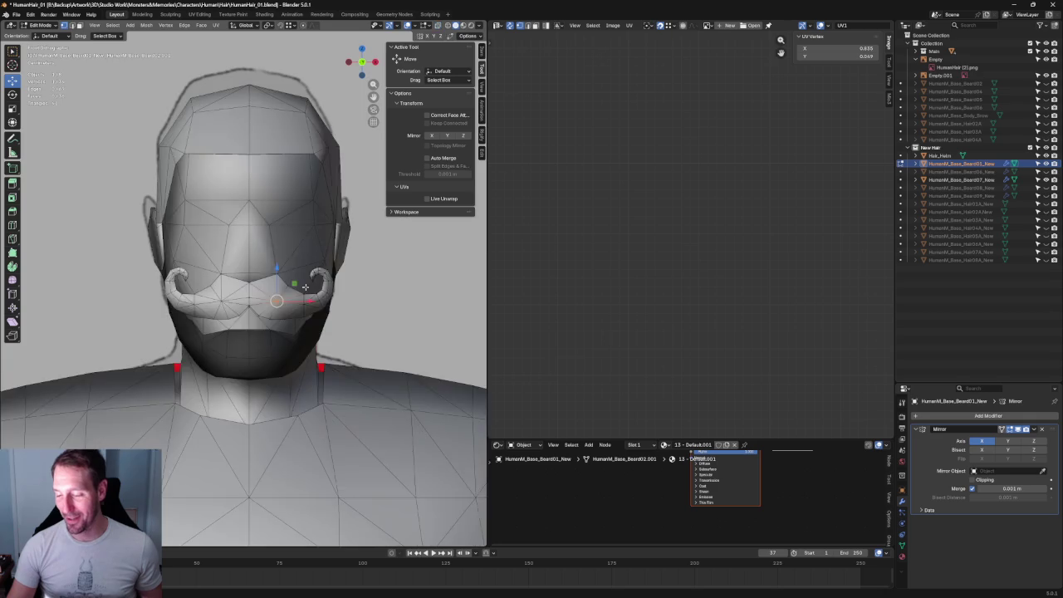
pyautogui.scroll(3, 372, 313)
pyautogui.scroll(1, 336, 304)
pyautogui.moveTo(283, 302)
pyautogui.mouseDown(button='middle')
pyautogui.moveTo(210, 341)
pyautogui.moveTo(280, 275)
pyautogui.moveTo(276, 330)
pyautogui.mouseUp(button='middle')
pyautogui.scroll(-3, 210, 340)
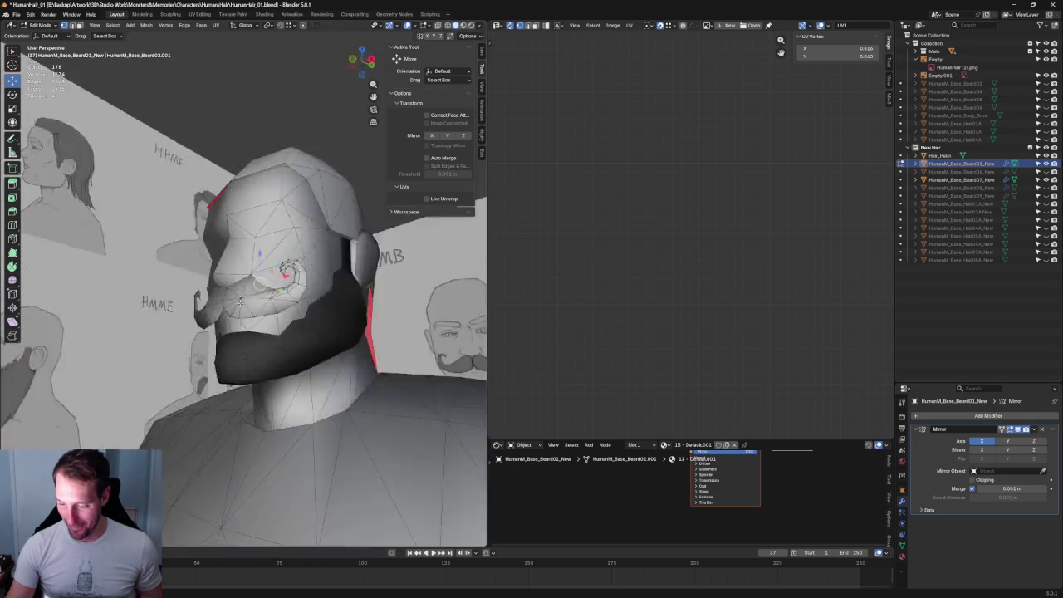
# From a front-side view, nudge the selected vertices slightly in depth toward the face
pyautogui.scroll(4, 275, 330)
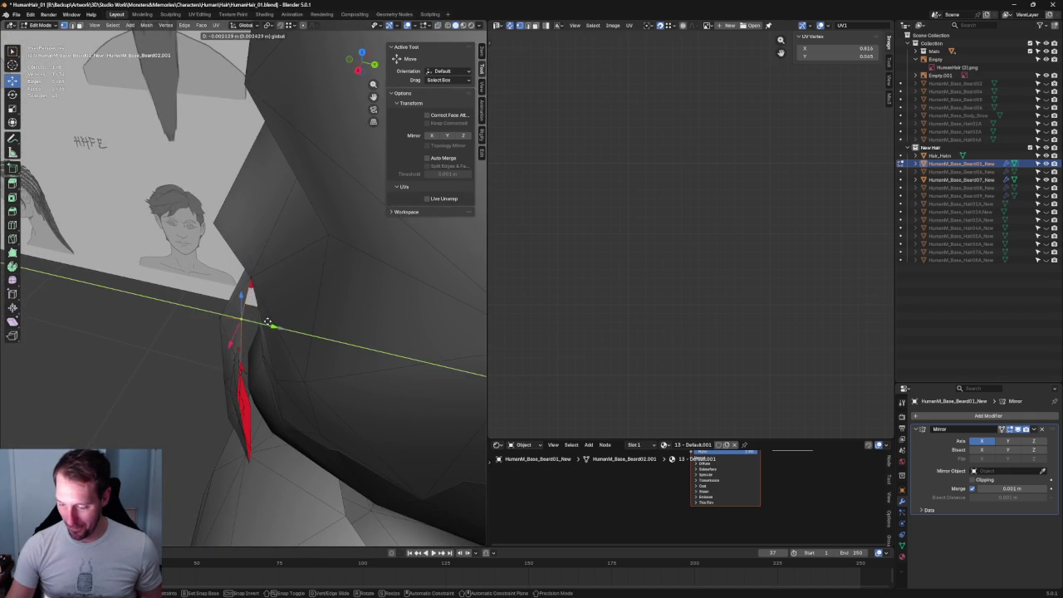
pyautogui.scroll(-4, 276, 330)
pyautogui.moveTo(275, 330)
pyautogui.mouseDown(button='middle')
pyautogui.moveTo(256, 263)
pyautogui.moveTo(258, 279)
pyautogui.moveTo(283, 286)
pyautogui.mouseUp(button='middle')
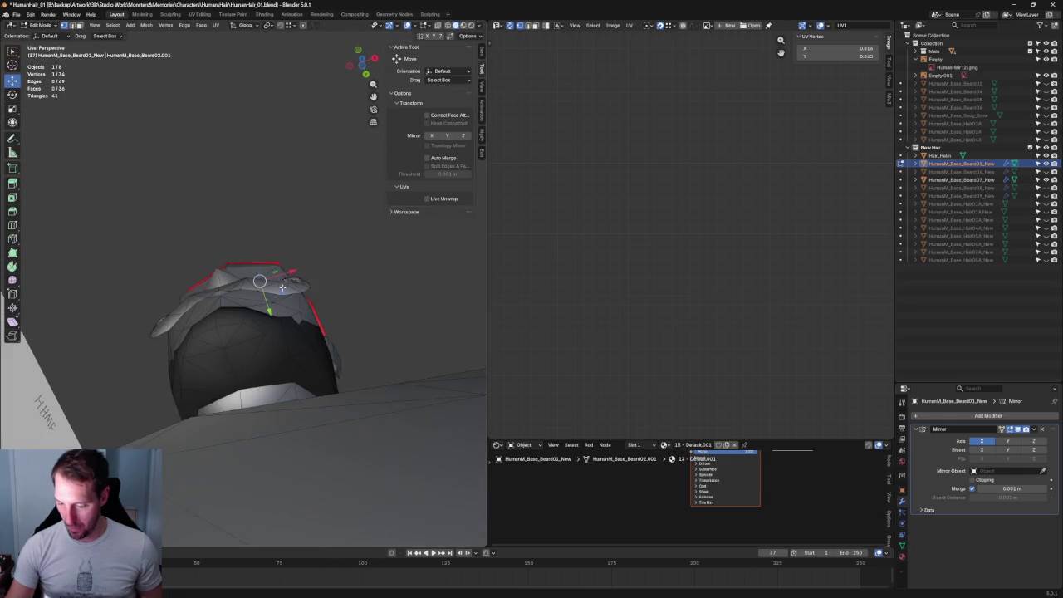
pyautogui.moveTo(237, 314); pyautogui.dragTo(234, 304)
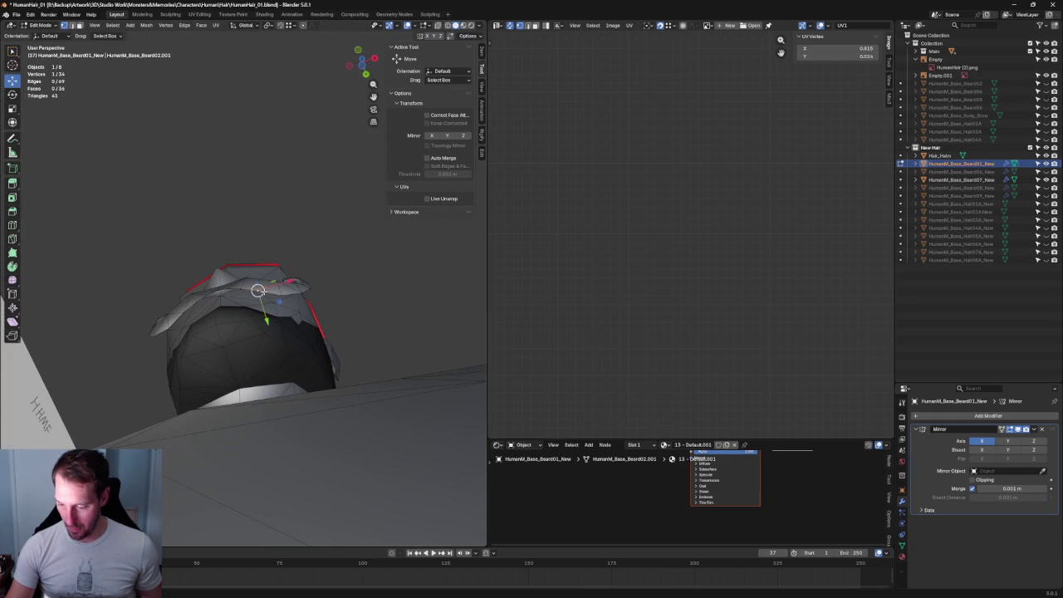
pyautogui.click(346, 288)
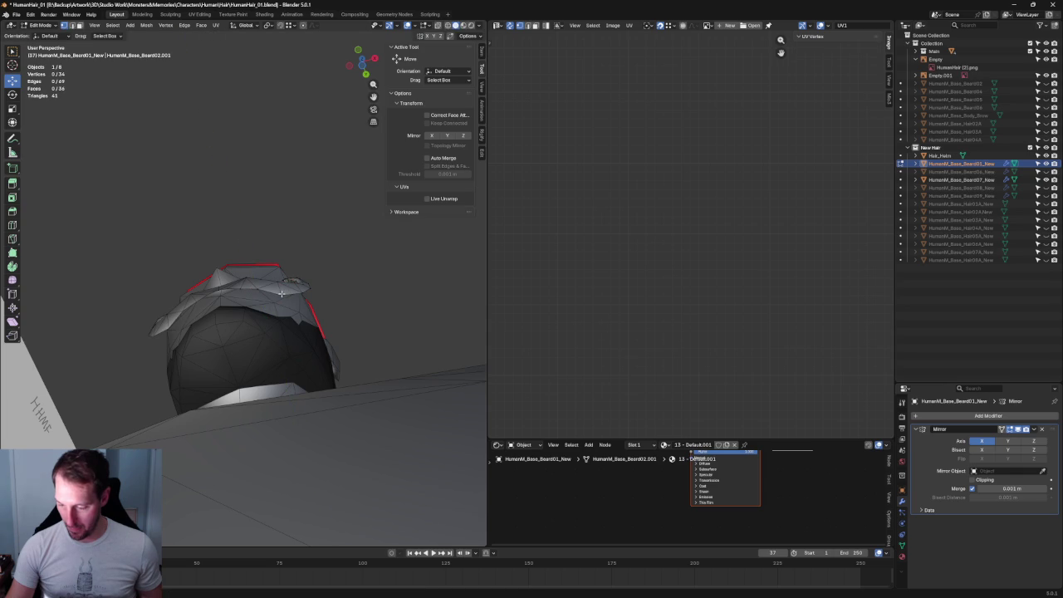
# From below in X-ray, select two curl vertices and move them in depth, then deselect
pyautogui.moveTo(374, 294)
pyautogui.mouseDown(button='middle')
pyautogui.moveTo(374, 267)
pyautogui.moveTo(265, 347)
pyautogui.moveTo(314, 308)
pyautogui.moveTo(240, 324)
pyautogui.mouseUp(button='middle')
pyautogui.scroll(5, 314, 309)
pyautogui.scroll(2, 316, 305)
pyautogui.hotkey('alt', 'z')
pyautogui.moveTo(204, 267)
pyautogui.mouseDown()
pyautogui.moveTo(237, 299)
pyautogui.moveTo(245, 286)
pyautogui.mouseUp()
pyautogui.hotkey('alt', 'z')
pyautogui.hotkey('alt', 'a')
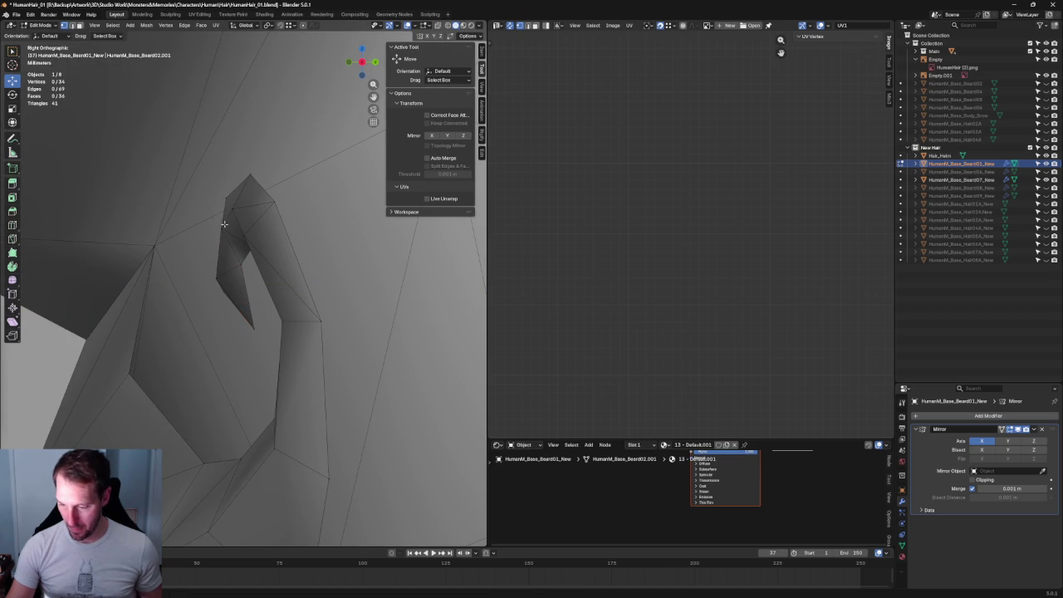
# Set up a zoomed Right Ortho side view of the mustache curl tip
pyautogui.click(224, 227)
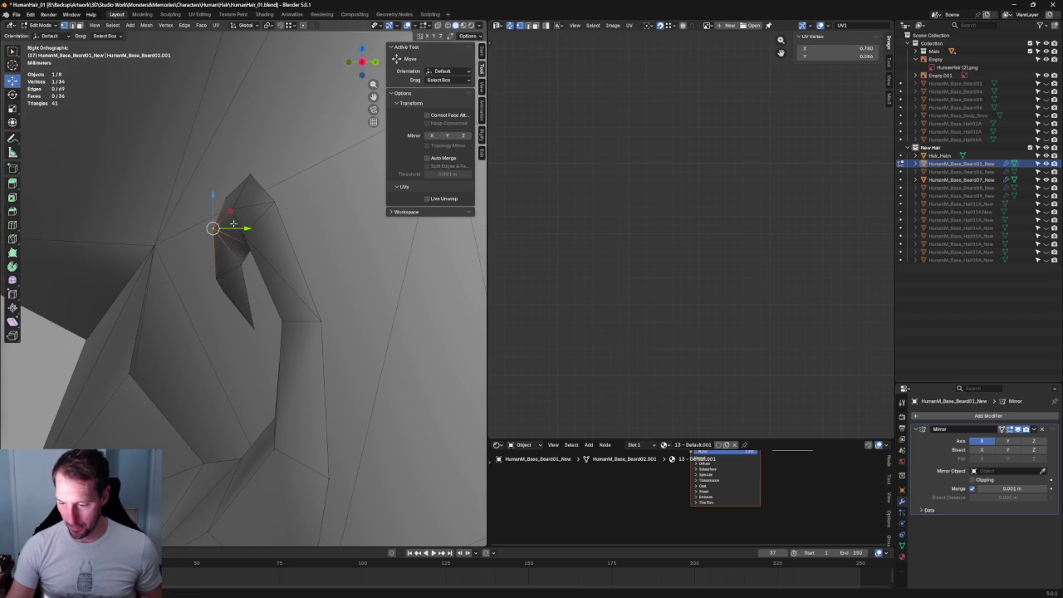
pyautogui.hotkey('alt', 'a')
pyautogui.moveTo(257, 228)
pyautogui.mouseDown(button='middle')
pyautogui.moveTo(263, 244)
pyautogui.moveTo(301, 204)
pyautogui.mouseUp(button='middle')
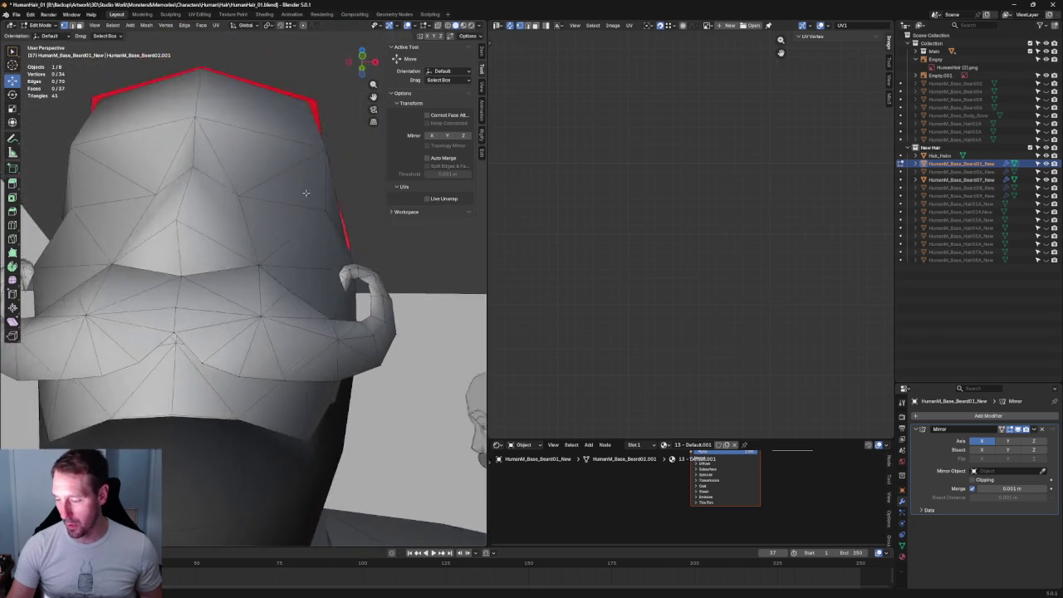
pyautogui.press('KP_1')
pyautogui.hotkey('alt', 'z')
pyautogui.press('KP_3')
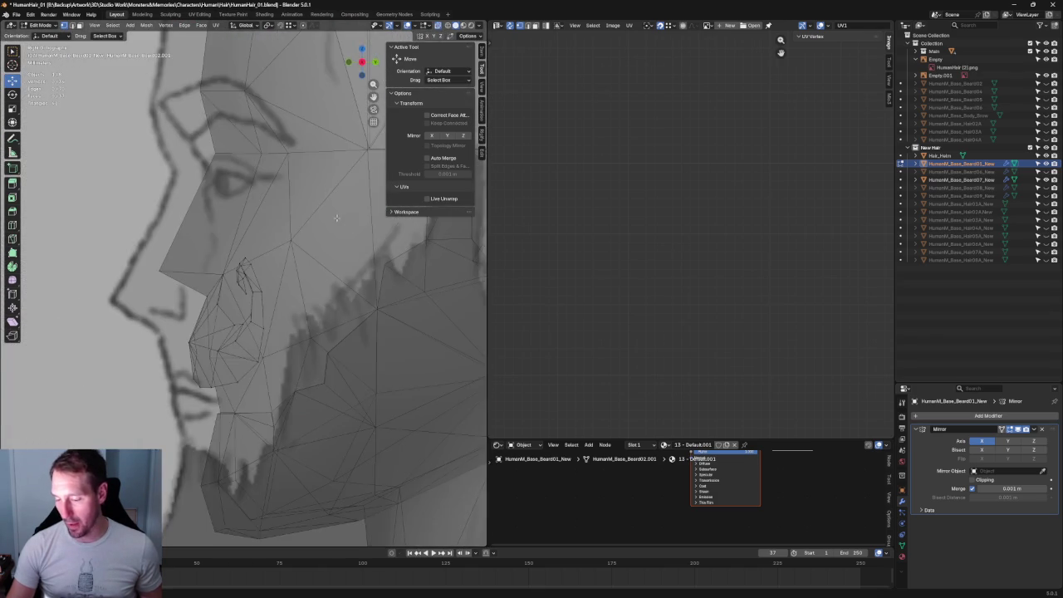
pyautogui.scroll(5, 250, 289)
pyautogui.hotkey('alt', 'z')
pyautogui.hotkey('alt', 'z')
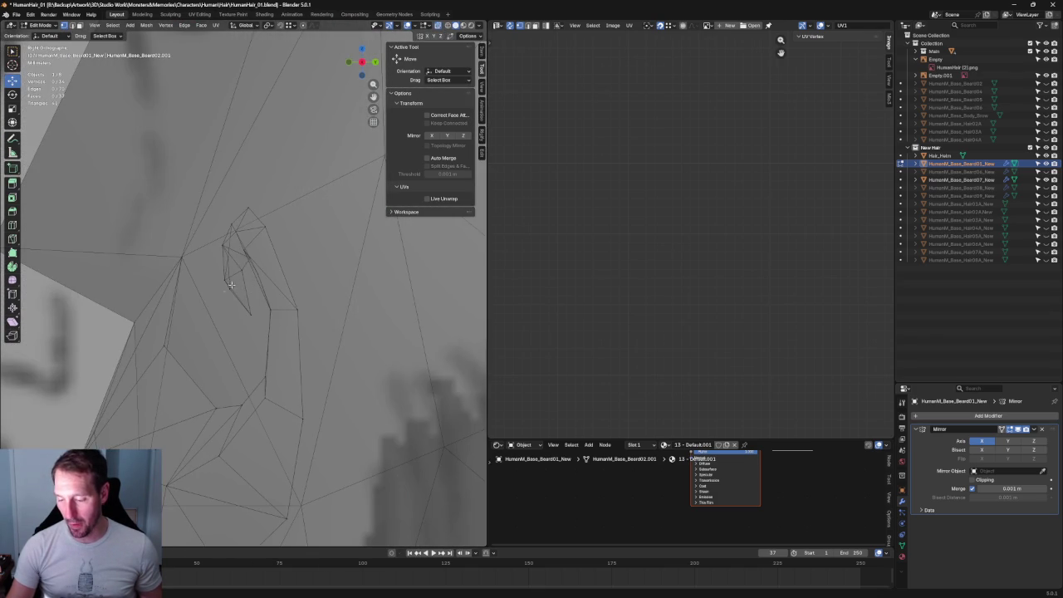
# Slide several curl-tip vertices along the Y (depth) axis in side view
pyautogui.click(242, 289)
pyautogui.moveTo(274, 289)
pyautogui.mouseDown()
pyautogui.moveTo(256, 320)
pyautogui.moveTo(297, 309)
pyautogui.mouseUp()
pyautogui.click(274, 317)
pyautogui.click(306, 310)
pyautogui.click(269, 310)
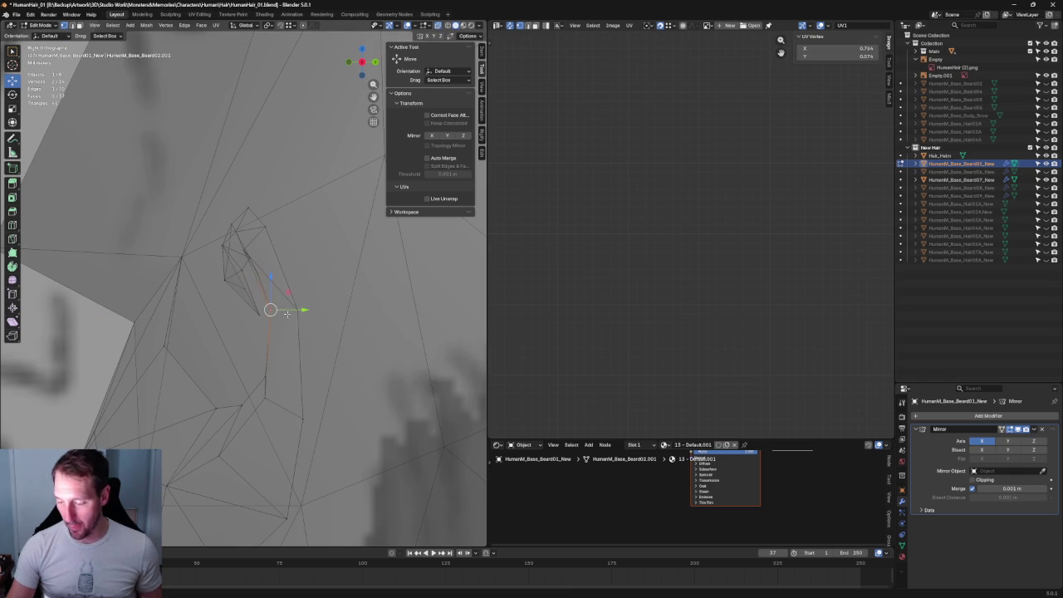
pyautogui.hotkey('alt', 'z')
pyautogui.moveTo(293, 311)
pyautogui.mouseDown()
pyautogui.moveTo(278, 308)
pyautogui.moveTo(317, 308)
pyautogui.mouseUp()
pyautogui.hotkey('alt', 'z')
pyautogui.click(278, 306)
pyautogui.click(268, 310)
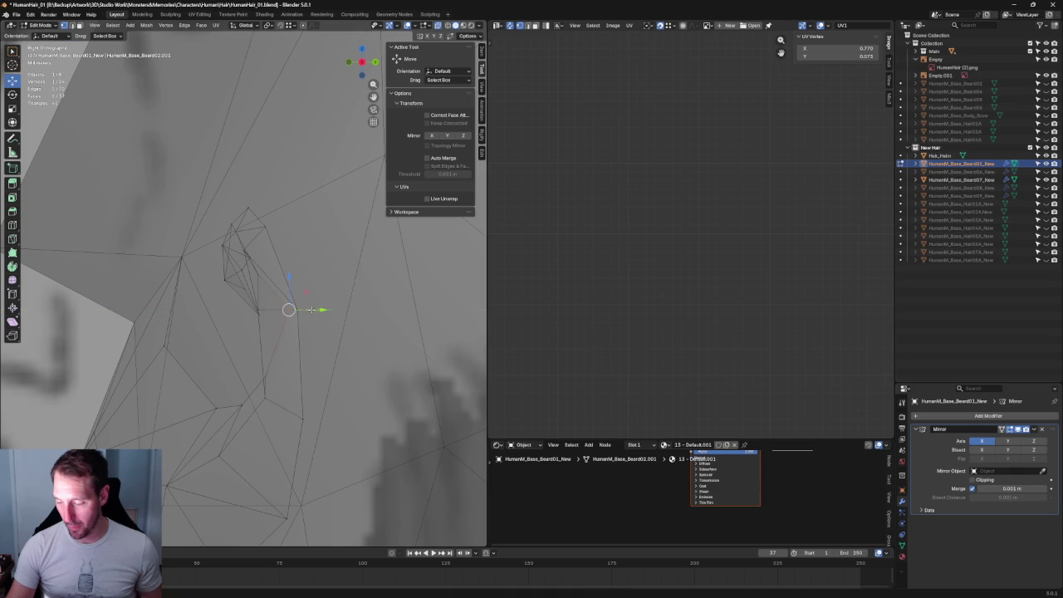
# Move more curl vertices along depth, then orbit to check the curl in perspective
pyautogui.keyDown('shift'); pyautogui.moveTo(268, 347); pyautogui.dragTo(246, 359, button='middle'); pyautogui.keyUp('shift')
pyautogui.moveTo(267, 281)
pyautogui.mouseDown()
pyautogui.moveTo(258, 264)
pyautogui.moveTo(241, 286)
pyautogui.mouseUp()
pyautogui.click(223, 266)
pyautogui.hotkey('shift', 'z')
pyautogui.hotkey('shift', 'z')
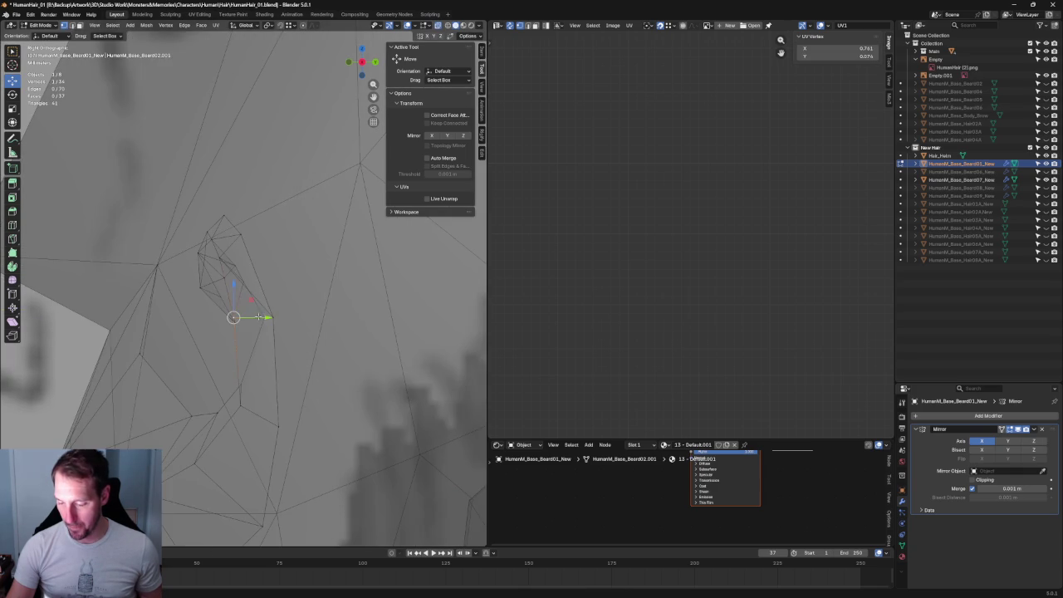
pyautogui.moveTo(236, 324)
pyautogui.mouseDown()
pyautogui.moveTo(255, 323)
pyautogui.moveTo(224, 302)
pyautogui.moveTo(254, 298)
pyautogui.mouseUp()
pyautogui.hotkey('shift', 'z')
pyautogui.hotkey('shift', 'z')
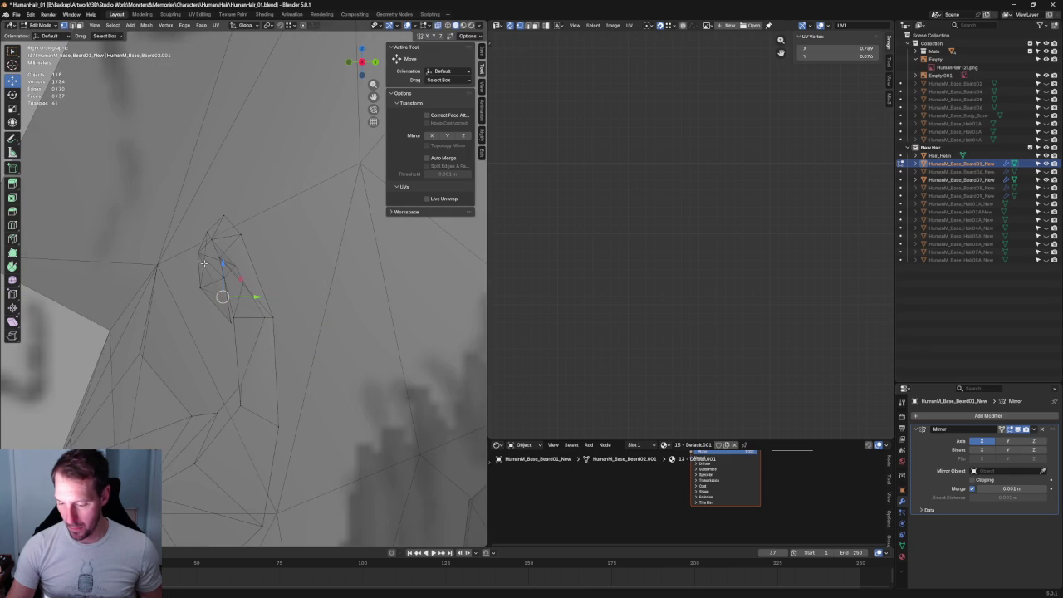
pyautogui.hotkey('shift', 'z')
pyautogui.moveTo(233, 316)
pyautogui.mouseDown(button='middle')
pyautogui.moveTo(197, 351)
pyautogui.moveTo(324, 351)
pyautogui.moveTo(345, 308)
pyautogui.moveTo(206, 314)
pyautogui.moveTo(218, 276)
pyautogui.moveTo(257, 311)
pyautogui.moveTo(249, 305)
pyautogui.moveTo(265, 295)
pyautogui.moveTo(278, 249)
pyautogui.moveTo(259, 315)
pyautogui.moveTo(282, 296)
pyautogui.moveTo(268, 290)
pyautogui.mouseUp(button='middle')
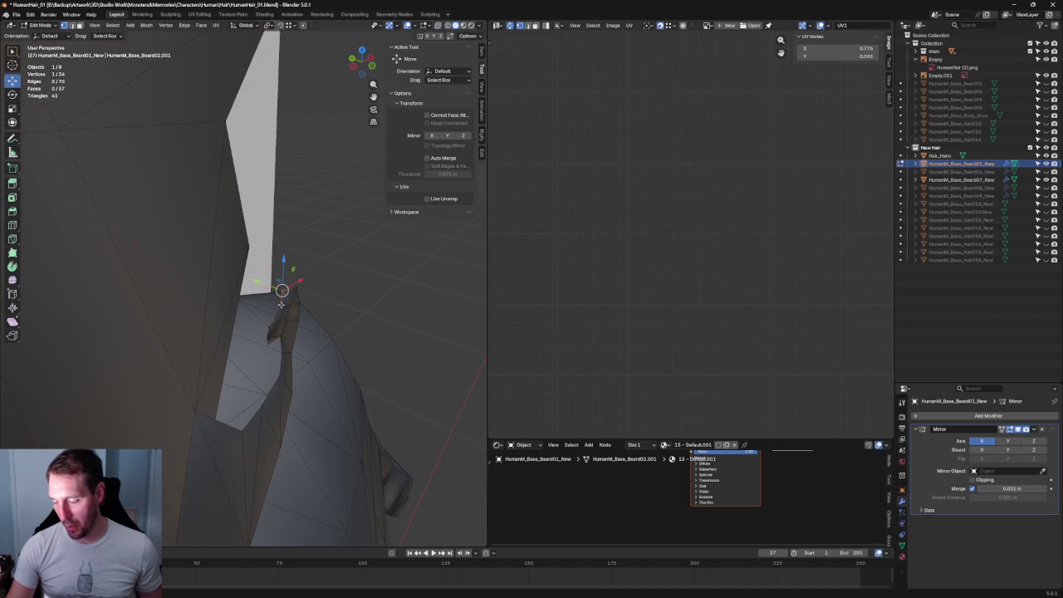
pyautogui.moveTo(258, 301)
pyautogui.mouseDown(button='middle')
pyautogui.moveTo(264, 234)
pyautogui.moveTo(249, 241)
pyautogui.moveTo(340, 290)
pyautogui.moveTo(211, 274)
pyautogui.mouseUp(button='middle')
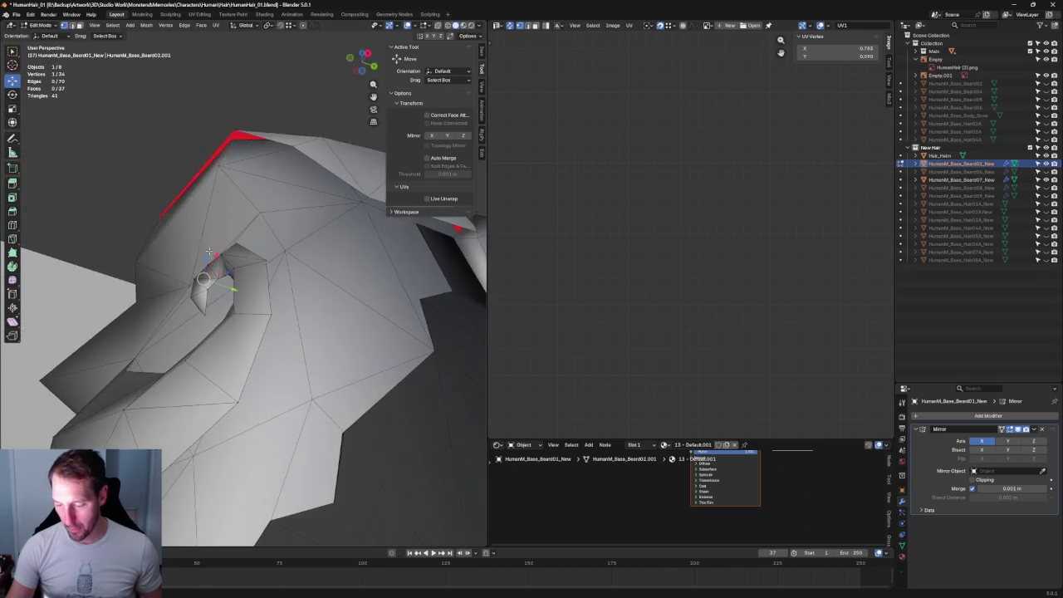
pyautogui.press('s')
pyautogui.rightClick(117, 169)
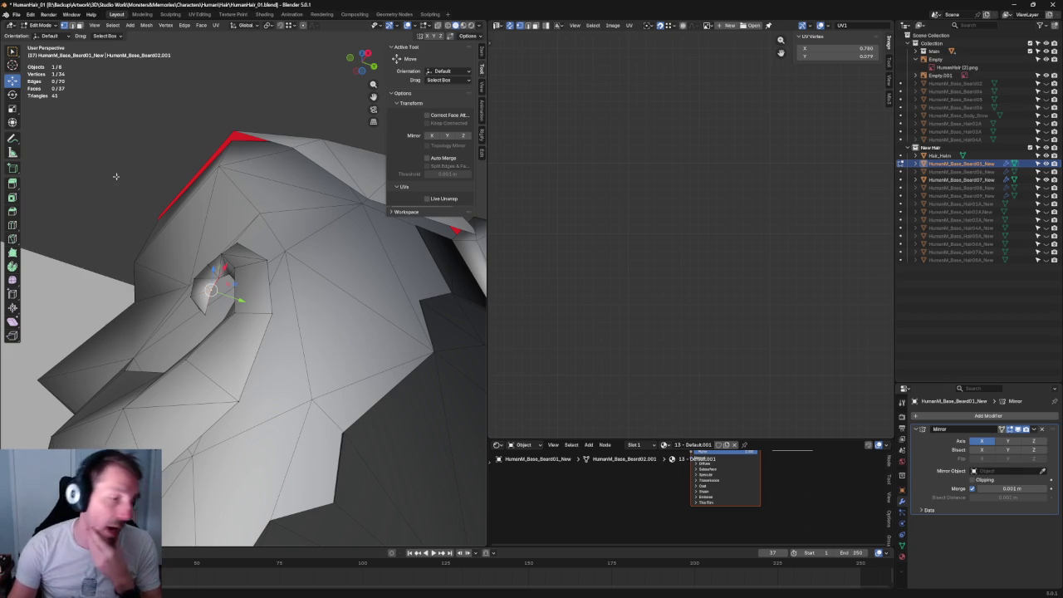
pyautogui.scroll(-5, 135, 166)
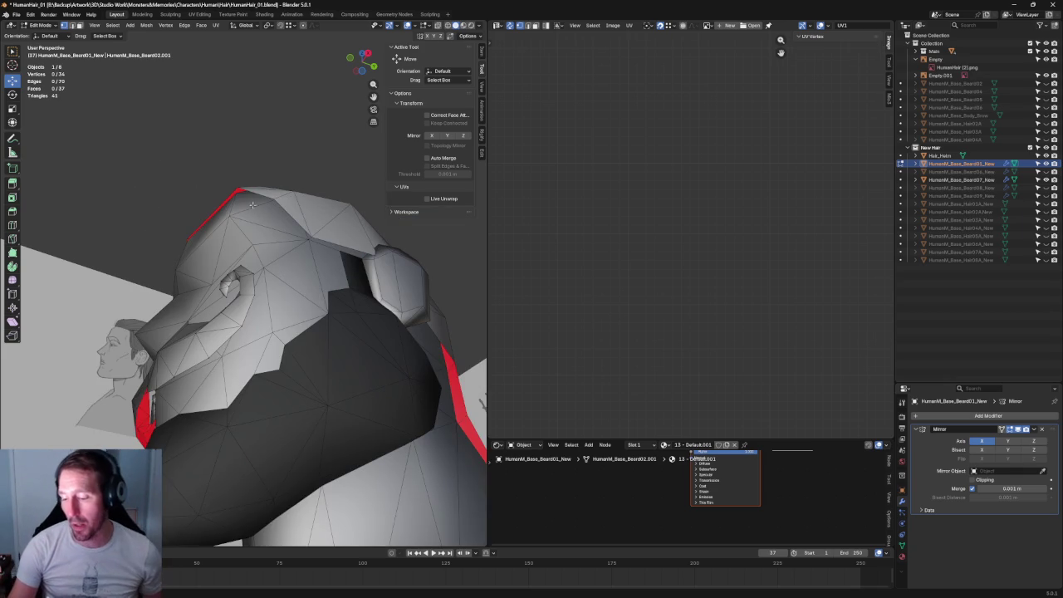
pyautogui.moveTo(247, 241)
pyautogui.mouseDown(button='middle')
pyautogui.moveTo(269, 233)
pyautogui.moveTo(286, 254)
pyautogui.mouseUp(button='middle')
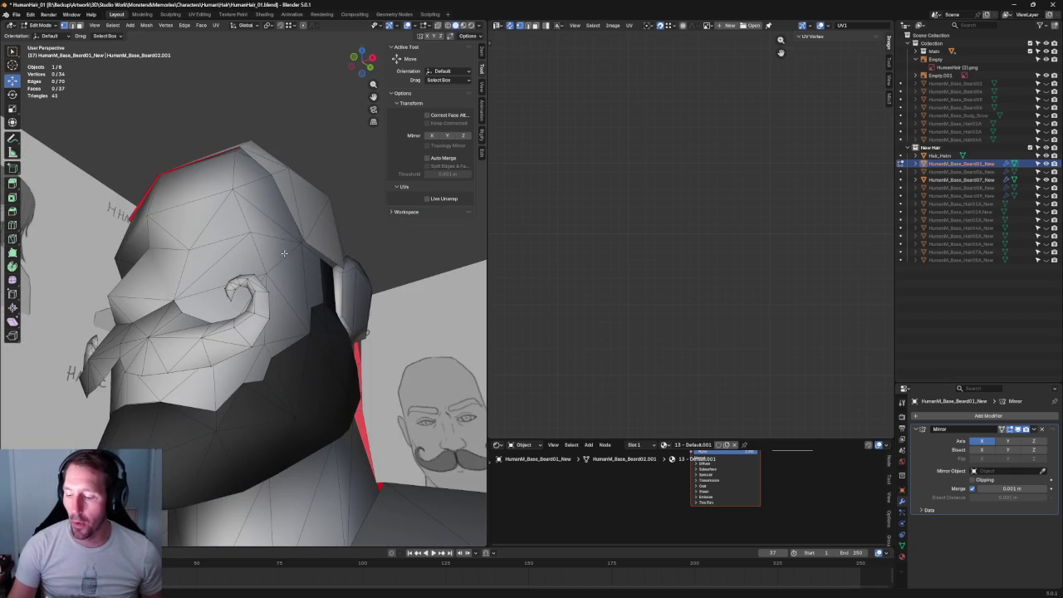
pyautogui.press('KP_1')
pyautogui.scroll(3, 278, 253)
pyautogui.scroll(3, 259, 263)
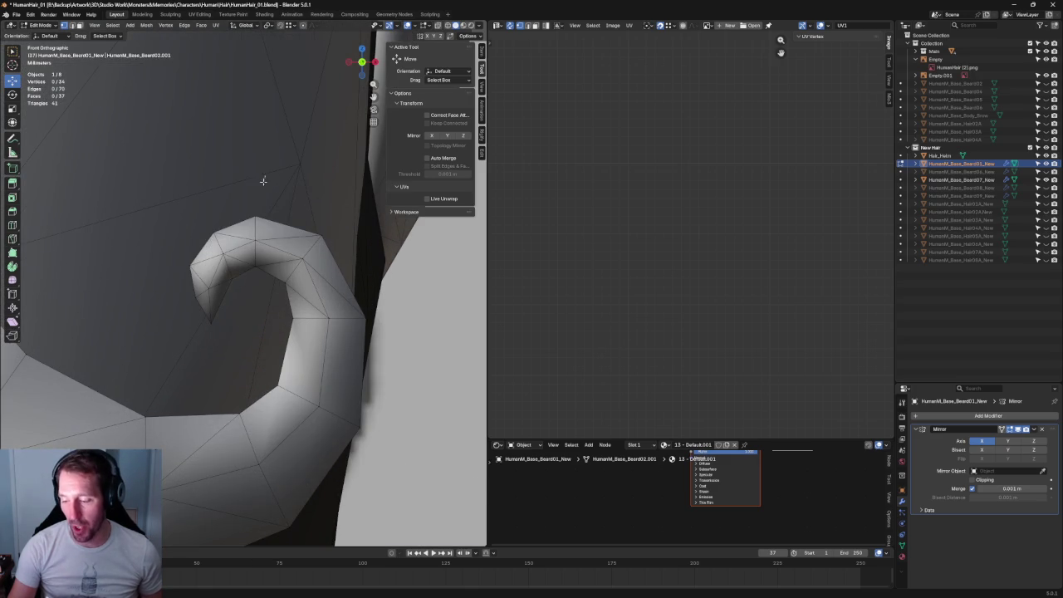
# Shift the curl's top vertices and its tip vertex sideways
pyautogui.moveTo(245, 276); pyautogui.dragTo(245, 276)
pyautogui.moveTo(288, 239); pyautogui.dragTo(259, 222)
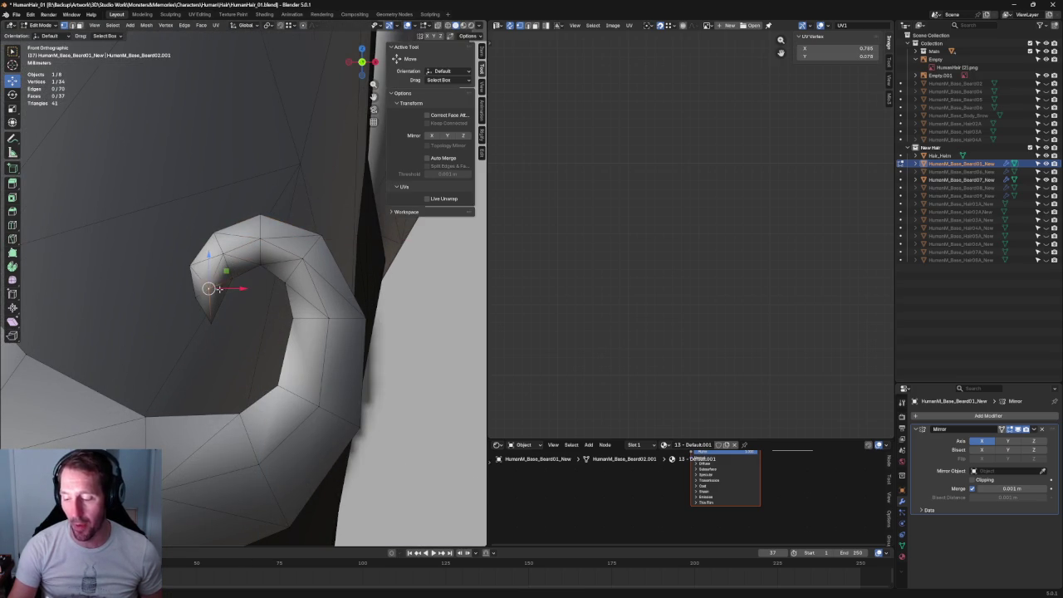
pyautogui.moveTo(224, 290); pyautogui.dragTo(226, 290)
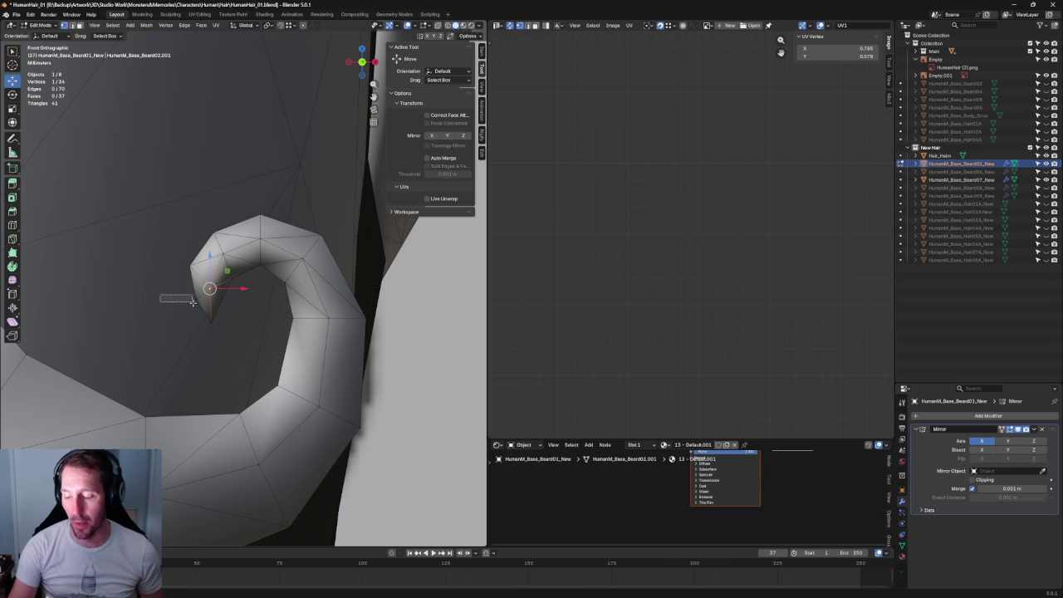
pyautogui.scroll(-1, 223, 295)
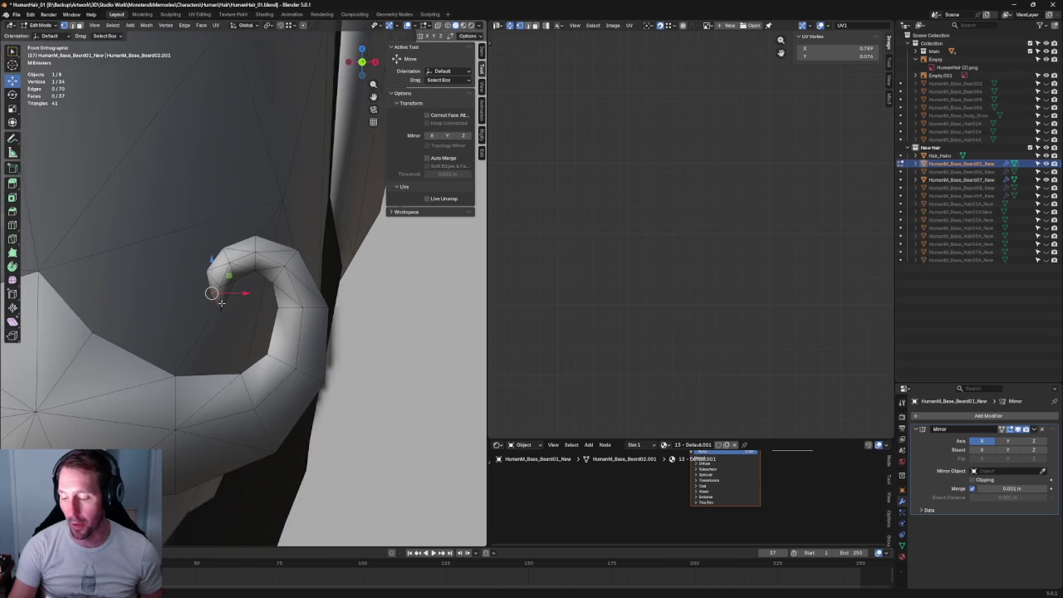
pyautogui.scroll(2, 199, 282)
pyautogui.scroll(2, 175, 249)
pyautogui.hotkey('alt', 'z')
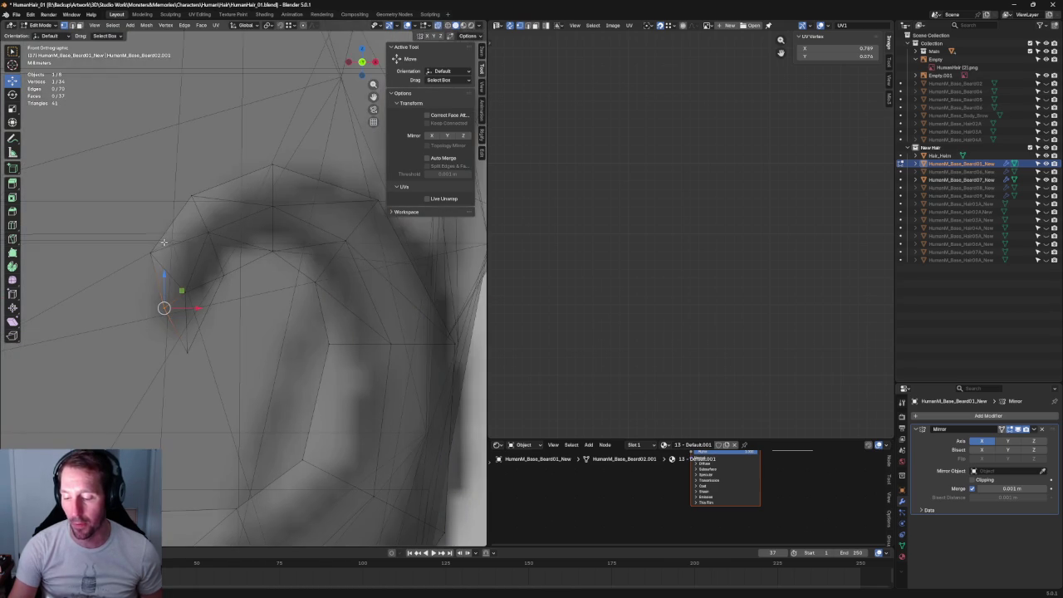
pyautogui.hotkey('alt', 'z')
# Lower then raise the curl's tip vertex along Z, then view it in perspective
pyautogui.press('g')
pyautogui.press('z')
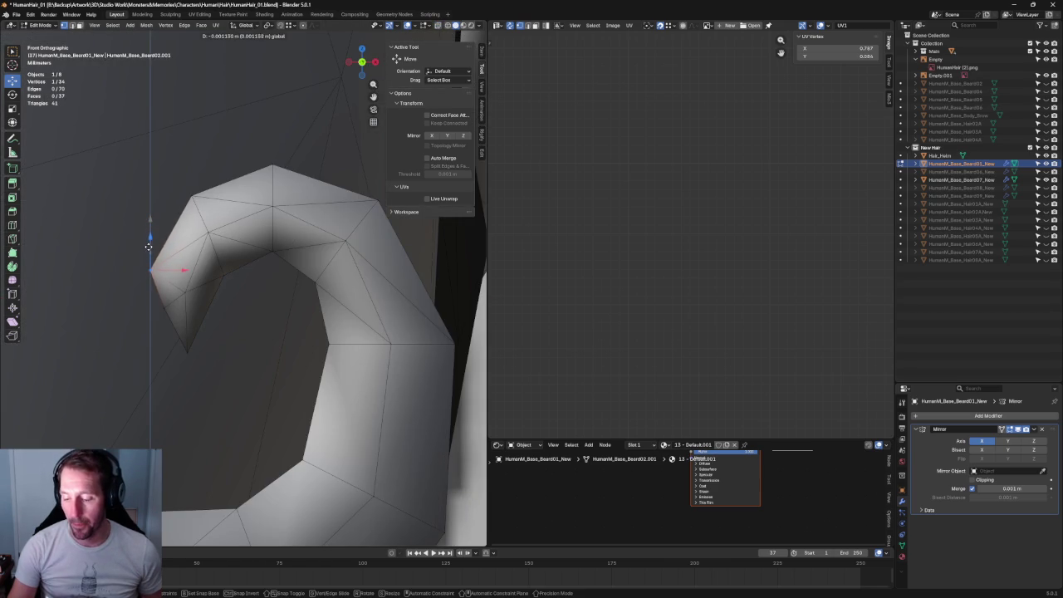
pyautogui.click(148, 247)
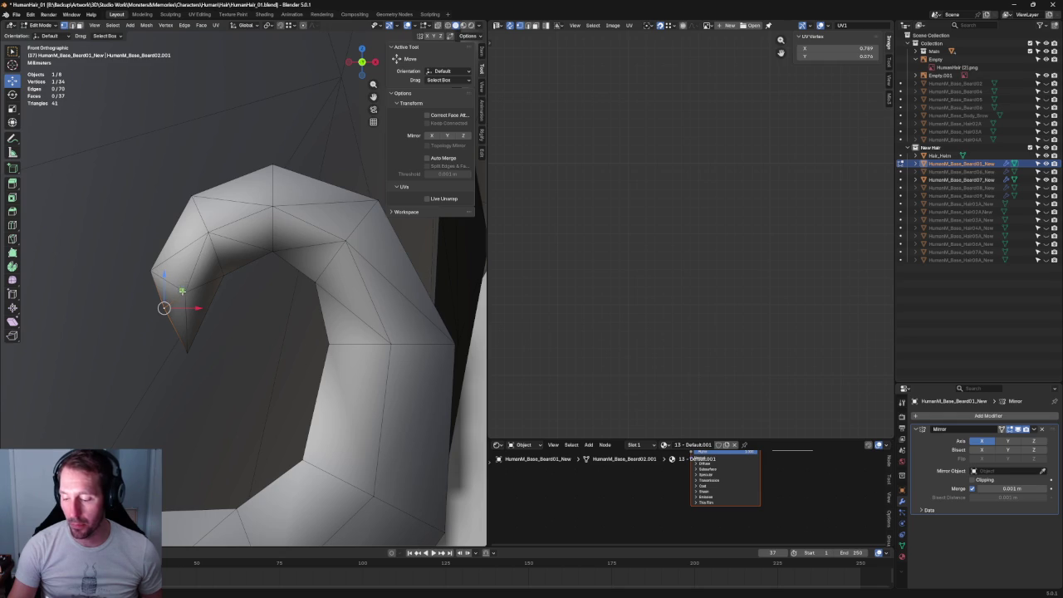
pyautogui.press('g')
pyautogui.press('z')
pyautogui.click(191, 255)
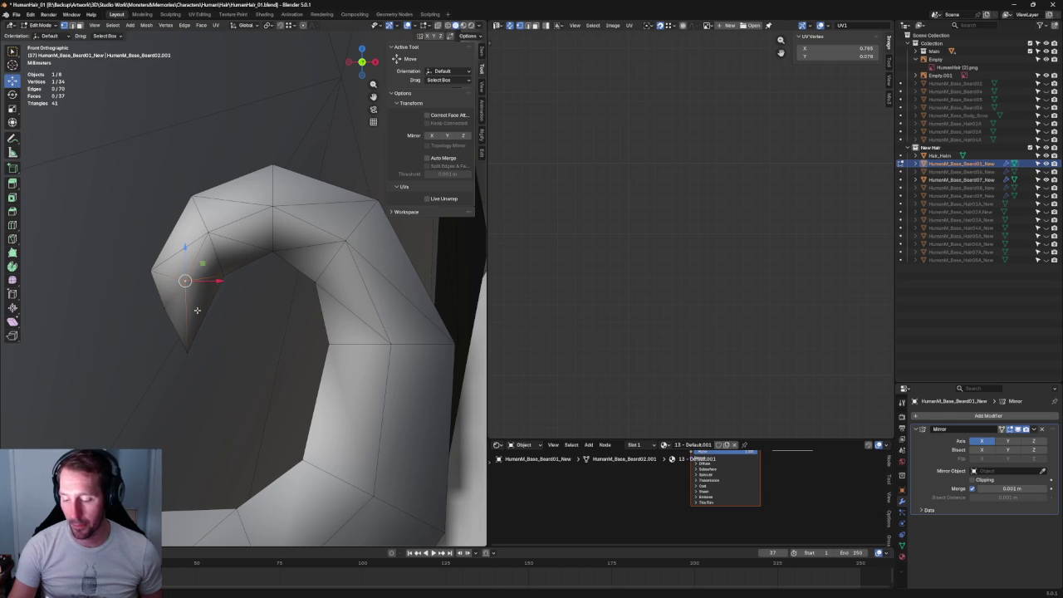
pyautogui.scroll(-5, 175, 301)
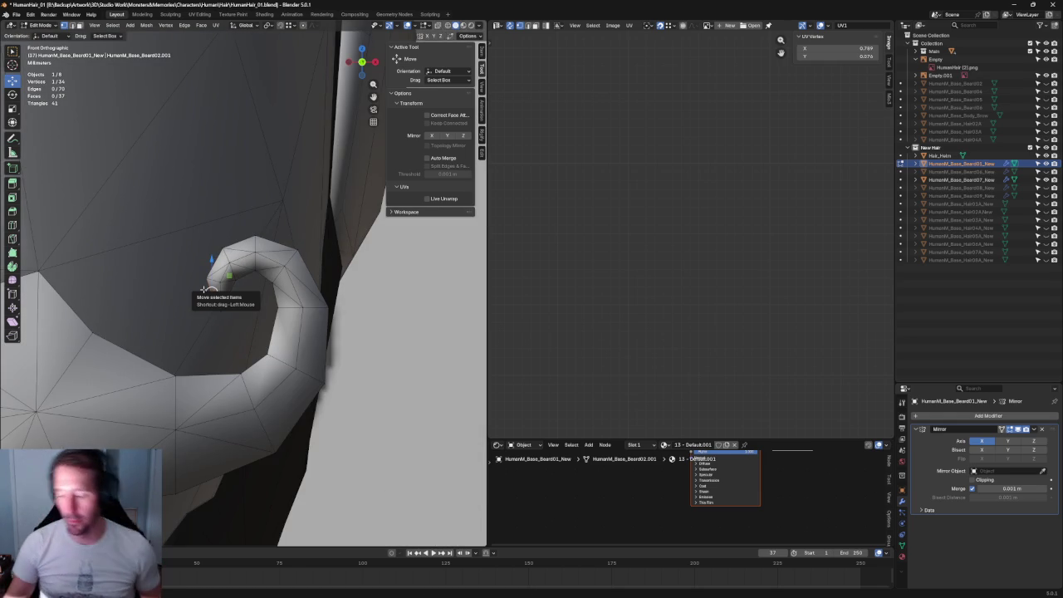
pyautogui.moveTo(203, 289); pyautogui.dragTo(177, 295, button='middle')
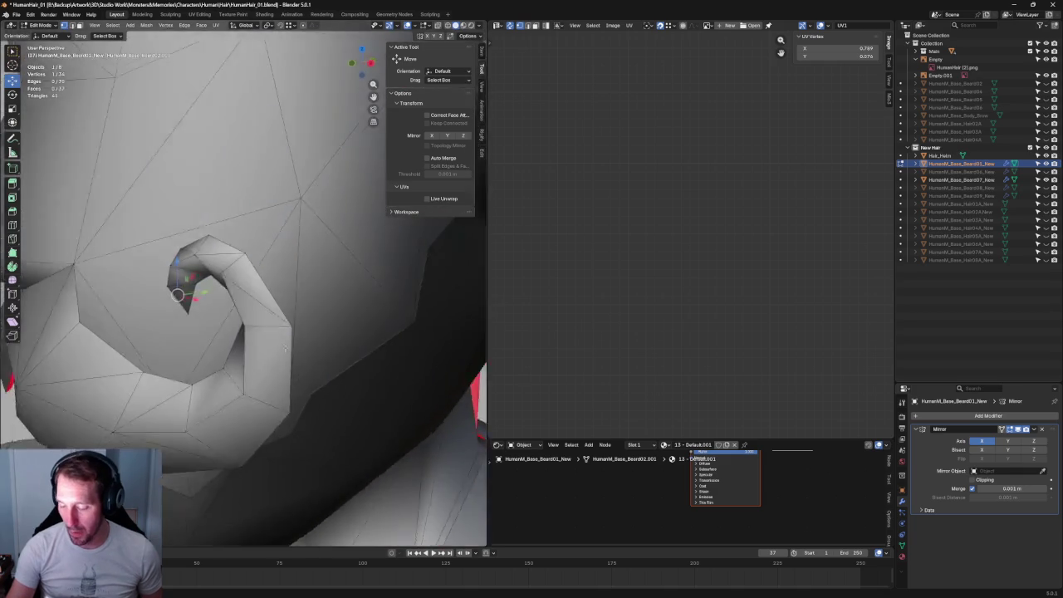
# Join the two selected curl vertices with a new edge, giving 71 edges and 38 faces
pyautogui.moveTo(286, 349); pyautogui.dragTo(275, 308, button='middle')
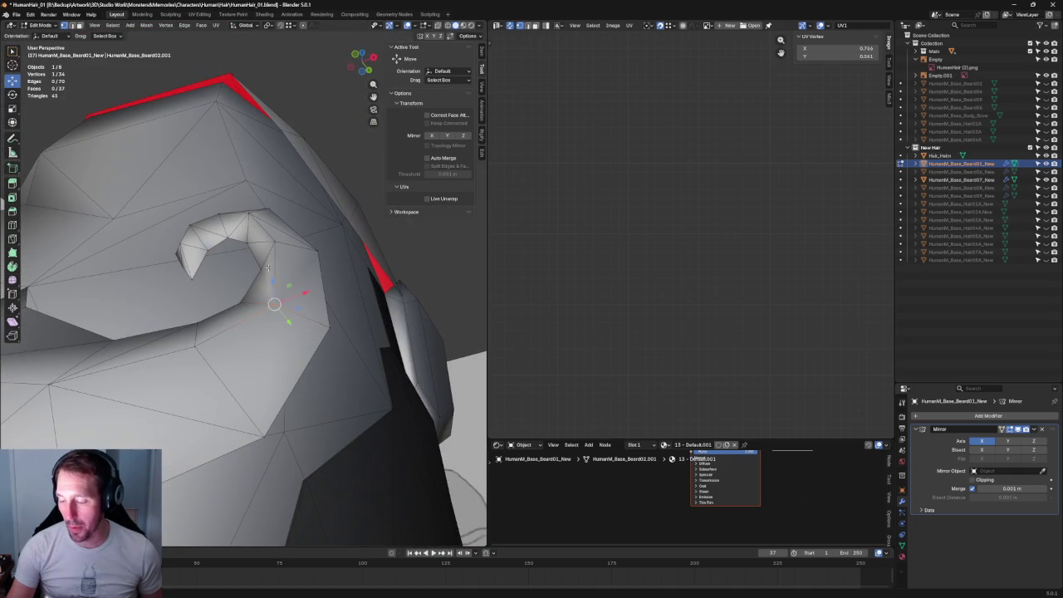
pyautogui.press('j')
pyautogui.moveTo(264, 279); pyautogui.dragTo(336, 182, button='middle')
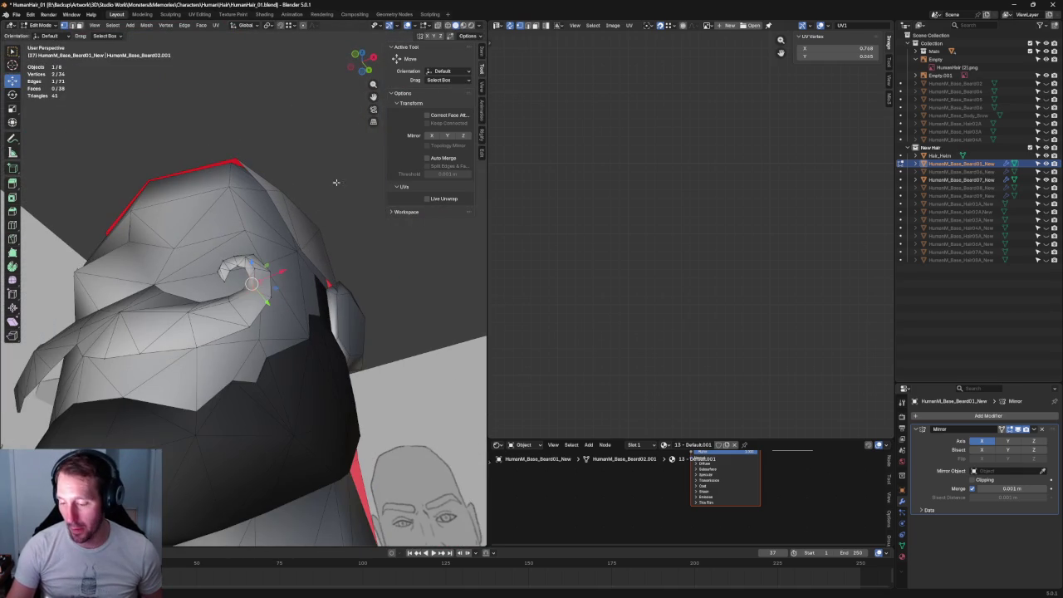
pyautogui.hotkey('alt', 'a')
pyautogui.moveTo(319, 283); pyautogui.dragTo(299, 290, button='middle')
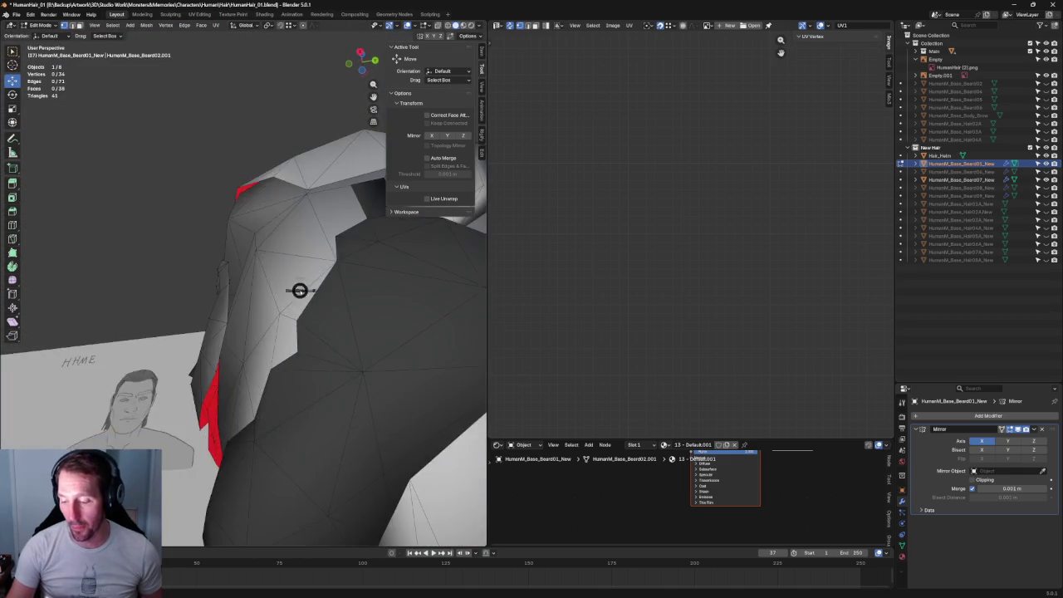
pyautogui.scroll(4, 262, 299)
pyautogui.click(182, 305)
# Slide the chosen mustache vertex front-to-back along Y in two moves
pyautogui.press('g')
pyautogui.press('y')
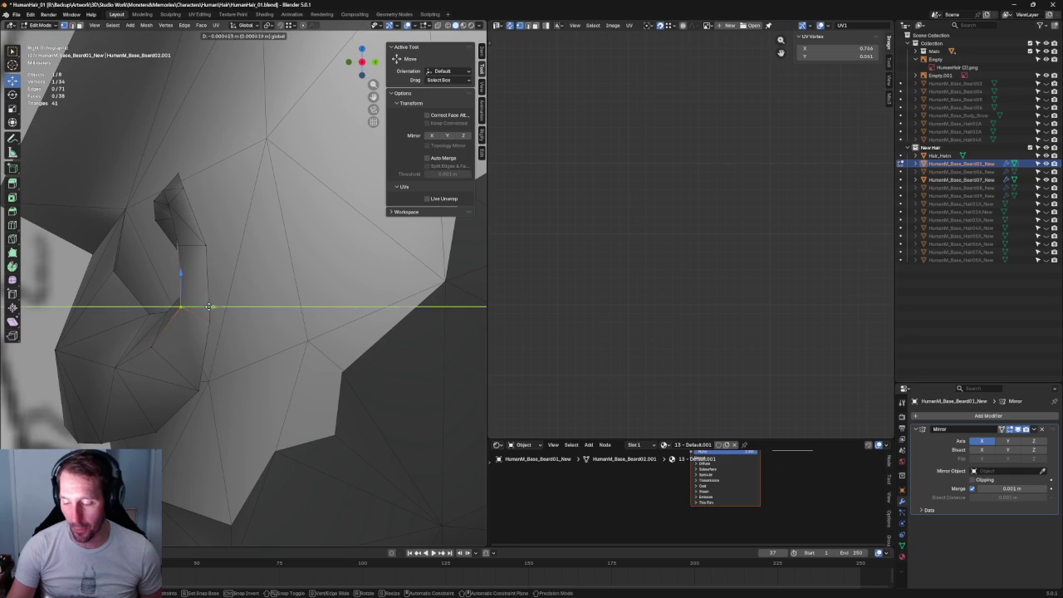
pyautogui.click(207, 306)
pyautogui.press('g')
pyautogui.press('y')
pyautogui.click(176, 347)
pyautogui.scroll(2, 208, 334)
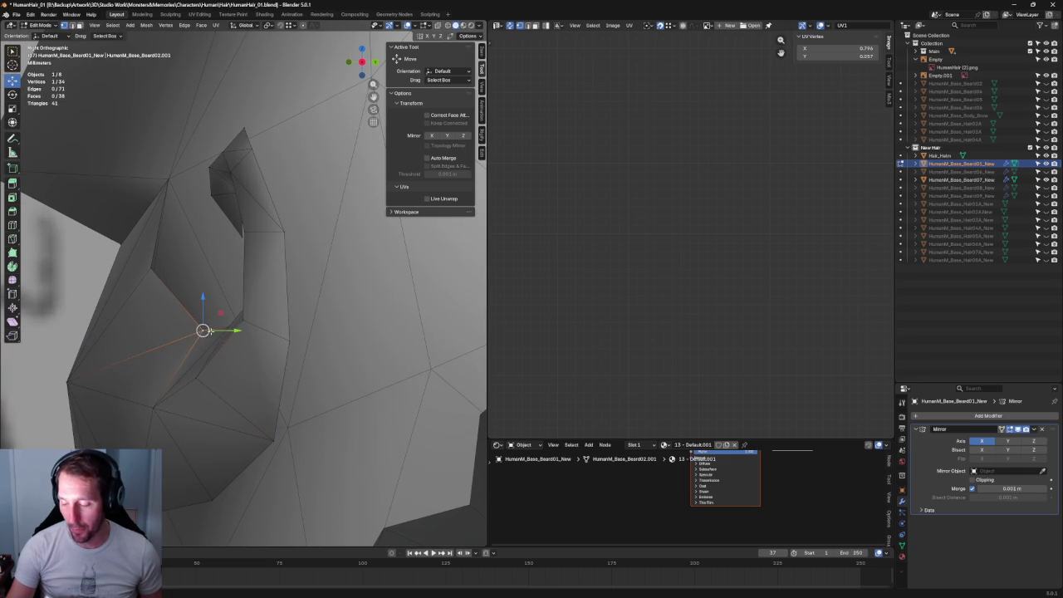
# Move the next mustache vertex along Y, pushing it back toward the cheek
pyautogui.click(142, 262)
pyautogui.press('g')
pyautogui.press('y')
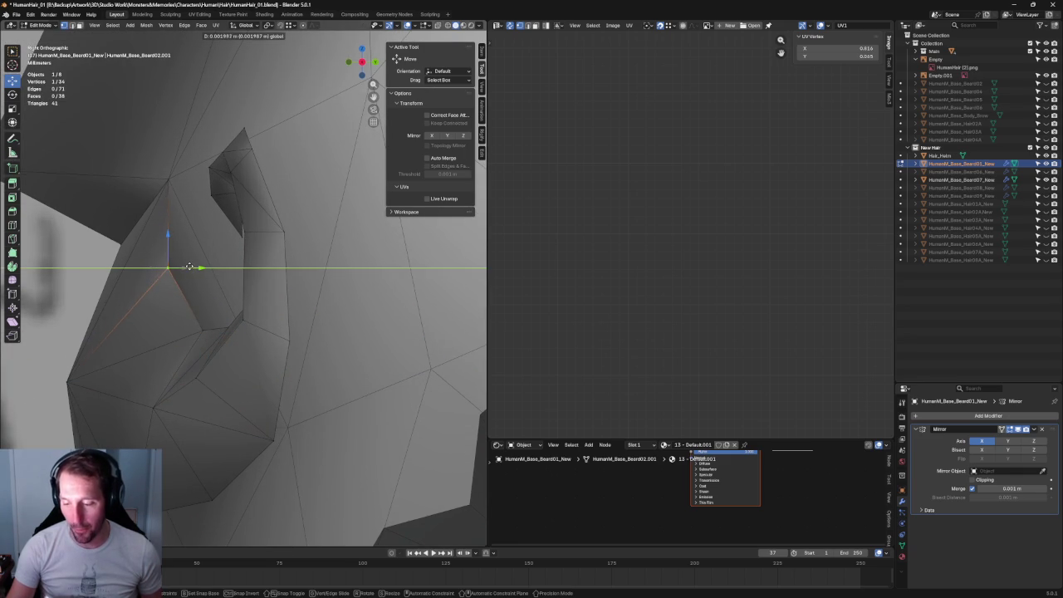
pyautogui.click(190, 266)
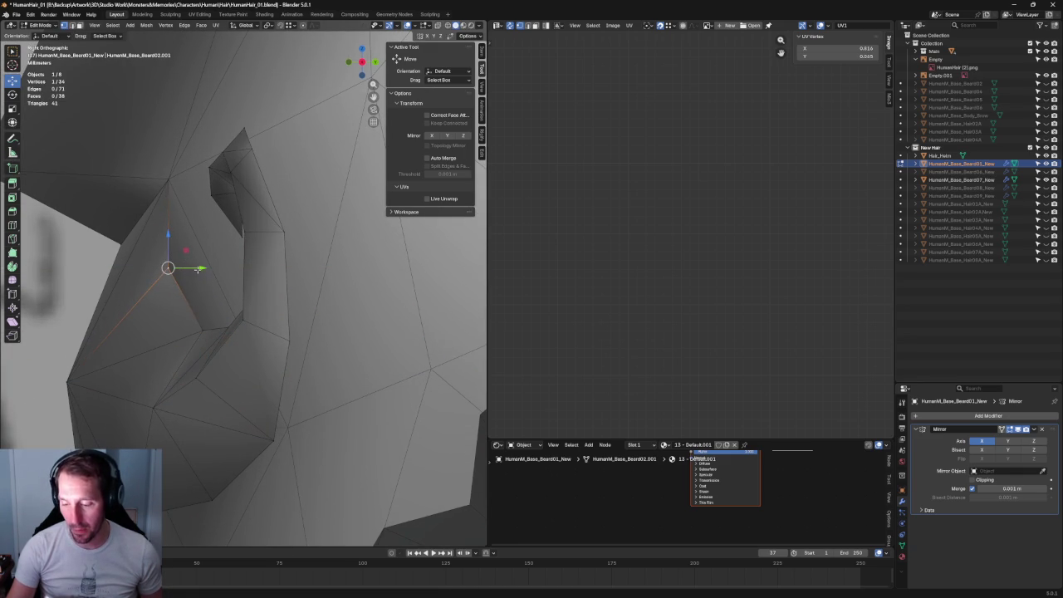
pyautogui.moveTo(199, 269); pyautogui.dragTo(205, 268)
pyautogui.click(199, 268)
pyautogui.moveTo(171, 266)
pyautogui.mouseDown(button='middle')
pyautogui.moveTo(347, 385)
pyautogui.moveTo(315, 309)
pyautogui.moveTo(253, 277)
pyautogui.mouseUp(button='middle')
# Slide another mustache vertex front-to-back and return to the side profile
pyautogui.click(252, 277)
pyautogui.moveTo(252, 278); pyautogui.dragTo(263, 264)
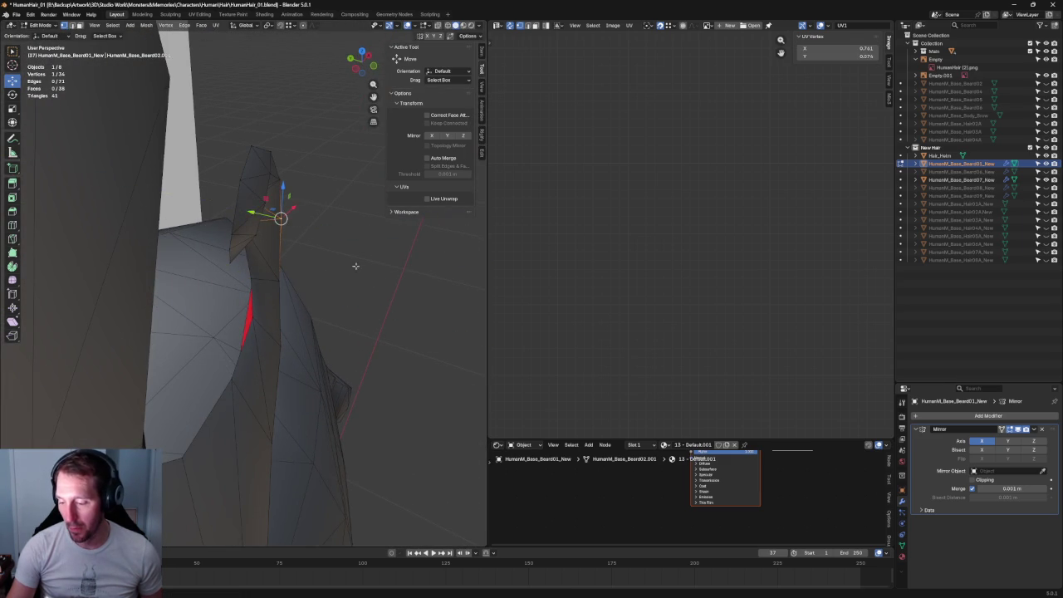
pyautogui.click(356, 265)
pyautogui.moveTo(385, 339); pyautogui.dragTo(189, 278, button='middle')
pyautogui.scroll(4, 257, 264)
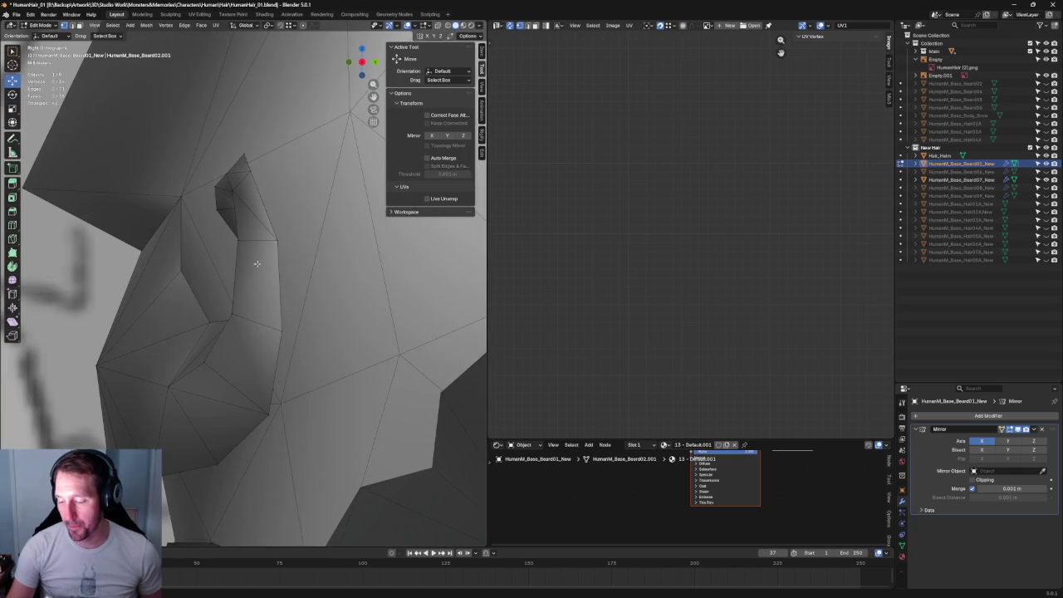
# Shift the vertex beside the nostril front-to-back along Y with X-ray toggled
pyautogui.moveTo(242, 169); pyautogui.dragTo(242, 168)
pyautogui.hotkey('alt', 'z')
pyautogui.hotkey('alt', 'z')
pyautogui.press('g')
pyautogui.press('y')
pyautogui.click(286, 163)
pyautogui.hotkey('alt', 'z')
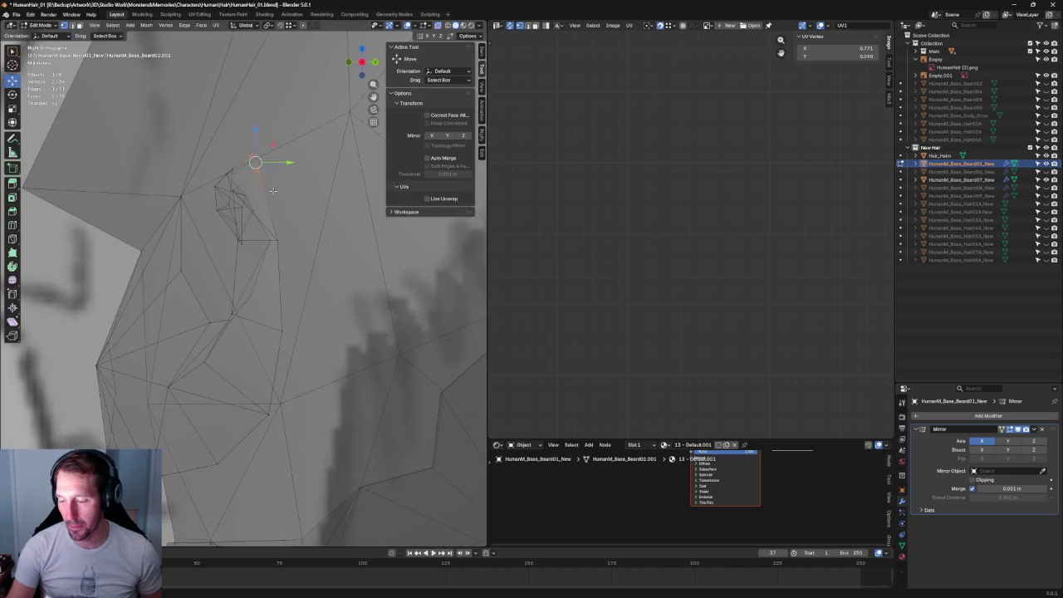
pyautogui.hotkey('alt', 'z')
pyautogui.scroll(-2, 259, 175)
pyautogui.scroll(-3, 262, 192)
pyautogui.scroll(-2, 263, 204)
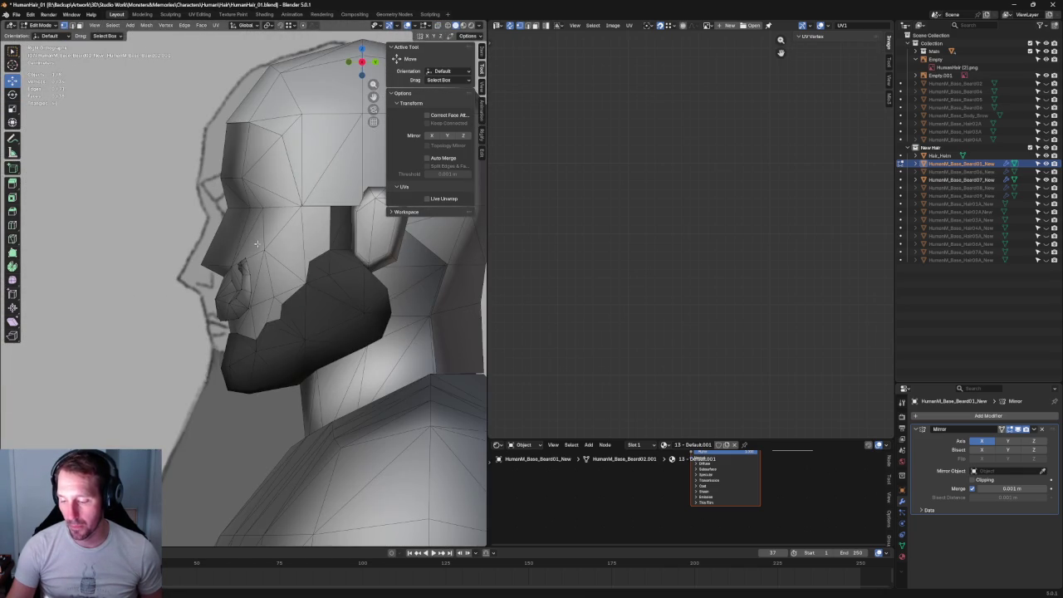
pyautogui.scroll(5, 256, 243)
pyautogui.moveTo(283, 207); pyautogui.dragTo(289, 207)
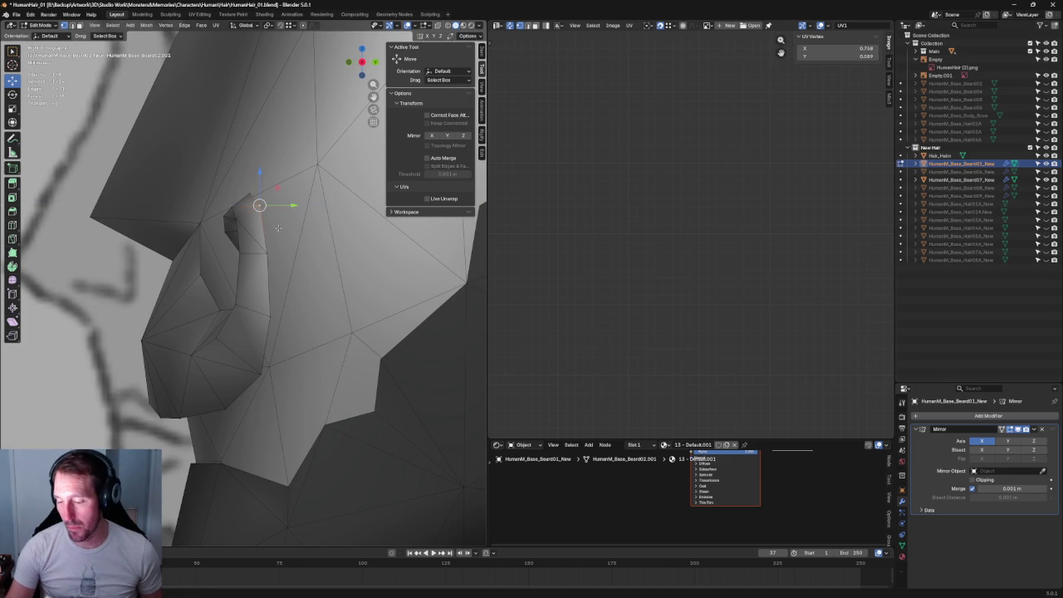
# Nudge the lower mustache, upper-lip and near-nose vertices slightly back in wireframe
pyautogui.click(266, 253)
pyautogui.moveTo(297, 253); pyautogui.dragTo(303, 253)
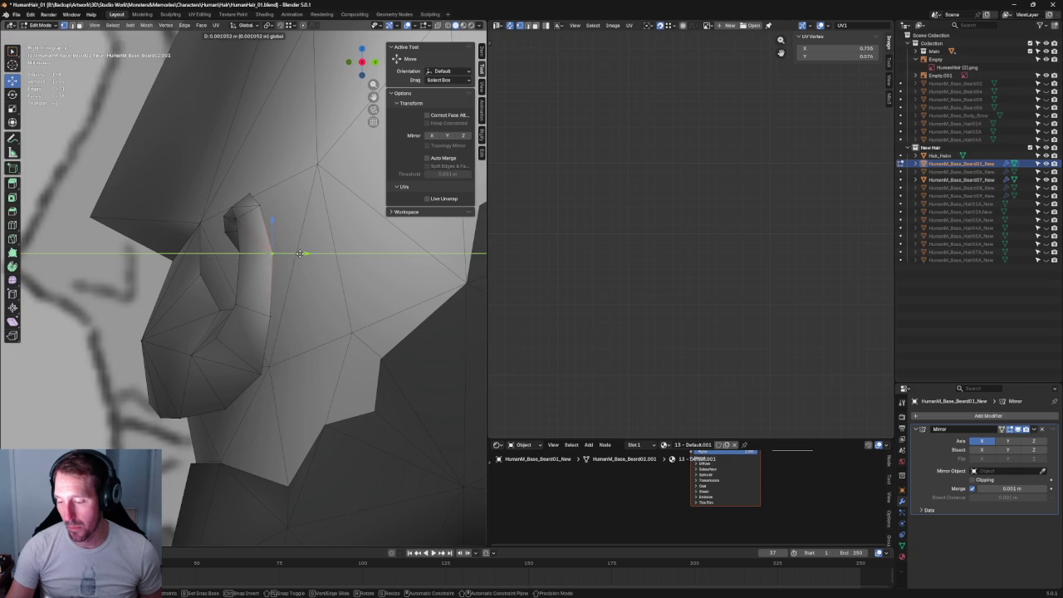
pyautogui.hotkey('shift', 'z')
pyautogui.click(251, 236)
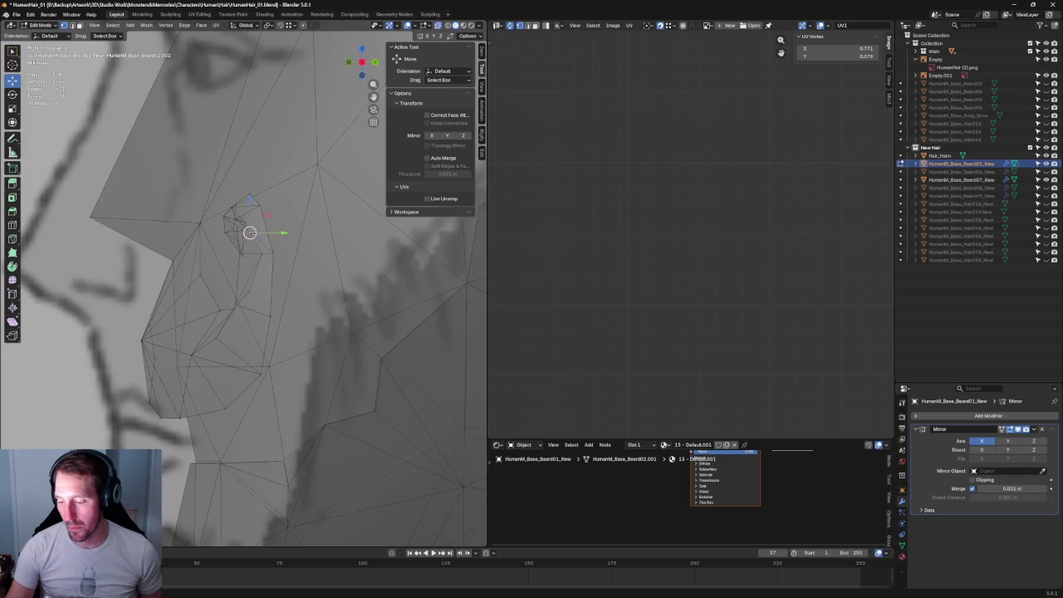
pyautogui.moveTo(279, 235); pyautogui.dragTo(283, 235)
pyautogui.scroll(3, 233, 214)
pyautogui.click(253, 172)
pyautogui.moveTo(284, 178); pyautogui.dragTo(286, 177)
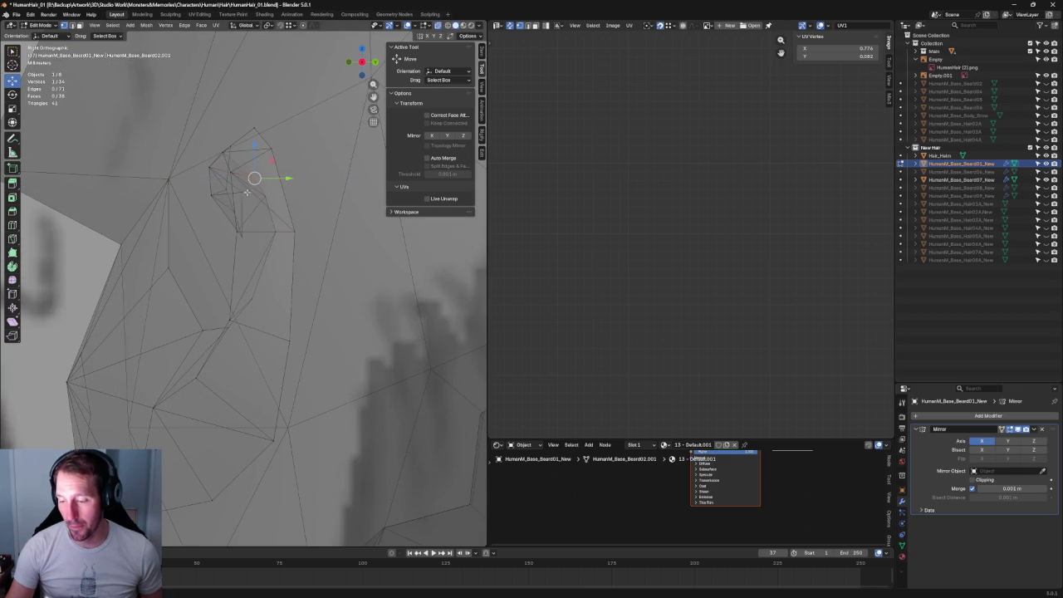
pyautogui.click(276, 184)
pyautogui.hotkey('alt', 'z')
pyautogui.hotkey('alt', 'z')
# Slide two more front mustache vertices along Y and restore solid shading
pyautogui.click(249, 297)
pyautogui.moveTo(270, 297); pyautogui.dragTo(273, 299)
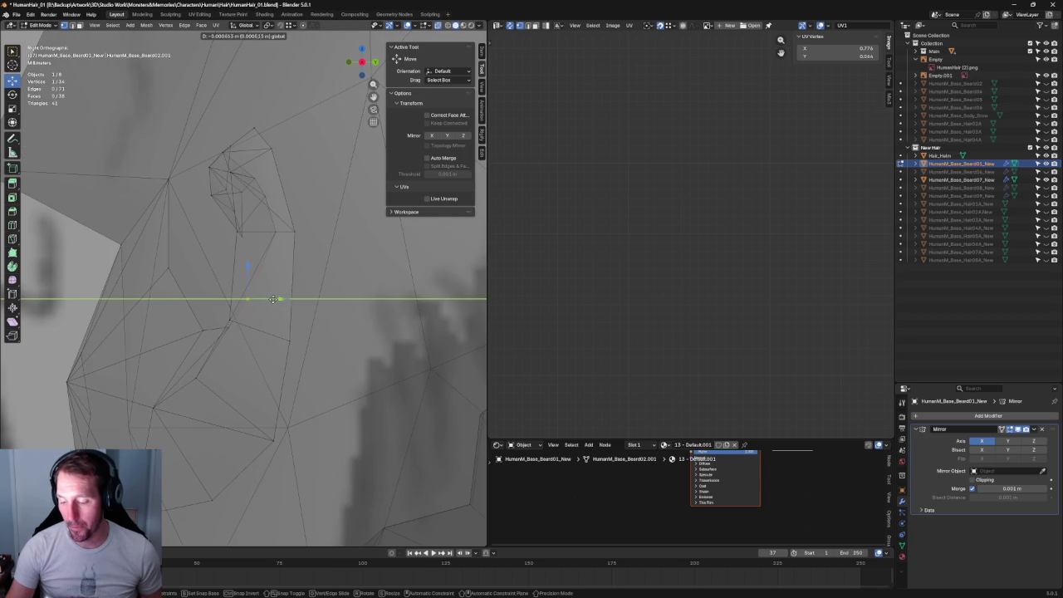
pyautogui.click(273, 298)
pyautogui.click(270, 243)
pyautogui.press('g')
pyautogui.press('y')
pyautogui.click(283, 232)
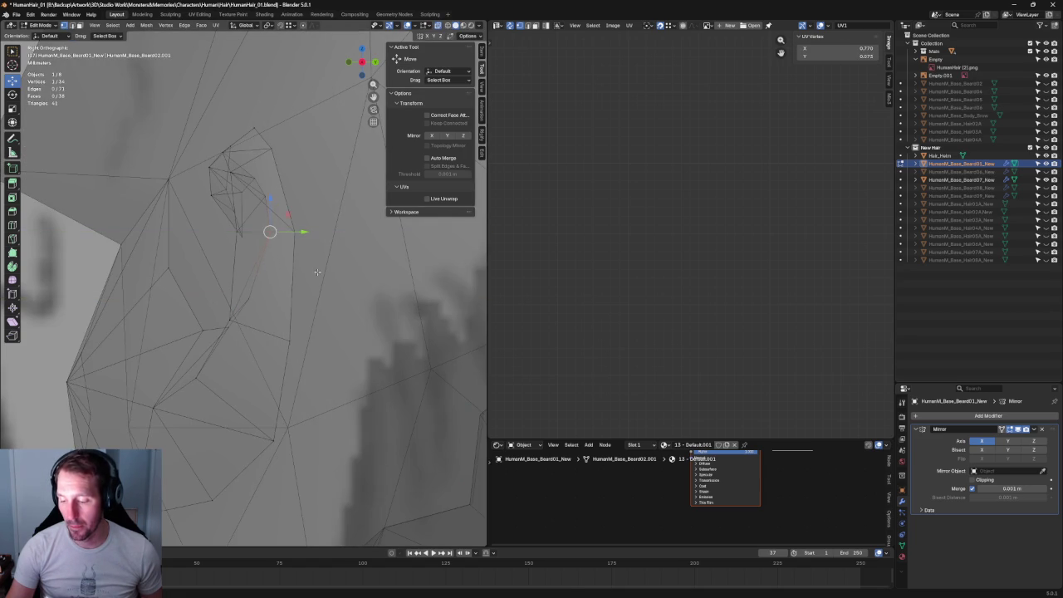
pyautogui.scroll(-3, 281, 274)
pyautogui.click(281, 281)
pyautogui.moveTo(281, 281); pyautogui.dragTo(287, 270, button='middle')
pyautogui.hotkey('alt', 'z')
pyautogui.moveTo(187, 296); pyautogui.dragTo(277, 277, button='middle')
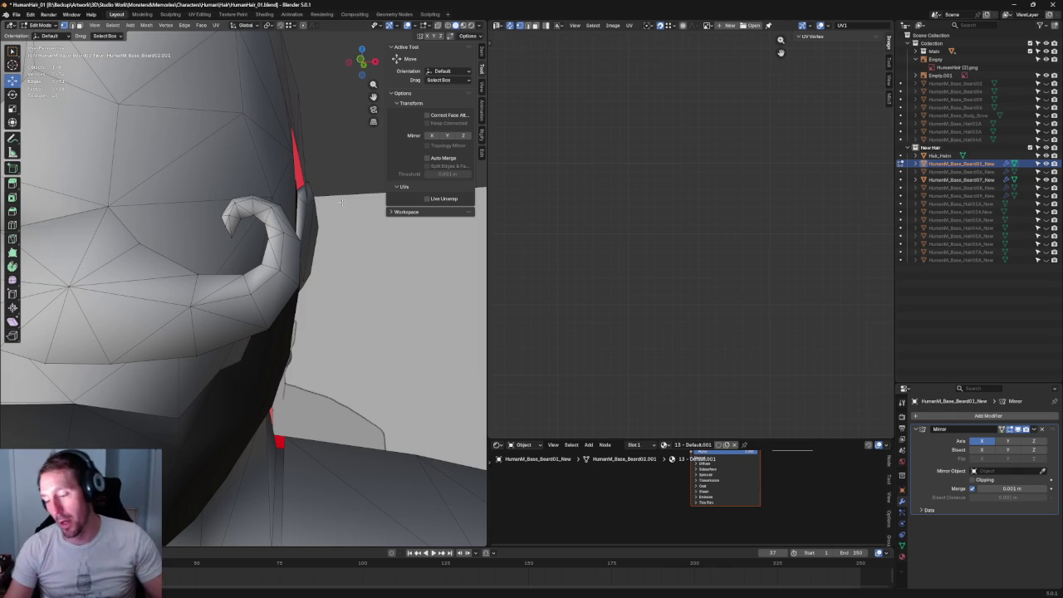
# Select the curl's base vertex and frame it from the back view
pyautogui.scroll(3, 341, 202)
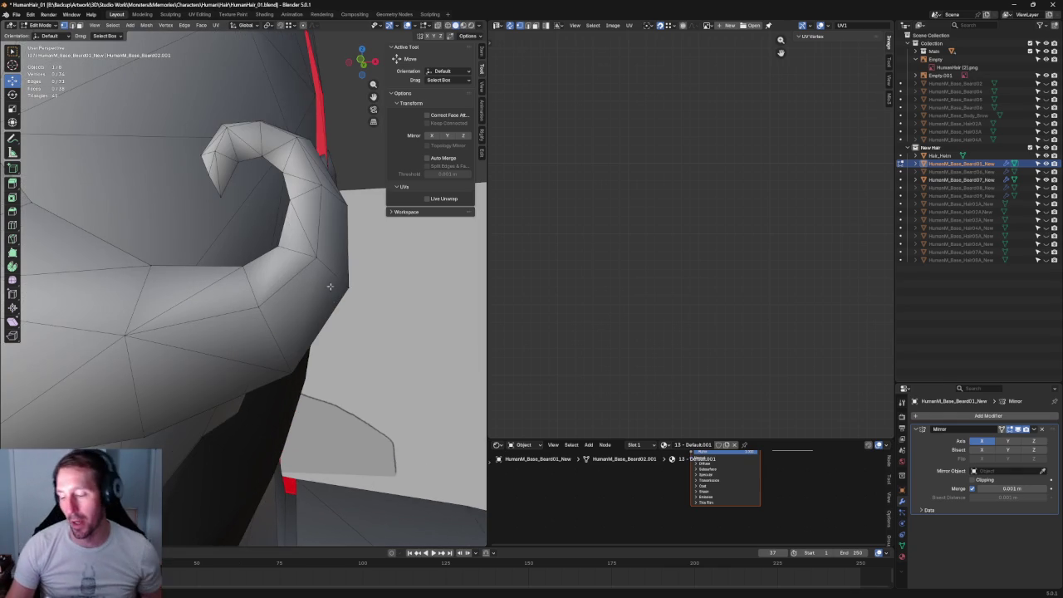
pyautogui.click(282, 259)
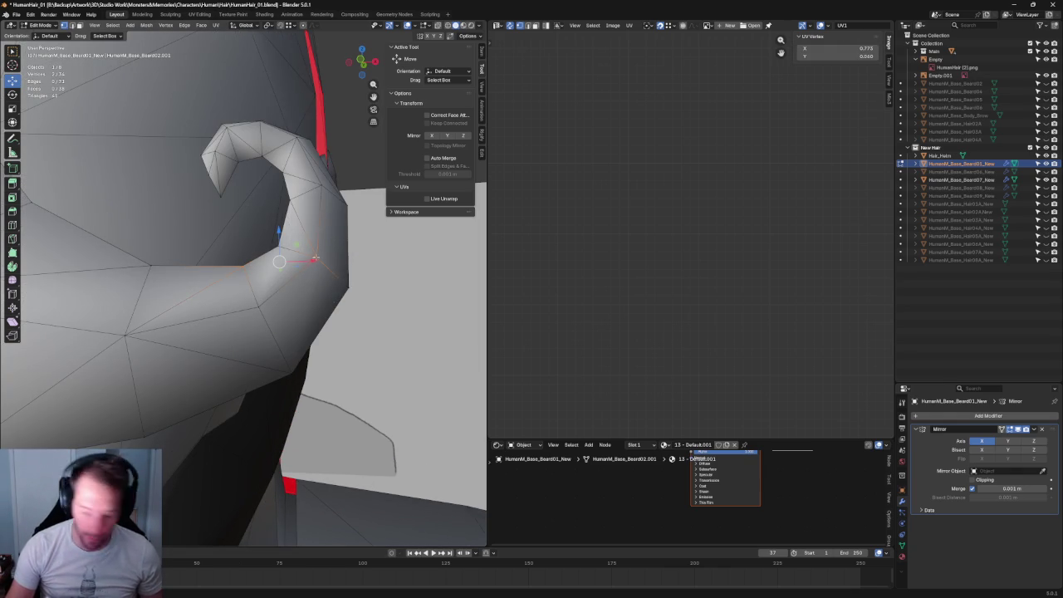
pyautogui.moveTo(280, 256); pyautogui.dragTo(310, 266, button='middle')
pyautogui.press('ctrl+KP_1')
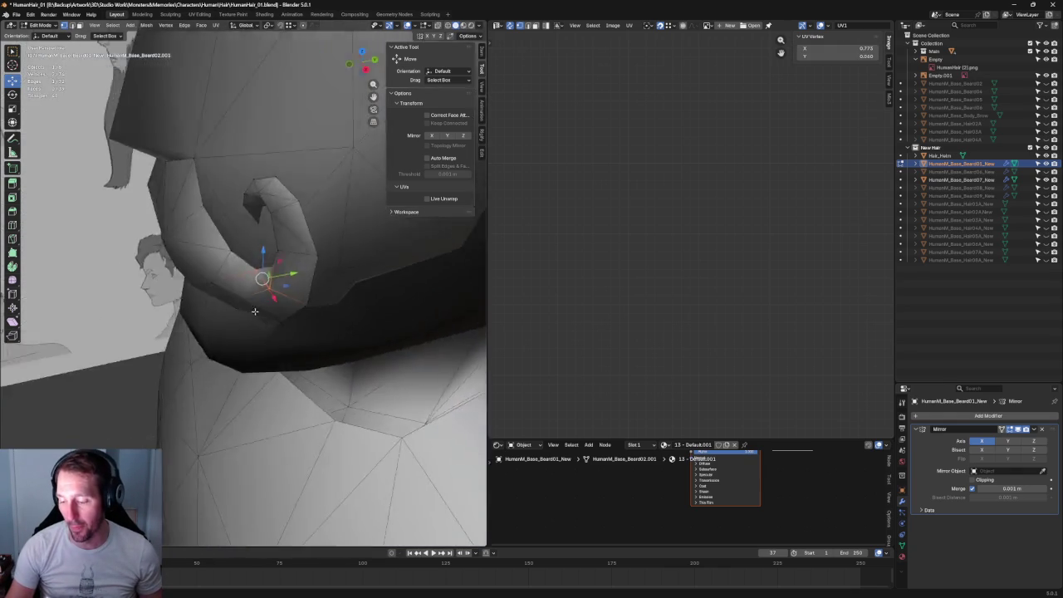
pyautogui.scroll(3, 258, 290)
pyautogui.hotkey('shift', 'space')
pyautogui.press('s')
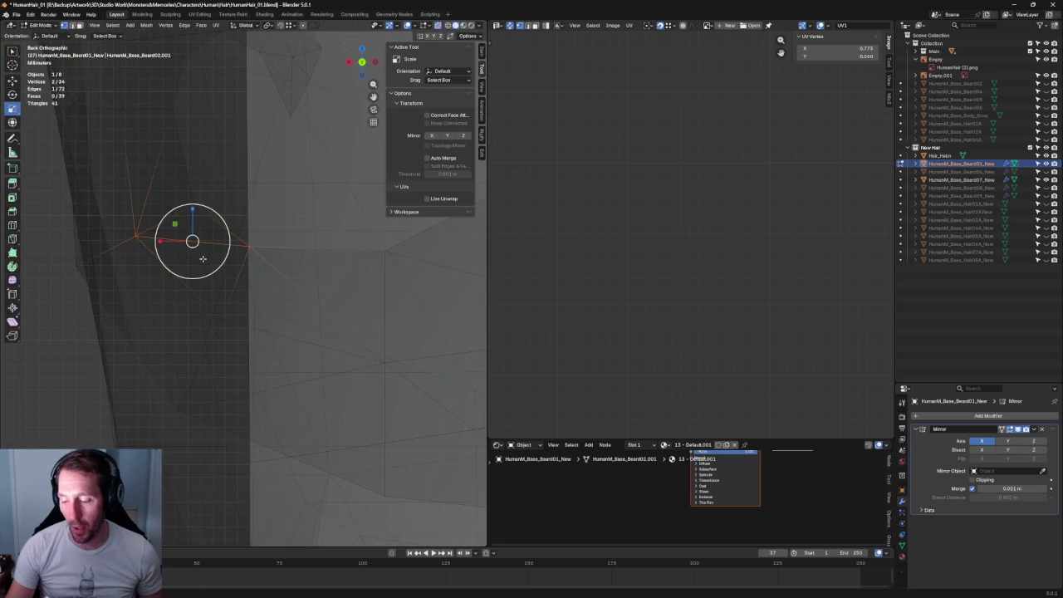
pyautogui.hotkey('alt', 'z')
pyautogui.click(160, 321)
# Line up a zoomed Right Ortho X-ray view of the curl over the side sketch
pyautogui.press('KP_3')
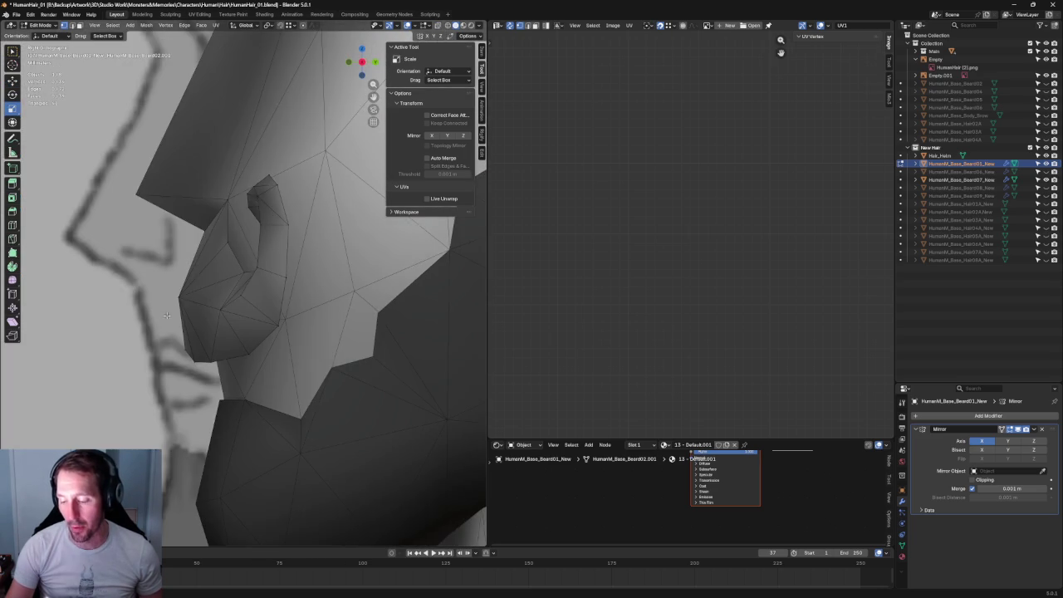
pyautogui.scroll(3, 264, 279)
pyautogui.scroll(-3, 294, 247)
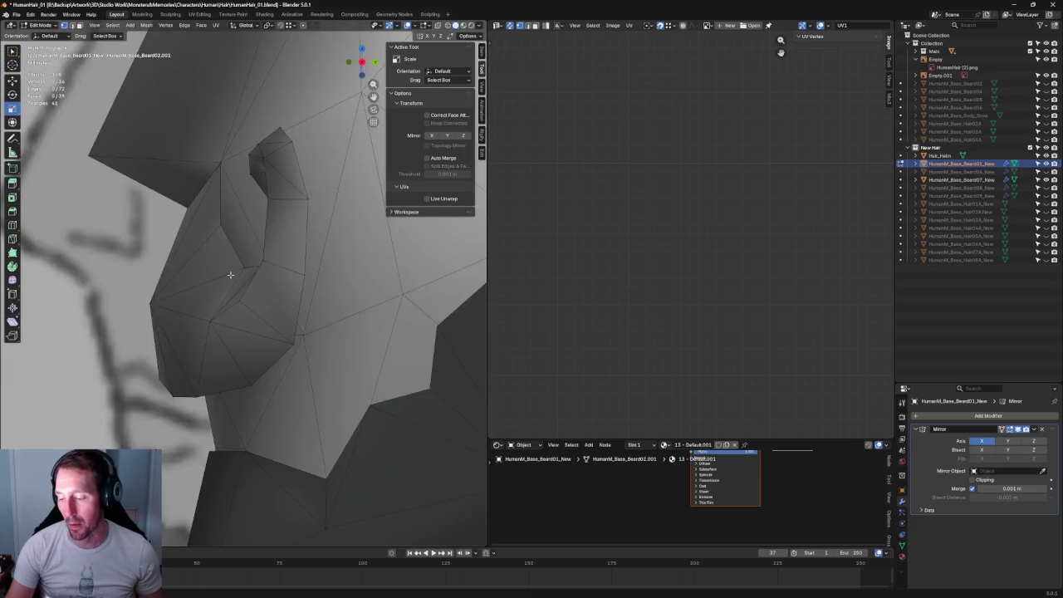
pyautogui.moveTo(230, 275); pyautogui.dragTo(335, 262, button='middle')
pyautogui.click(333, 275)
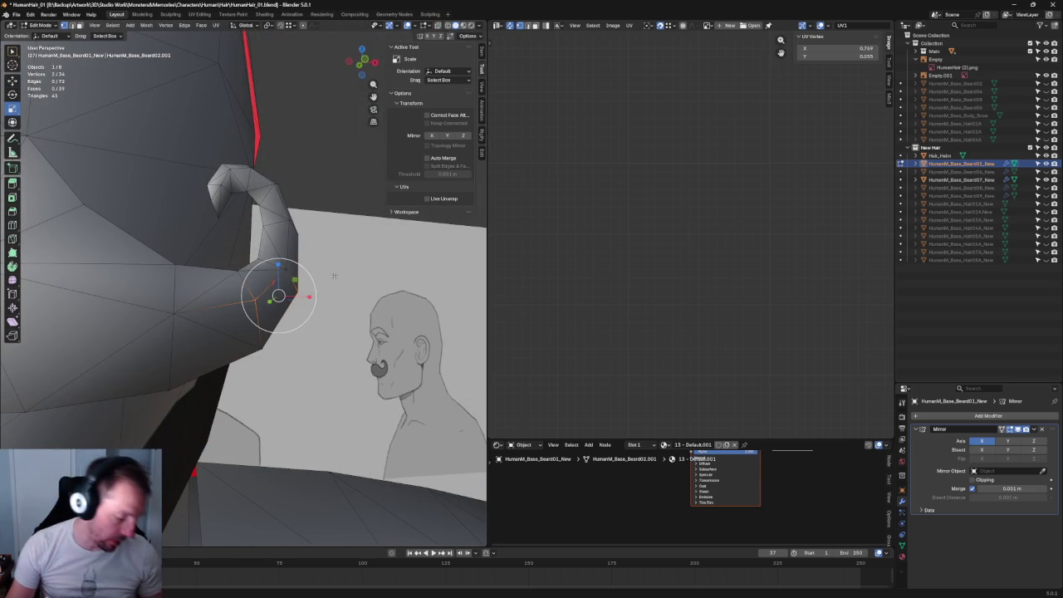
pyautogui.click(334, 275)
pyautogui.scroll(-3, 333, 195)
pyautogui.press('KP_3')
pyautogui.hotkey('alt', 'z')
pyautogui.scroll(2, 315, 316)
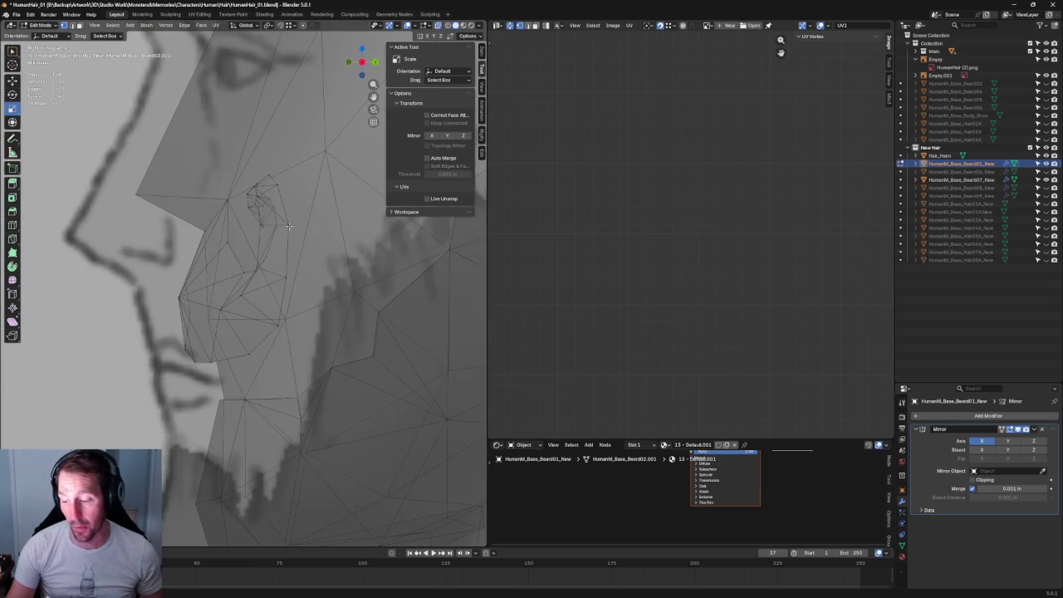
pyautogui.scroll(3, 304, 375)
pyautogui.scroll(2, 299, 302)
pyautogui.keyDown('shift'); pyautogui.moveTo(299, 302); pyautogui.dragTo(301, 246, button='middle'); pyautogui.keyUp('shift')
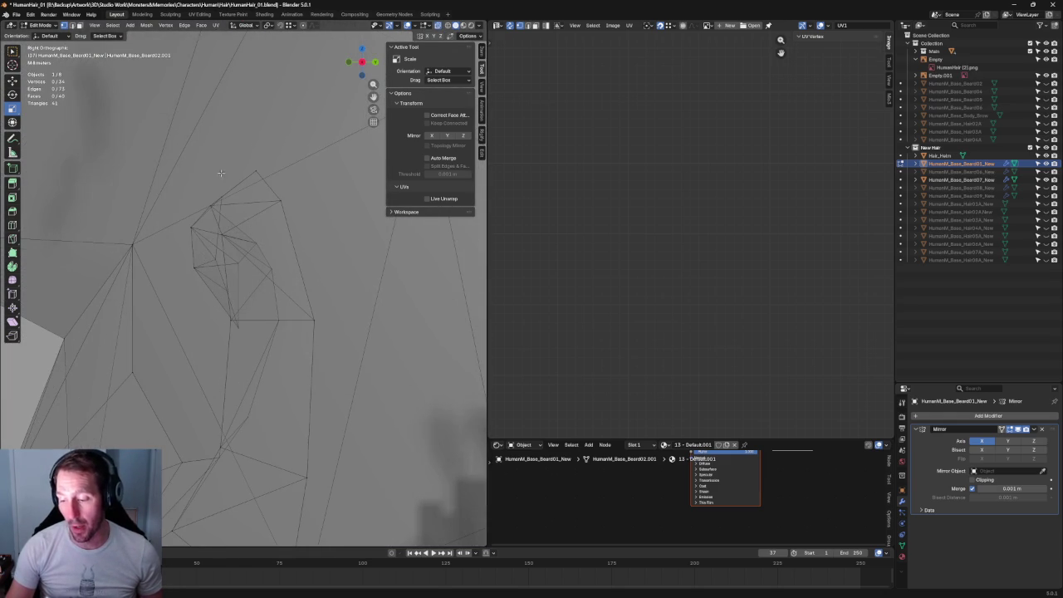
# Move the curl's inner-edge vertex up and right to match the sketch
pyautogui.click(210, 204)
pyautogui.moveTo(226, 190); pyautogui.dragTo(237, 199)
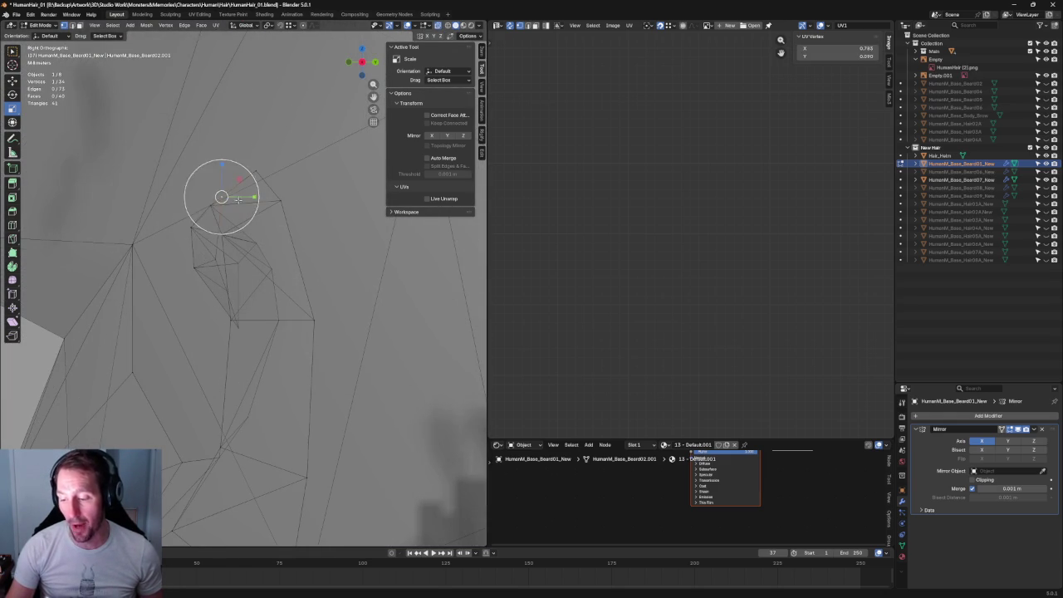
pyautogui.hotkey('shift', 'space')
pyautogui.press('g')
pyautogui.moveTo(237, 197)
pyautogui.mouseDown(button='middle')
pyautogui.moveTo(266, 292)
pyautogui.moveTo(246, 373)
pyautogui.moveTo(357, 304)
pyautogui.moveTo(301, 284)
pyautogui.mouseUp(button='middle')
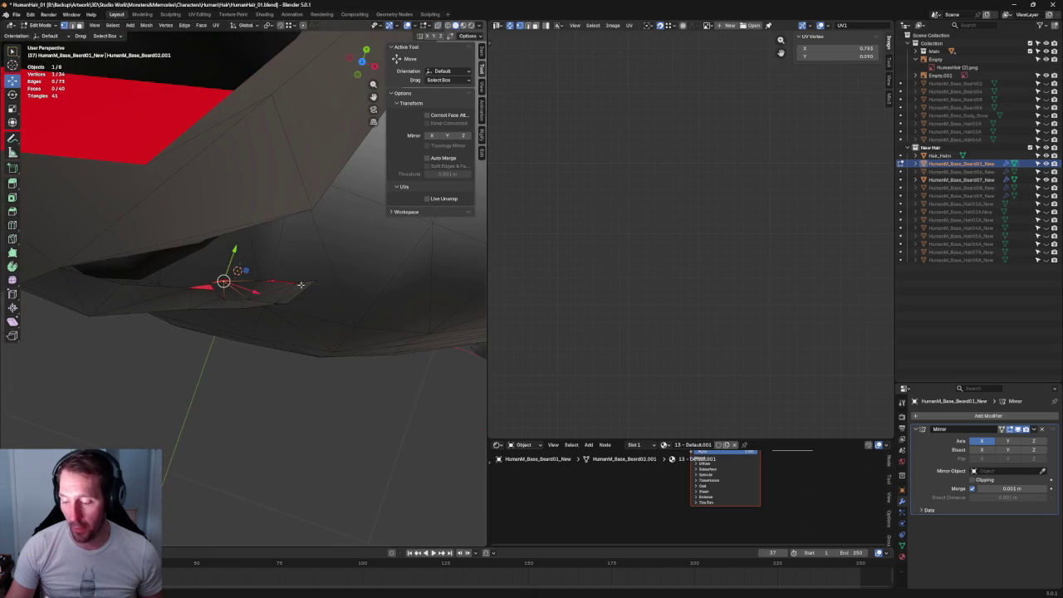
# Nudge a vertex up, then push another mustache vertex back along the Y depth axis
pyautogui.moveTo(237, 254); pyautogui.dragTo(242, 249)
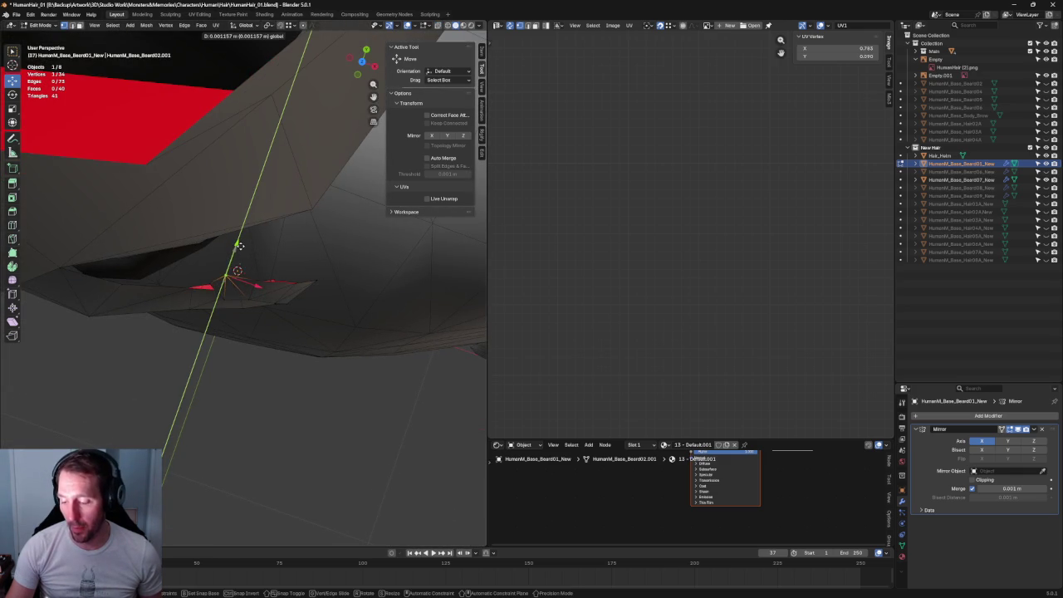
pyautogui.hotkey('alt', 'a')
pyautogui.click(297, 283)
pyautogui.moveTo(301, 260)
pyautogui.mouseDown()
pyautogui.moveTo(309, 249)
pyautogui.moveTo(263, 253)
pyautogui.mouseUp()
pyautogui.moveTo(263, 253)
pyautogui.mouseDown(button='middle')
pyautogui.moveTo(263, 241)
pyautogui.moveTo(249, 266)
pyautogui.mouseUp(button='middle')
# Shift a curled-tip vertex slightly along the Y depth axis
pyautogui.scroll(3, 249, 266)
pyautogui.click(236, 276)
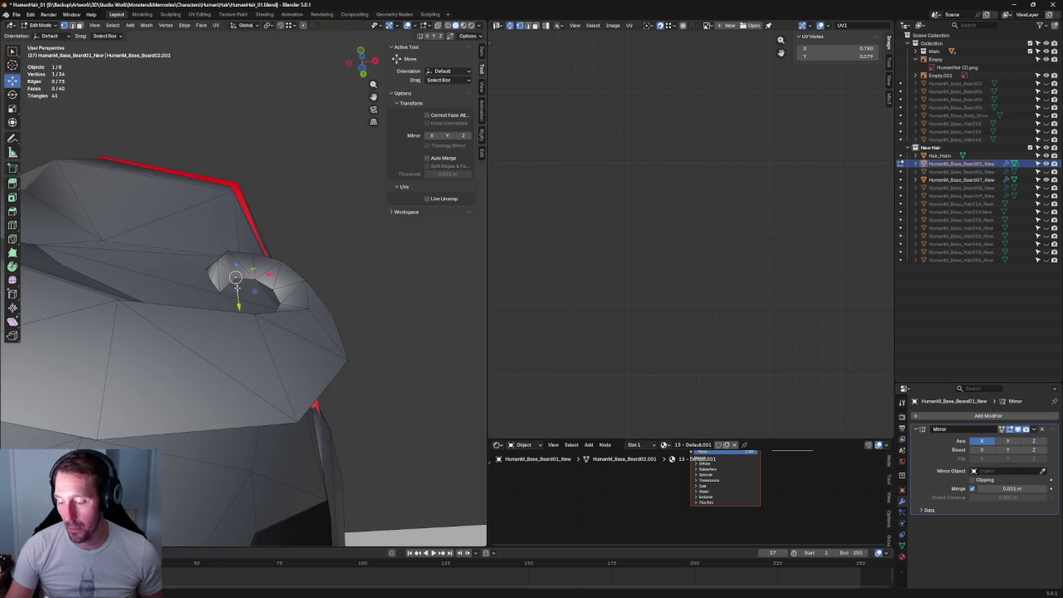
pyautogui.moveTo(239, 306); pyautogui.dragTo(238, 309)
pyautogui.scroll(-3, 361, 316)
# From a side view, try Y-axis moves on two tip vertices and cancel both
pyautogui.moveTo(368, 264)
pyautogui.mouseDown(button='middle')
pyautogui.moveTo(289, 343)
pyautogui.moveTo(329, 254)
pyautogui.moveTo(221, 261)
pyautogui.moveTo(234, 271)
pyautogui.moveTo(201, 285)
pyautogui.moveTo(257, 221)
pyautogui.moveTo(267, 273)
pyautogui.moveTo(280, 259)
pyautogui.moveTo(279, 294)
pyautogui.mouseUp(button='middle')
pyautogui.scroll(3, 235, 272)
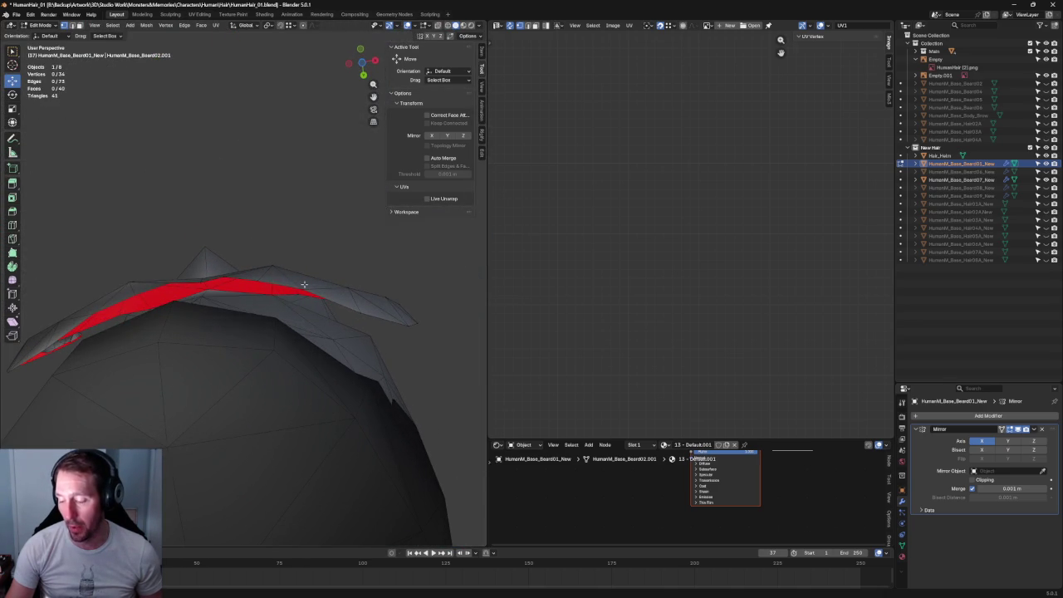
pyautogui.click(304, 284)
pyautogui.press('g')
pyautogui.press('Escape')
pyautogui.click(362, 314)
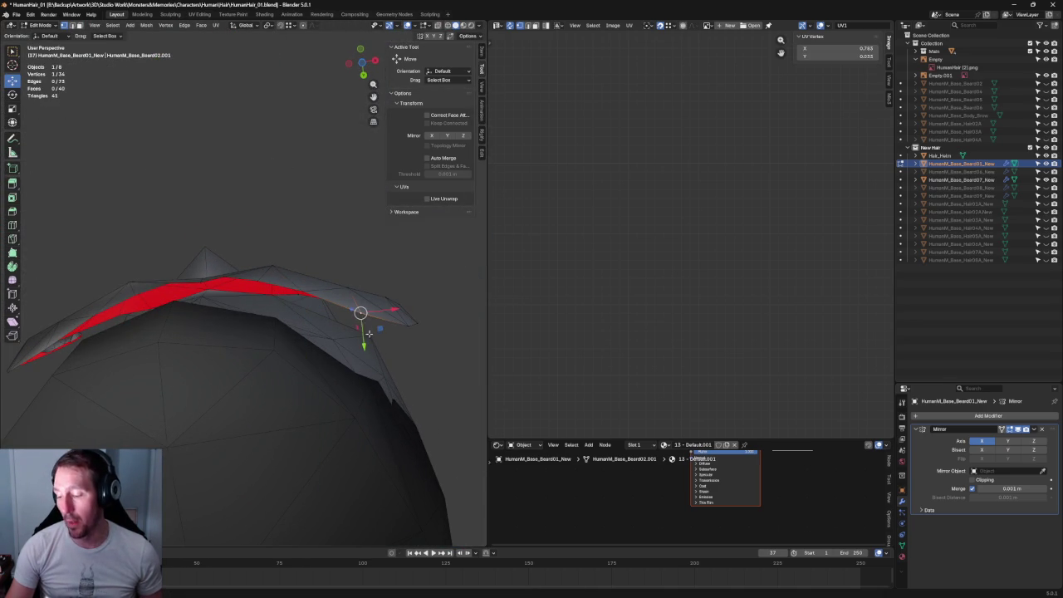
pyautogui.press('g')
pyautogui.press('y')
pyautogui.press('Escape')
pyautogui.hotkey('alt', 'a')
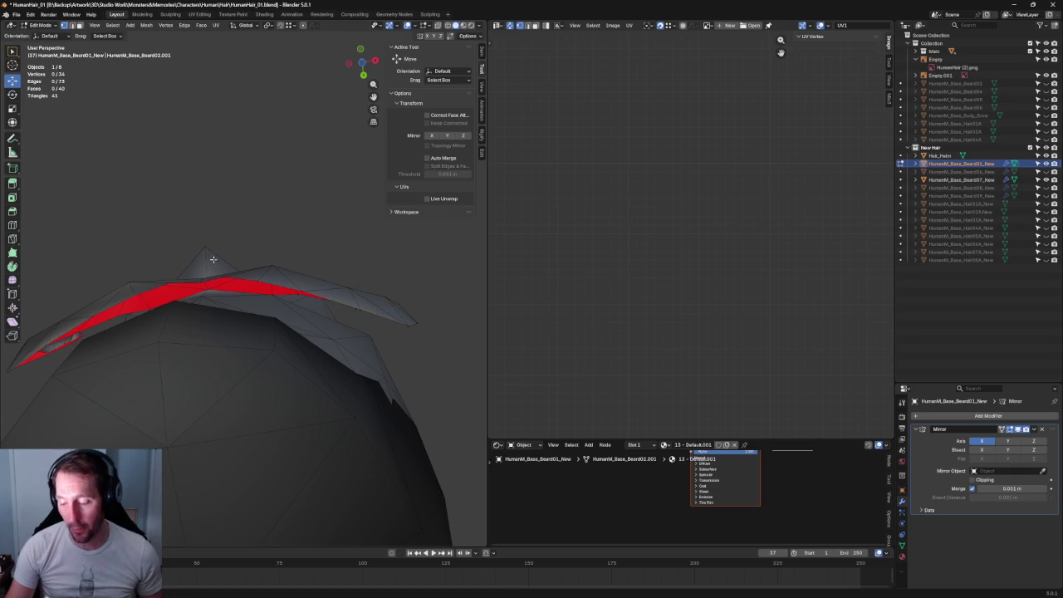
# Try a Y move on a top mustache vertex, cancel it, and return to a front-on view
pyautogui.moveTo(213, 260); pyautogui.dragTo(207, 284, button='middle')
pyautogui.click(208, 284)
pyautogui.press('g')
pyautogui.press('y')
pyautogui.press('Escape')
pyautogui.moveTo(207, 284); pyautogui.dragTo(257, 325, button='middle')
pyautogui.scroll(2, 256, 326)
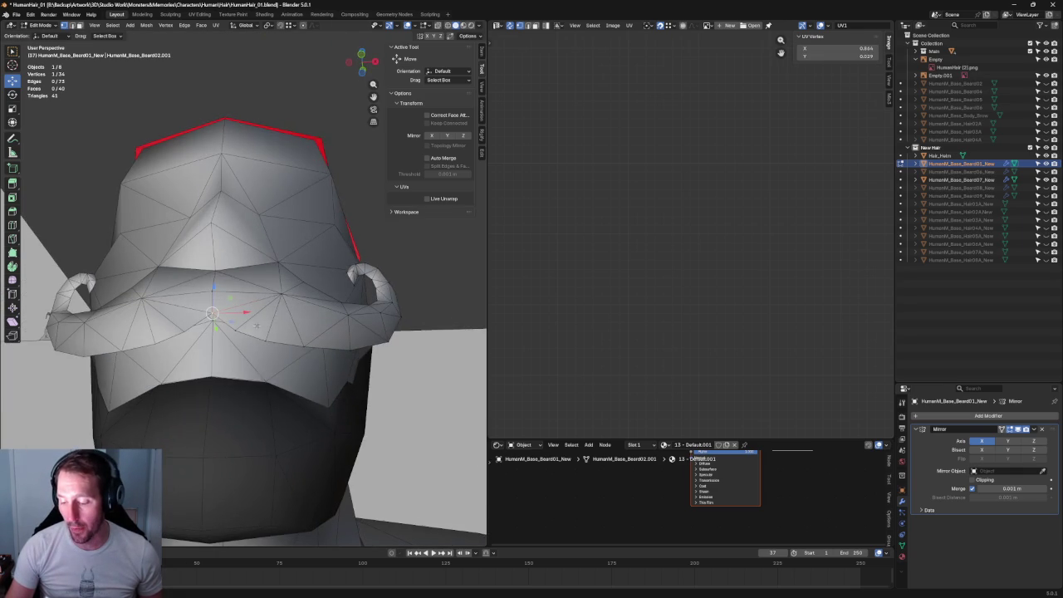
pyautogui.scroll(2, 257, 326)
pyautogui.scroll(3, 241, 320)
pyautogui.moveTo(232, 314)
pyautogui.mouseDown(button='middle')
pyautogui.moveTo(244, 260)
pyautogui.moveTo(225, 322)
pyautogui.mouseUp(button='middle')
pyautogui.click(249, 318)
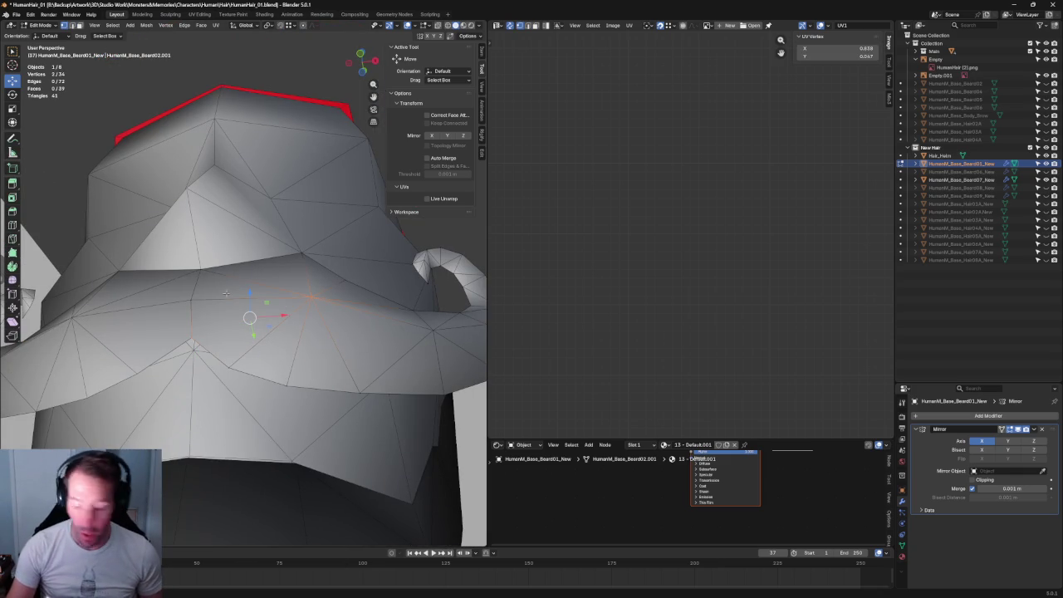
pyautogui.click(271, 348)
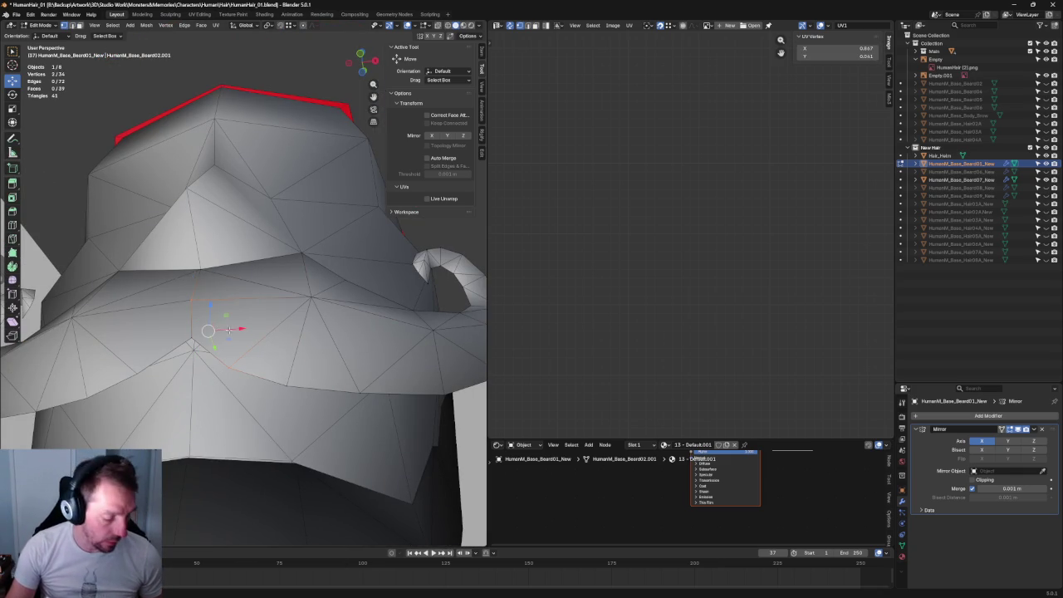
pyautogui.moveTo(237, 327)
pyautogui.mouseDown(button='middle')
pyautogui.moveTo(286, 285)
pyautogui.moveTo(316, 230)
pyautogui.moveTo(221, 268)
pyautogui.moveTo(221, 290)
pyautogui.moveTo(333, 290)
pyautogui.moveTo(204, 307)
pyautogui.moveTo(233, 327)
pyautogui.moveTo(191, 312)
pyautogui.moveTo(232, 325)
pyautogui.moveTo(268, 389)
pyautogui.mouseUp(button='middle')
pyautogui.click(316, 230)
pyautogui.click(203, 307)
pyautogui.press('KP_1')
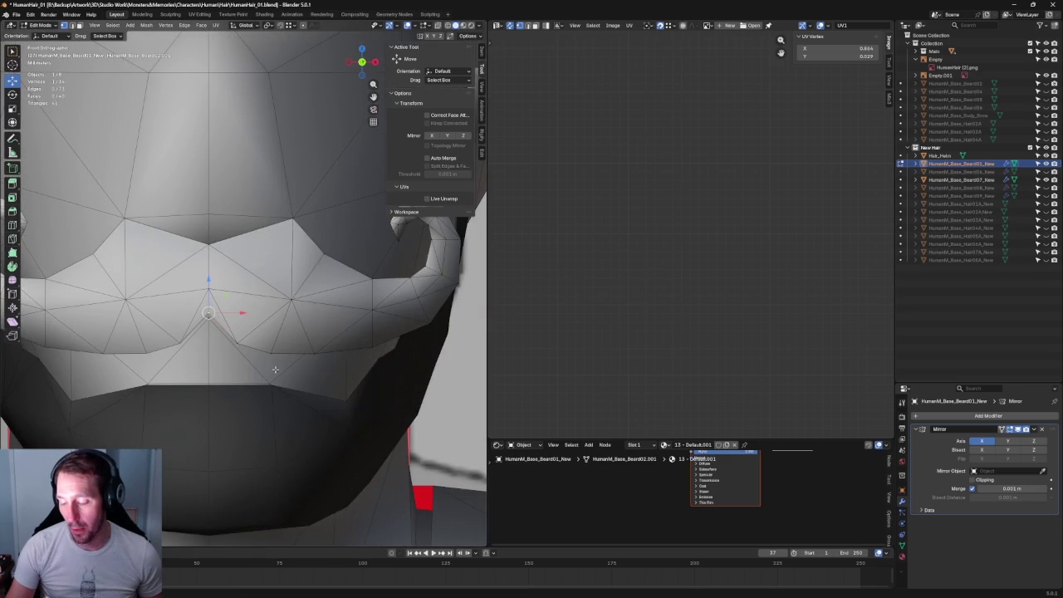
pyautogui.scroll(-3, 256, 354)
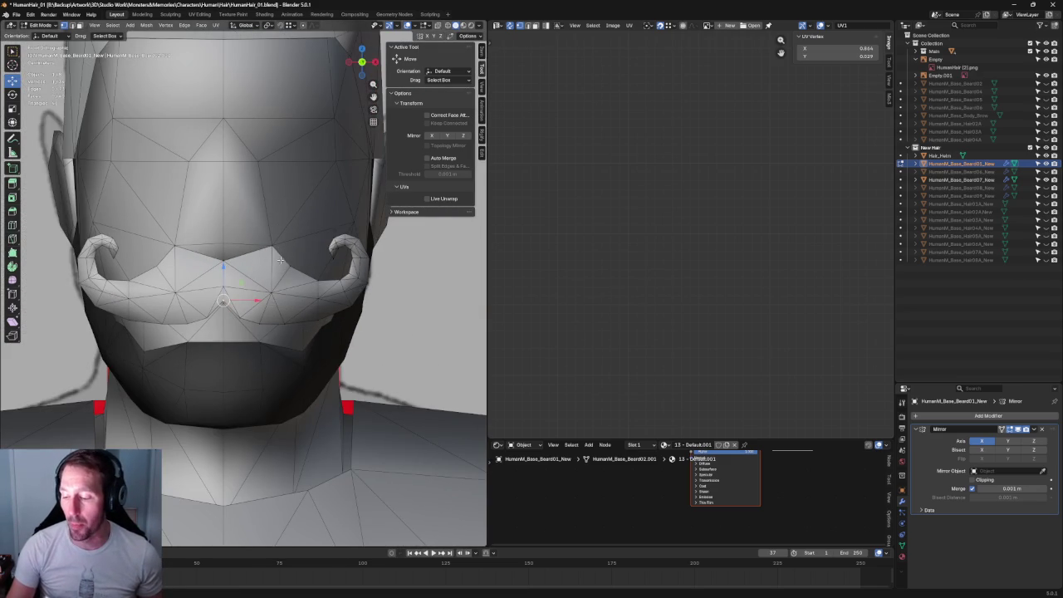
pyautogui.scroll(4, 278, 259)
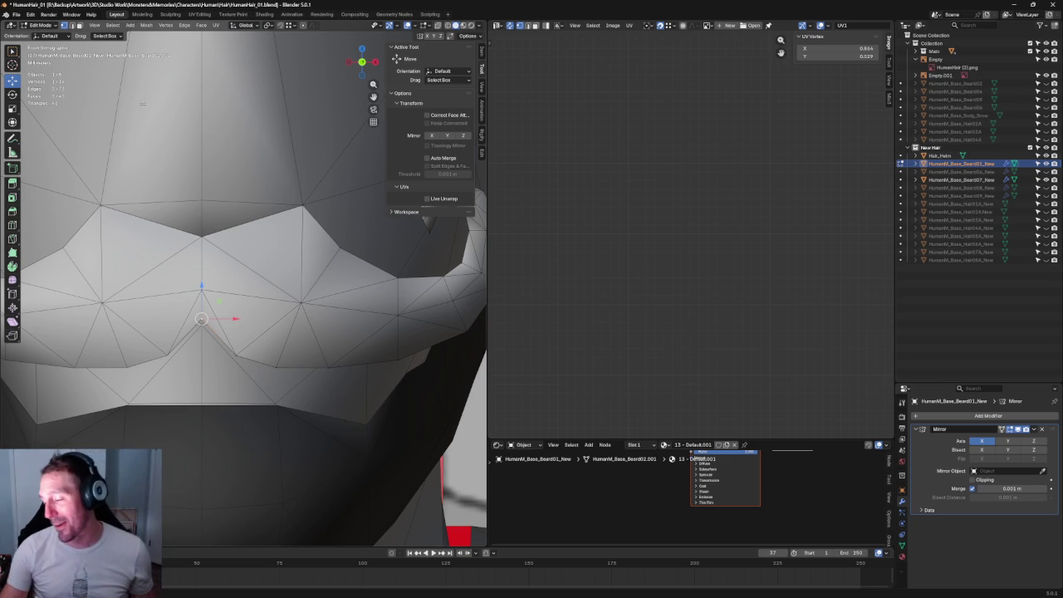
pyautogui.moveTo(349, 215); pyautogui.dragTo(254, 257, button='middle')
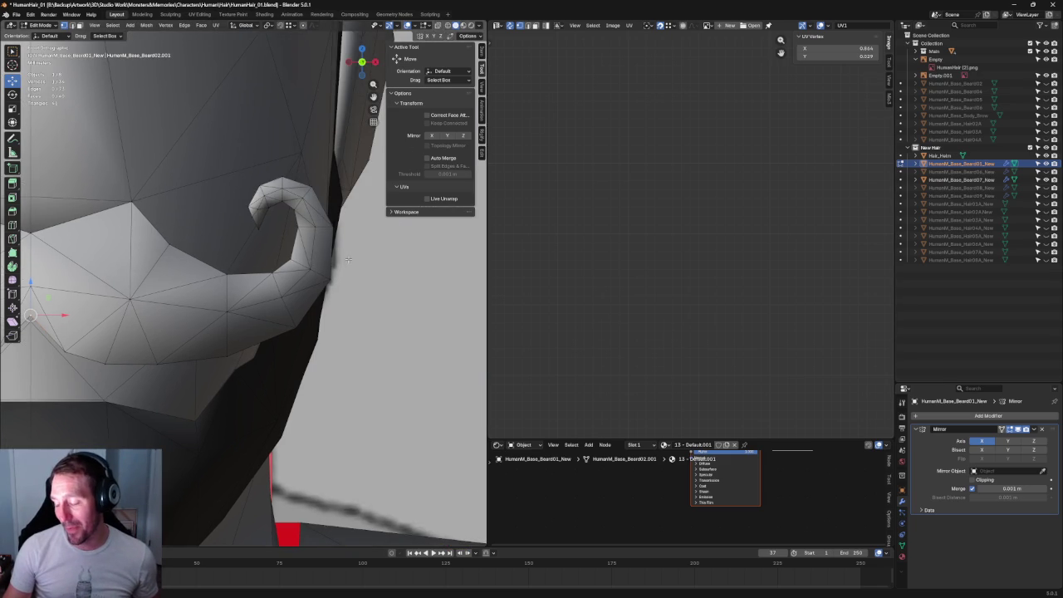
# With X-ray on, move the vertex at the curl's base along X
pyautogui.hotkey('alt', 'z')
pyautogui.click(310, 270)
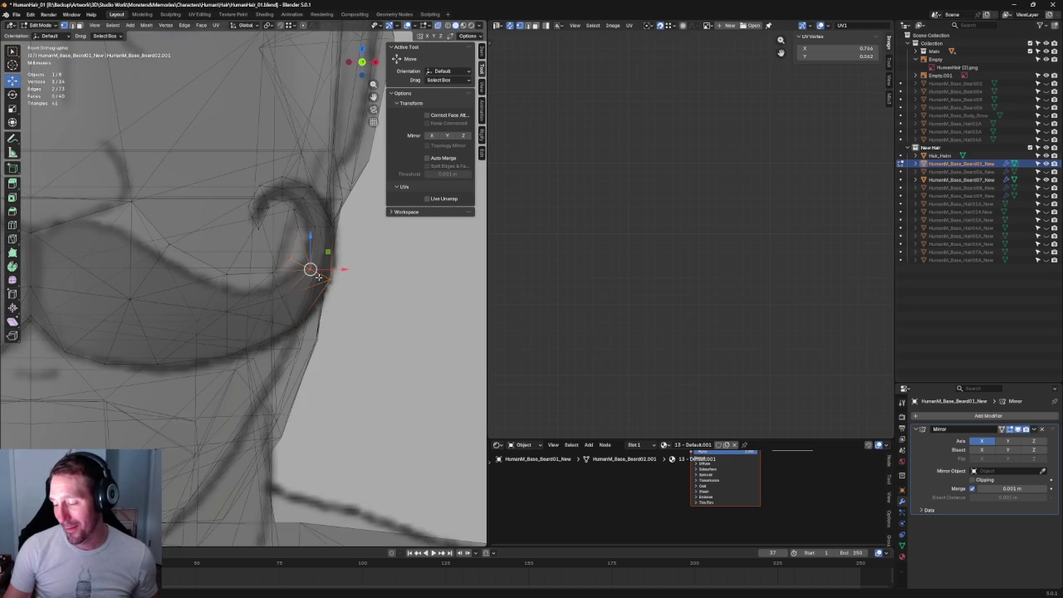
pyautogui.moveTo(318, 276); pyautogui.dragTo(343, 263, button='middle')
pyautogui.press('g')
pyautogui.press('x')
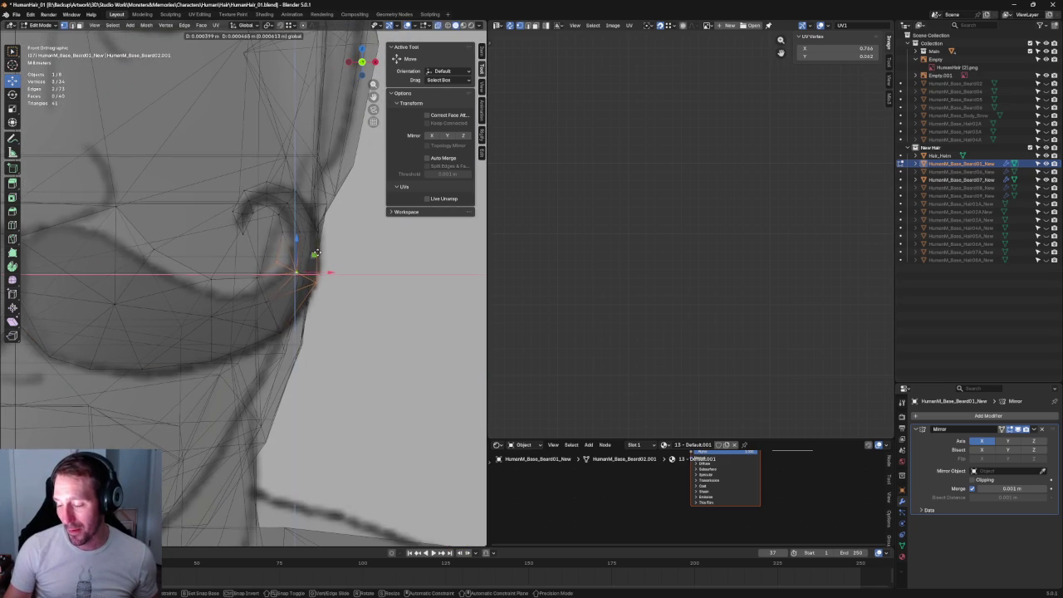
# Box-select the curl-base faces, frame them, and check the front view with X-ray off
pyautogui.moveTo(234, 272); pyautogui.dragTo(262, 321)
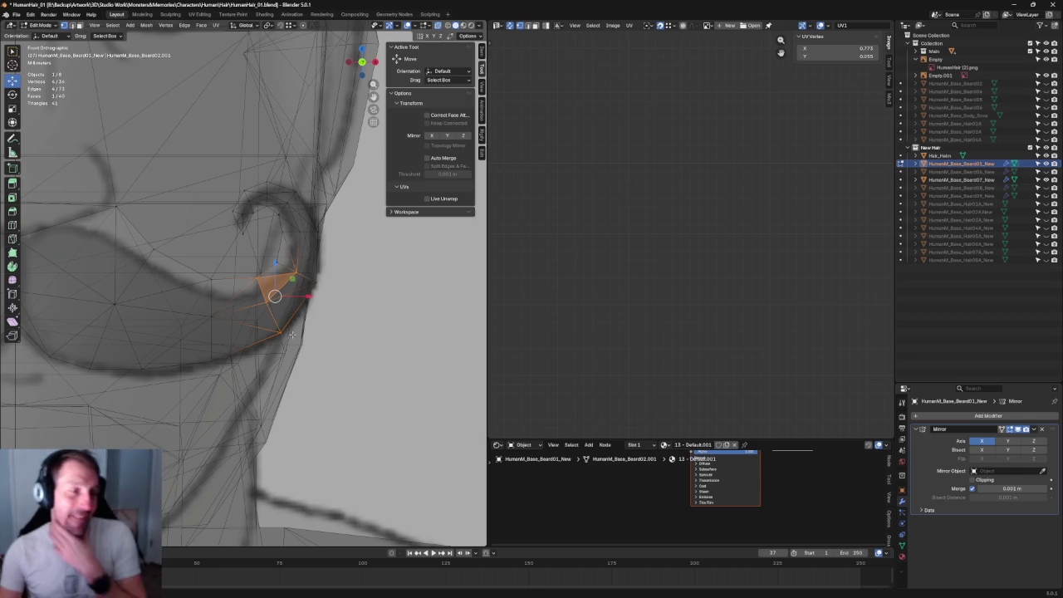
pyautogui.moveTo(292, 279)
pyautogui.mouseDown(button='middle')
pyautogui.moveTo(287, 287)
pyautogui.moveTo(320, 266)
pyautogui.mouseUp(button='middle')
pyautogui.scroll(-5, 286, 286)
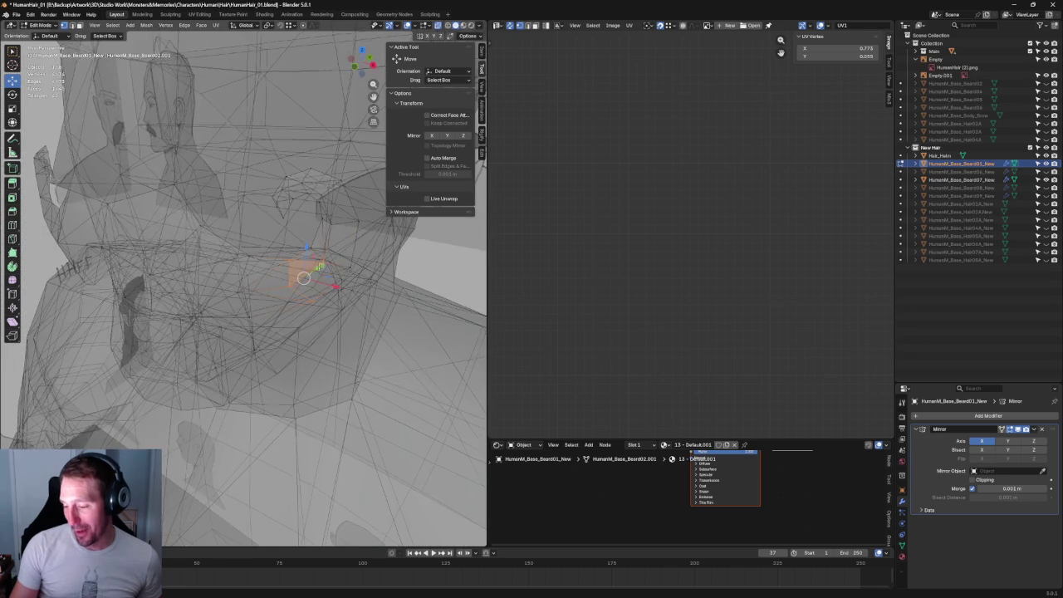
pyautogui.press('KP_Decimal')
pyautogui.press('KP_1')
pyautogui.hotkey('alt', 'z')
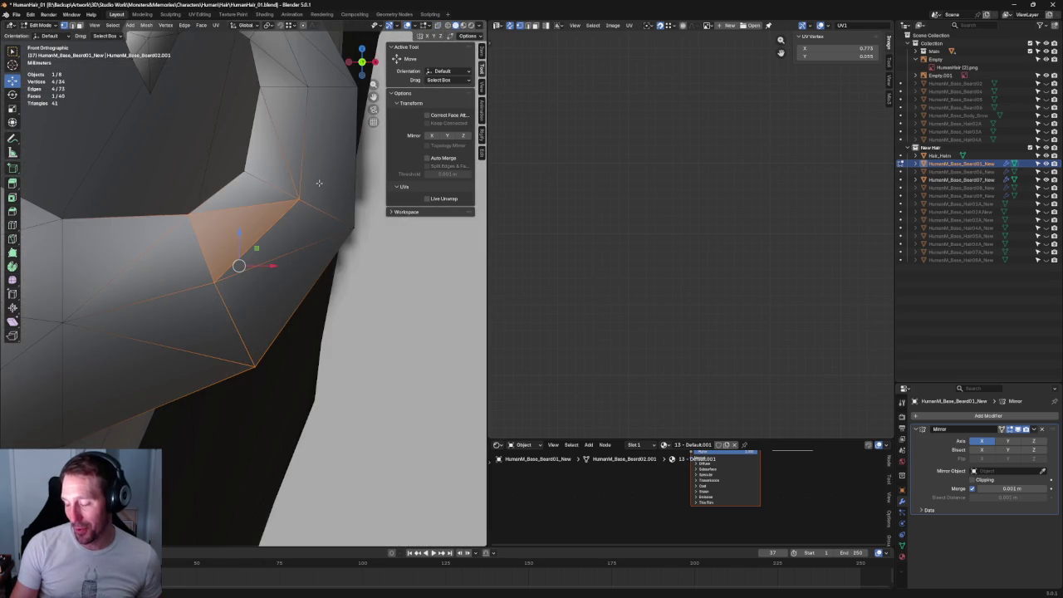
pyautogui.moveTo(283, 218); pyautogui.dragTo(318, 195, button='middle')
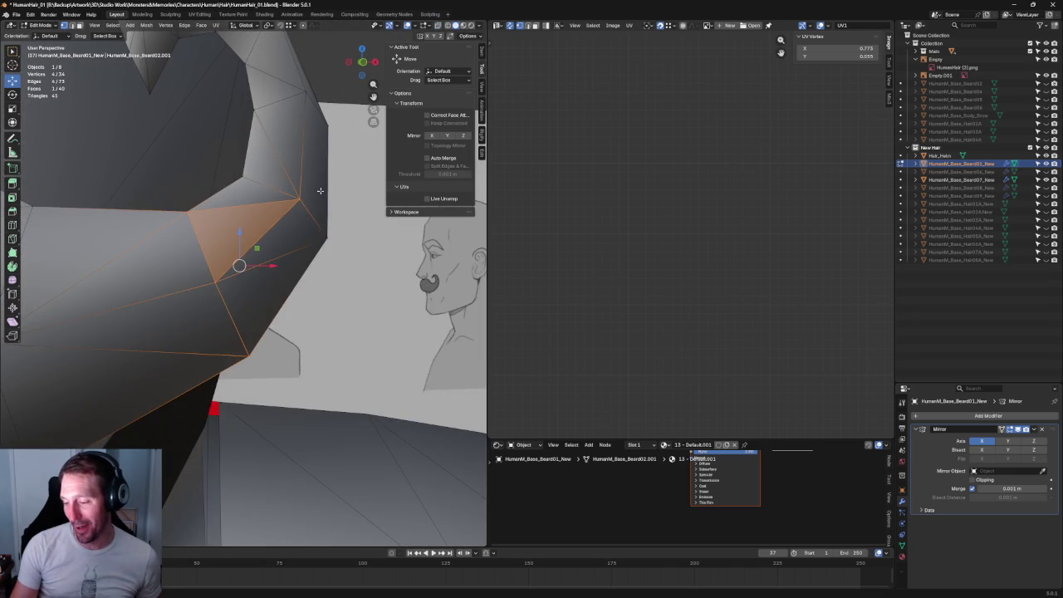
pyautogui.press('KP_1')
# Box-select three curl-base vertices and drag them inward along X
pyautogui.moveTo(185, 244); pyautogui.dragTo(273, 357)
pyautogui.moveTo(267, 286); pyautogui.dragTo(258, 285)
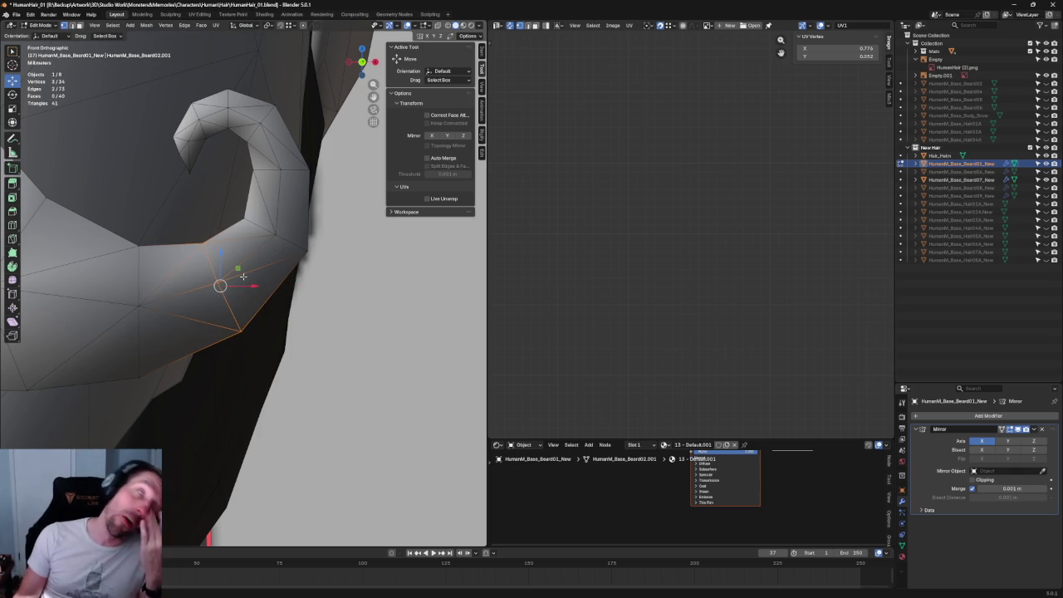
pyautogui.moveTo(244, 276); pyautogui.dragTo(202, 264, button='middle')
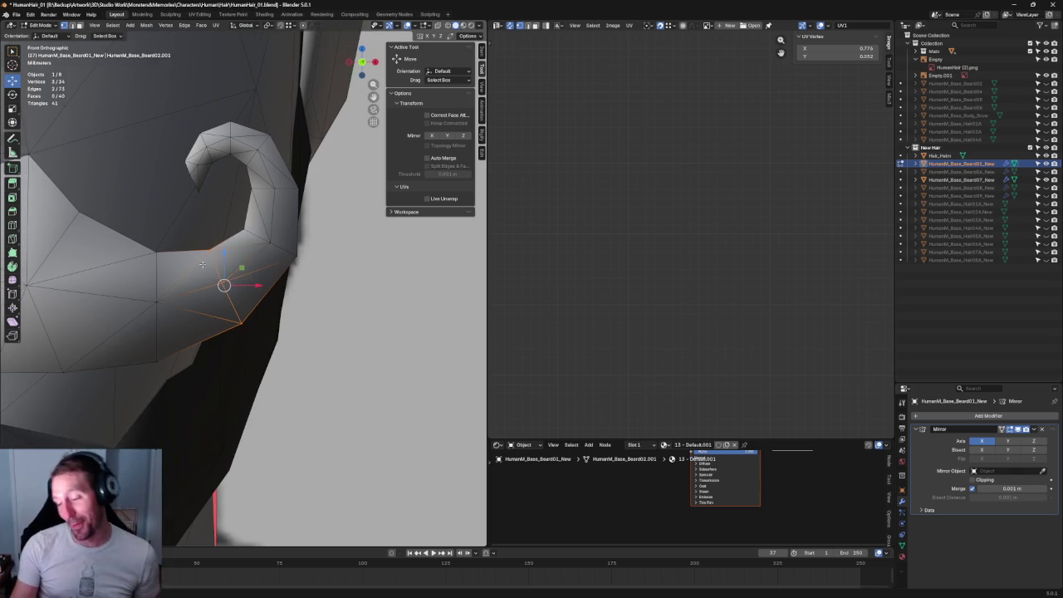